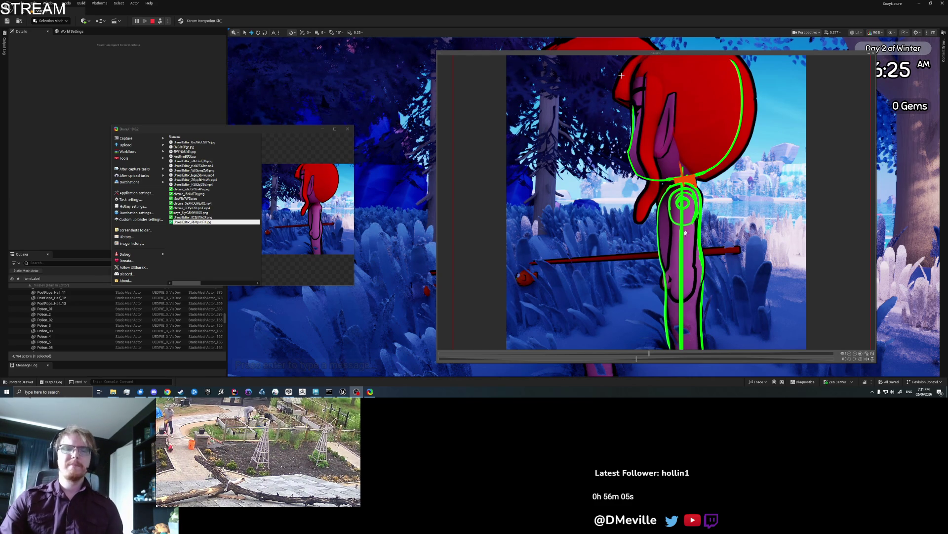
# - Bring the Unreal Editor with the running game back in front of the ShareX windows
pyautogui.moveTo(343, 391)
pyautogui.click(332, 372)
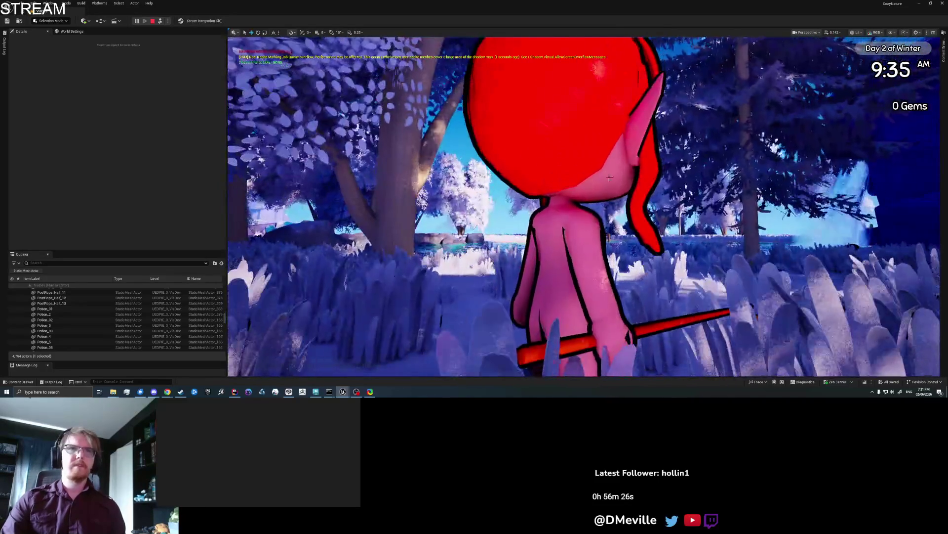
# - Select the head, filter Details by 'vis', and uncheck Visible on the CE_Hair_PonytailScalp13 Hair component
pyautogui.click(611, 176)
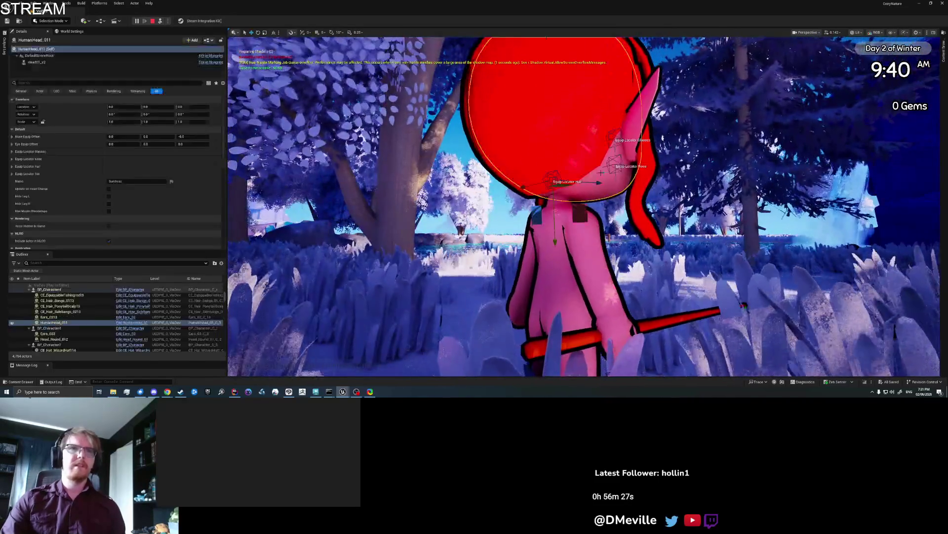
pyautogui.click(36, 61)
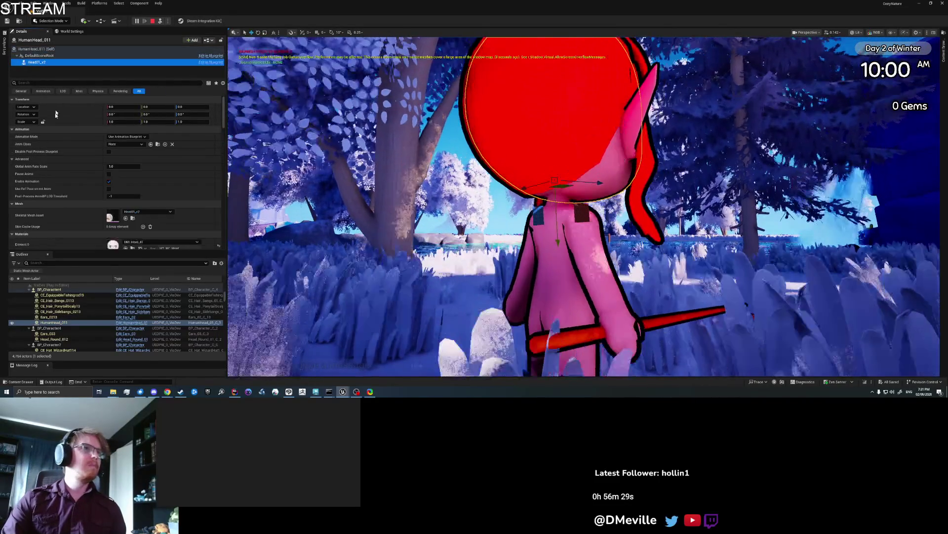
pyautogui.scroll(-10, 60, 202)
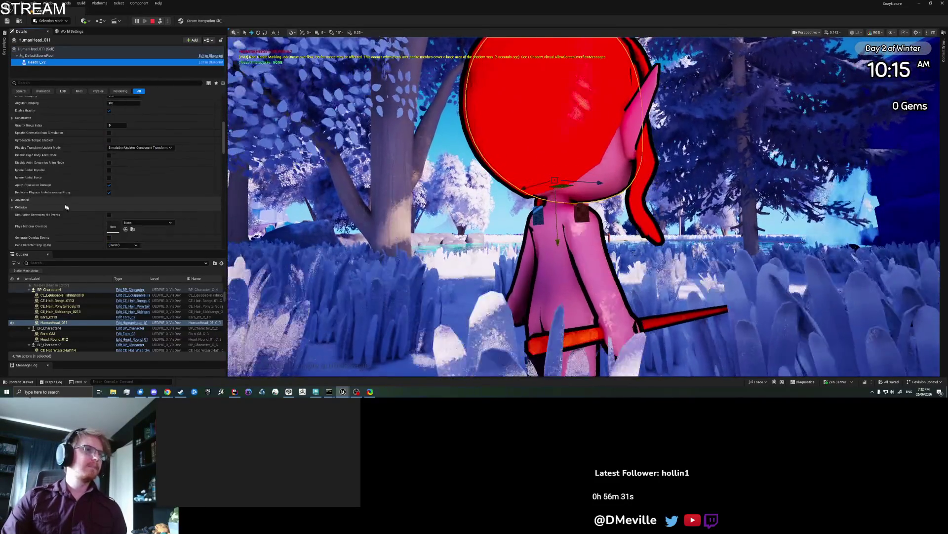
pyautogui.scroll(-5, 71, 209)
pyautogui.click(80, 83)
pyautogui.write('v')
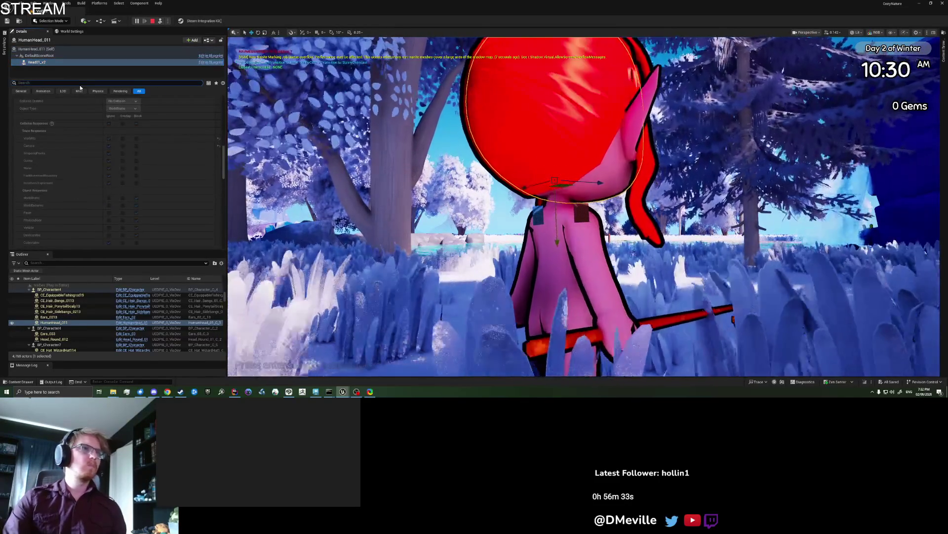
pyautogui.write('is')
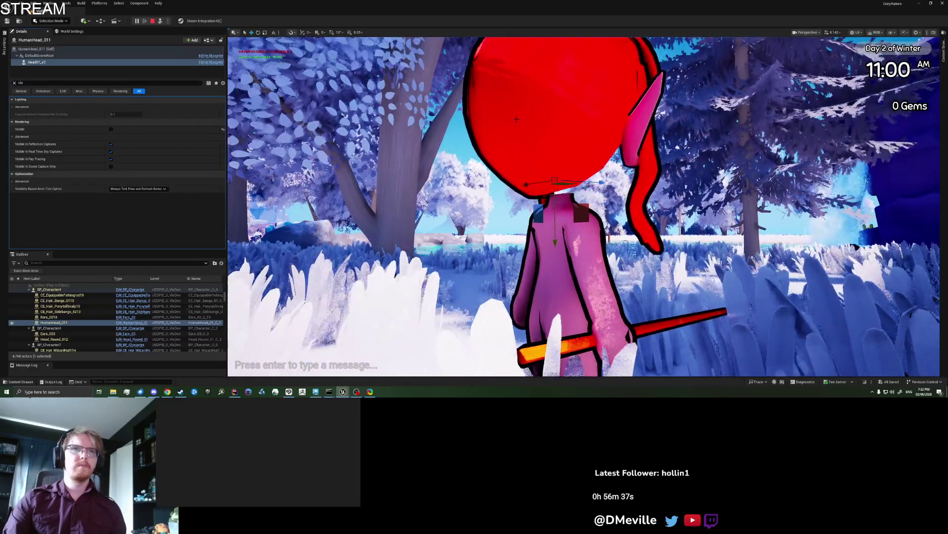
pyautogui.click(31, 62)
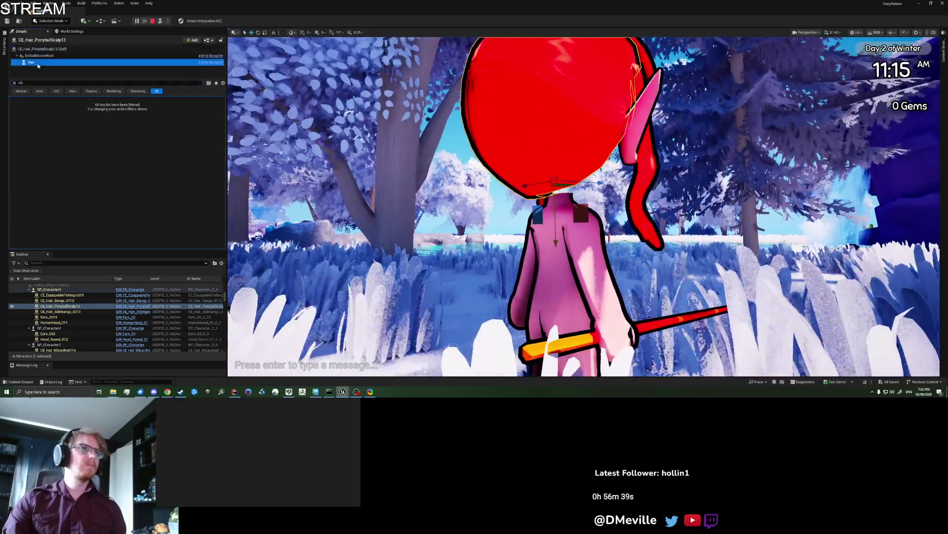
pyautogui.click(111, 129)
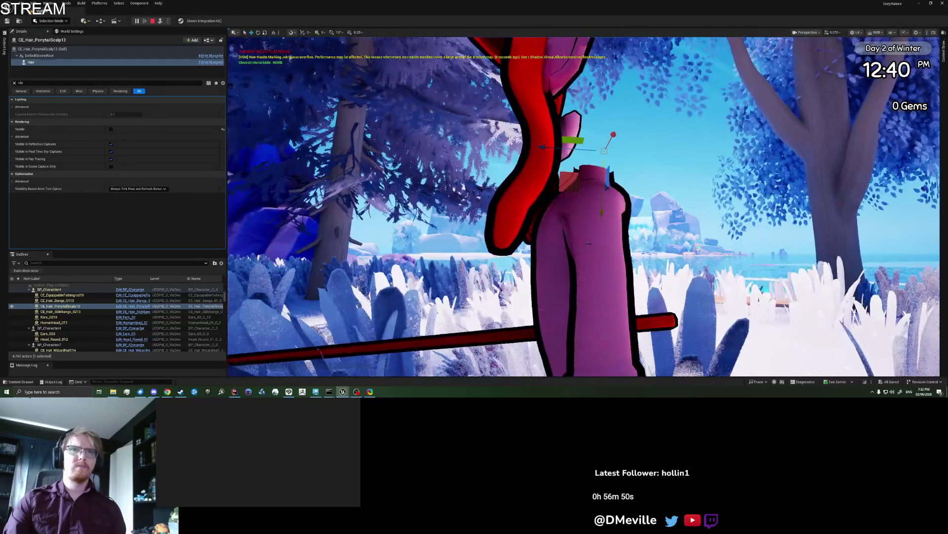
# - Select BP_Character4, Island_01_WaveSkirt and Sky Dome, then stop the Play-in-Editor session
pyautogui.click(588, 243)
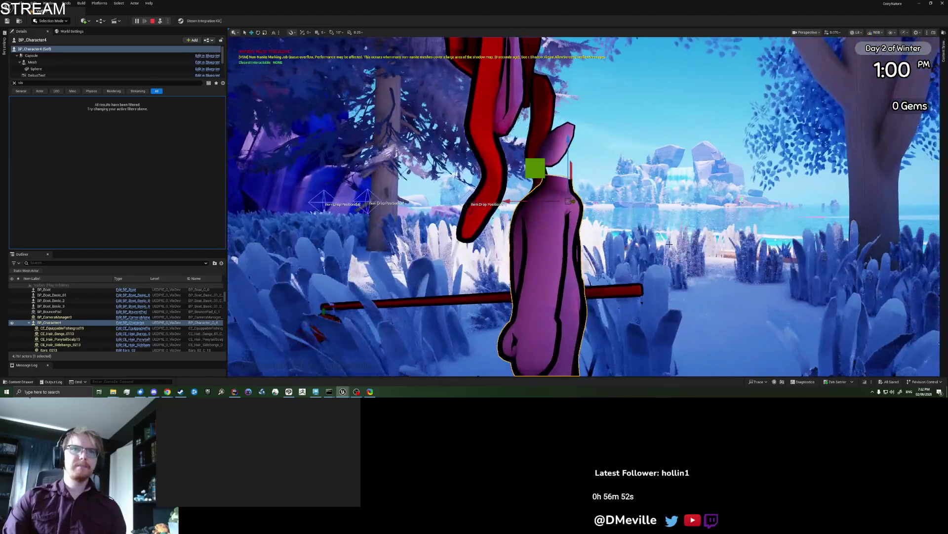
pyautogui.click(669, 244)
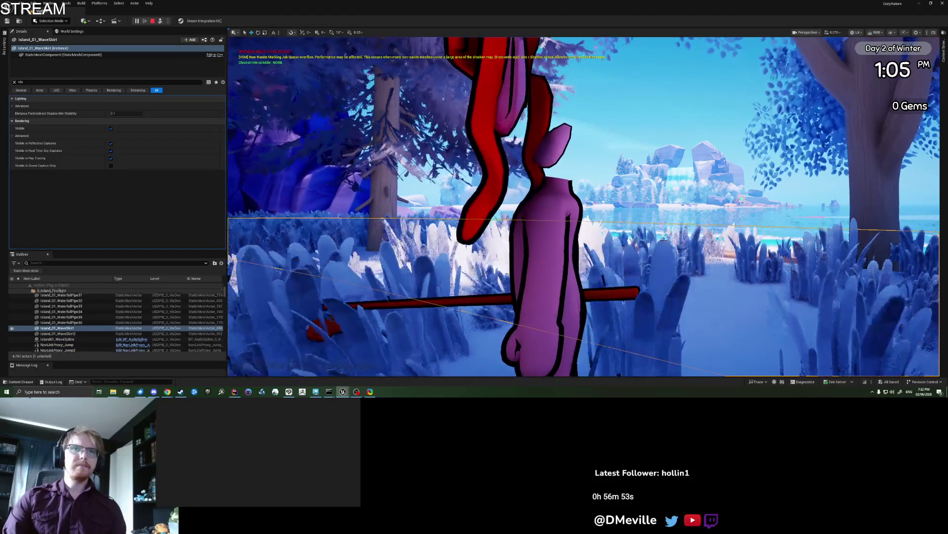
pyautogui.click(397, 188)
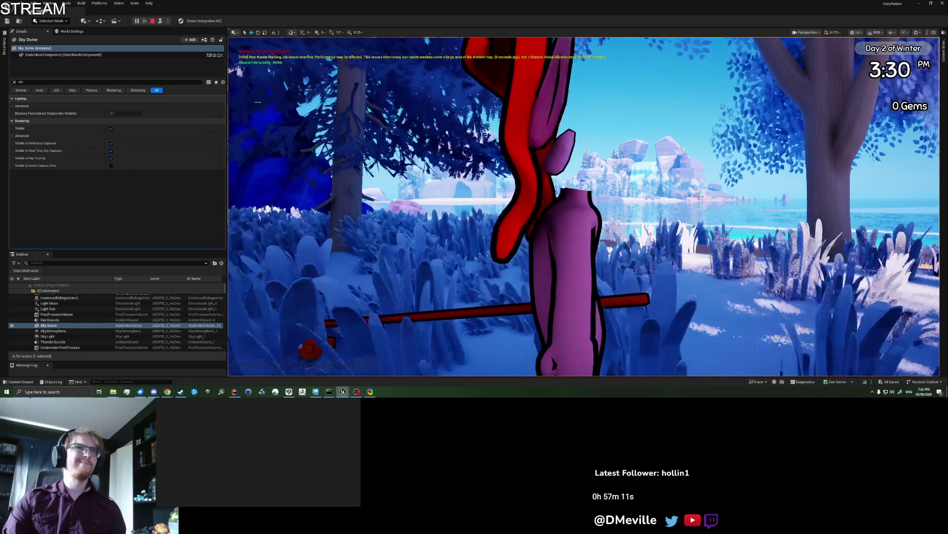
pyautogui.click(152, 20)
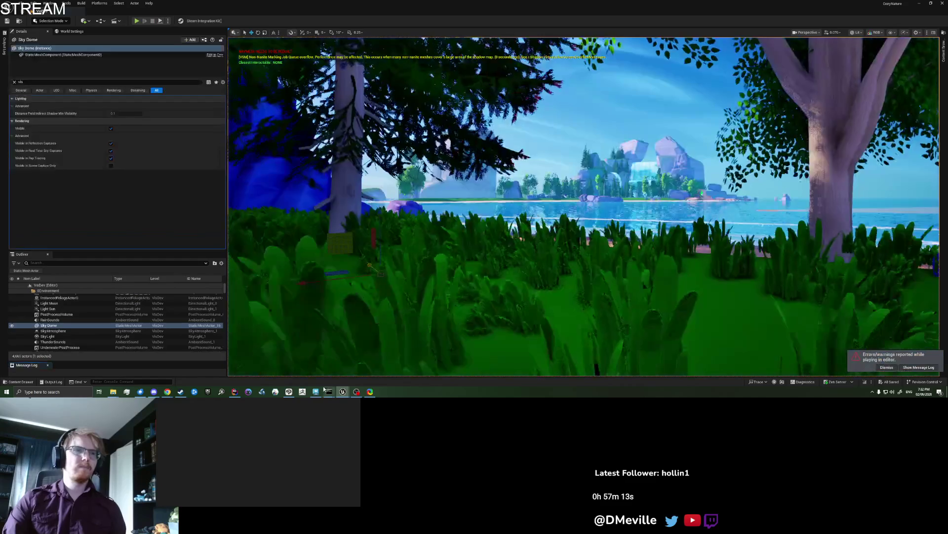
# - Switch from Unreal Engine over to the Maya window
pyautogui.click(316, 391)
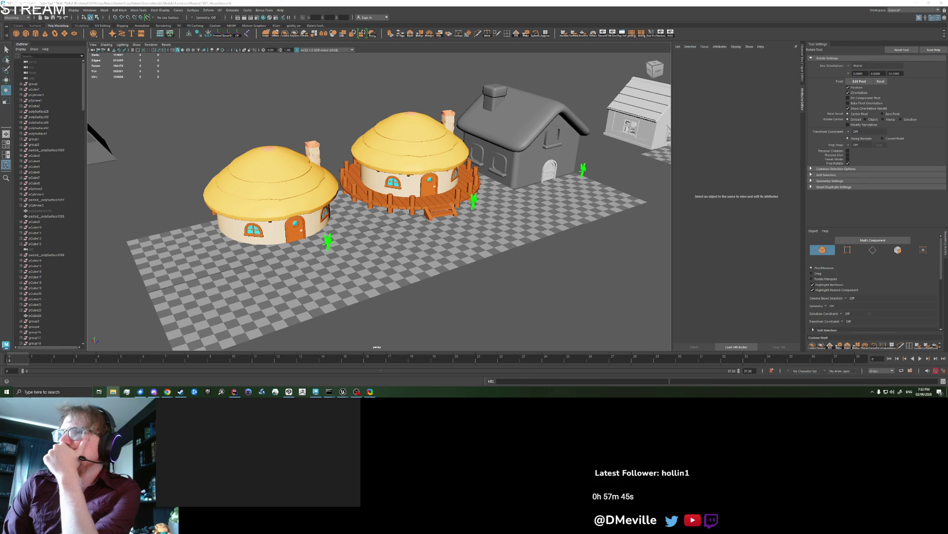
# - Start a new empty Maya scene and orbit the view toward a side angle
pyautogui.click(470, 277)
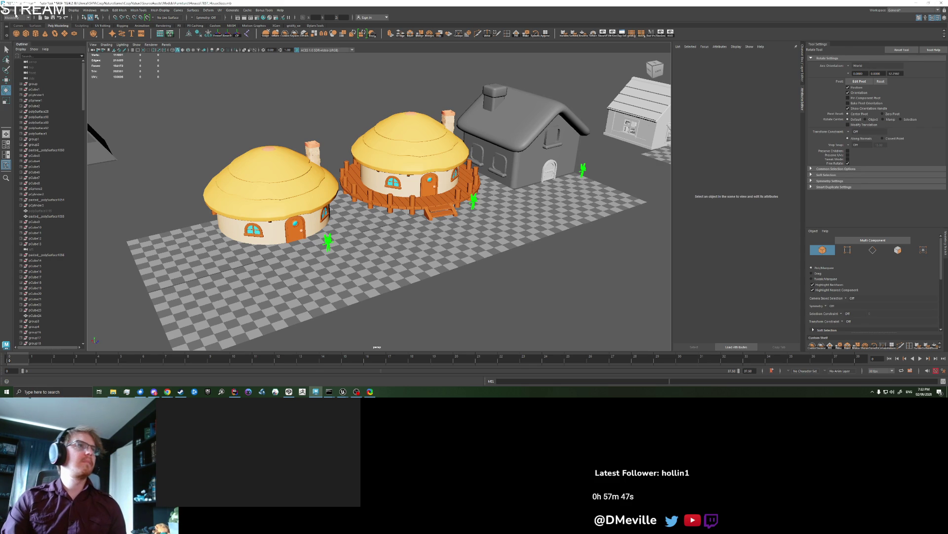
pyautogui.click(12, 10)
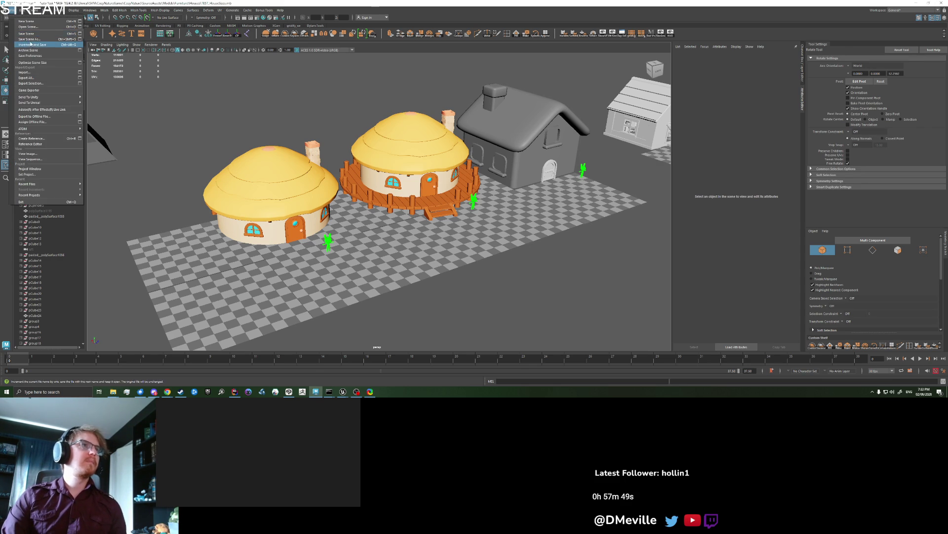
pyautogui.click(26, 21)
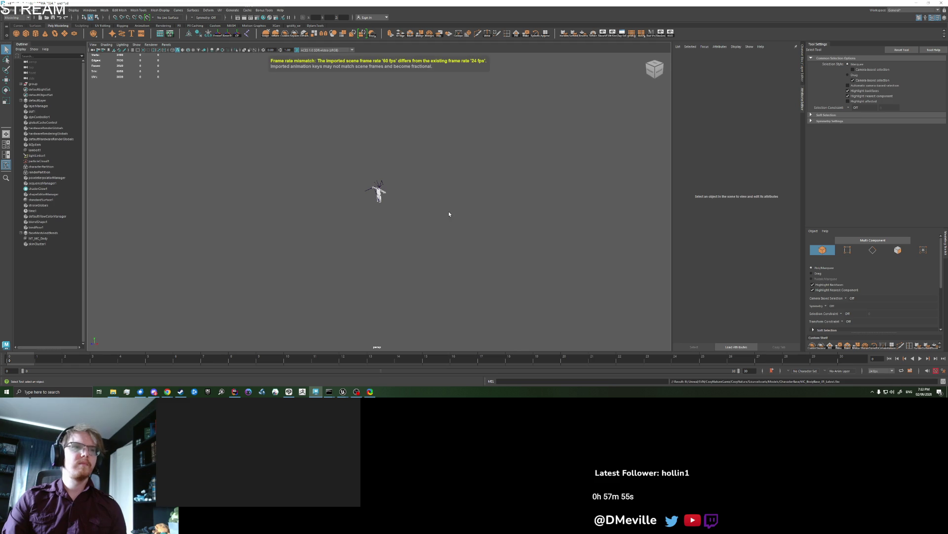
pyautogui.scroll(5, 423, 219)
pyautogui.moveTo(423, 219)
pyautogui.mouseDown()
pyautogui.moveTo(469, 217)
pyautogui.moveTo(438, 216)
pyautogui.moveTo(430, 197)
pyautogui.moveTo(503, 197)
pyautogui.moveTo(465, 205)
pyautogui.mouseUp()
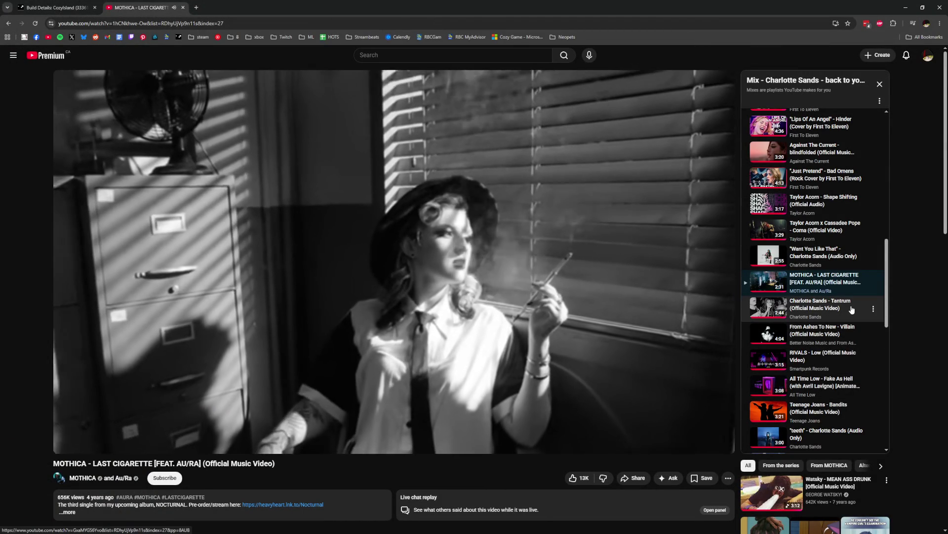
# - Scroll down through the YouTube playlist and comments, then back up slightly
pyautogui.scroll(-1, 850, 317)
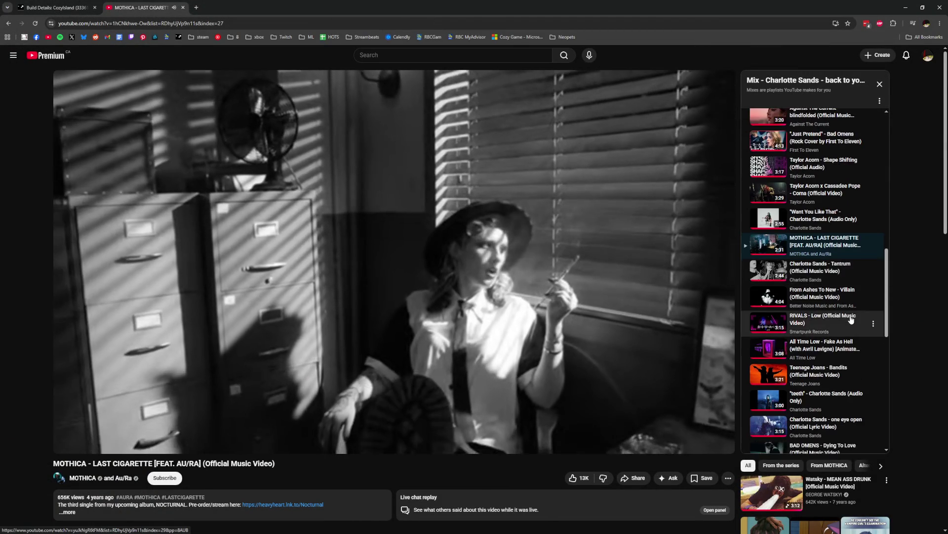
pyautogui.scroll(-3, 850, 319)
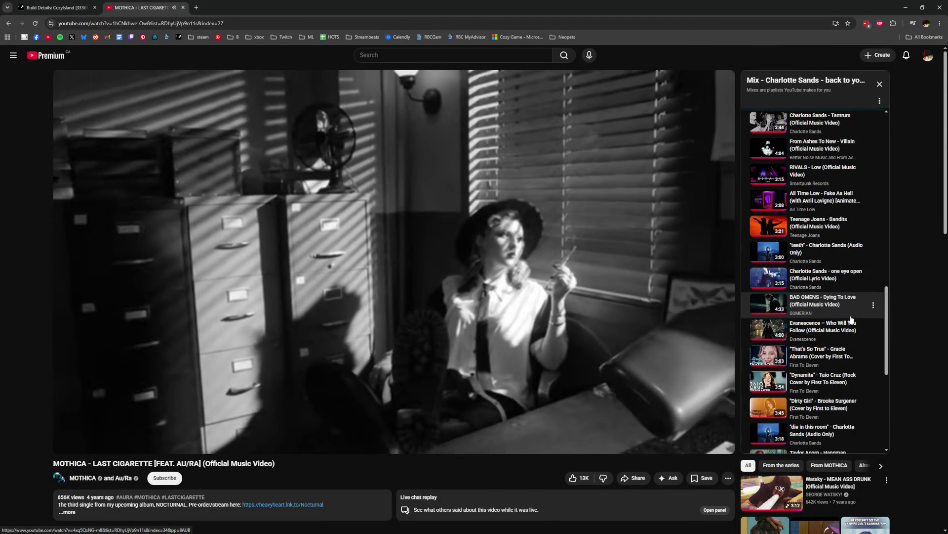
pyautogui.scroll(-5, 856, 342)
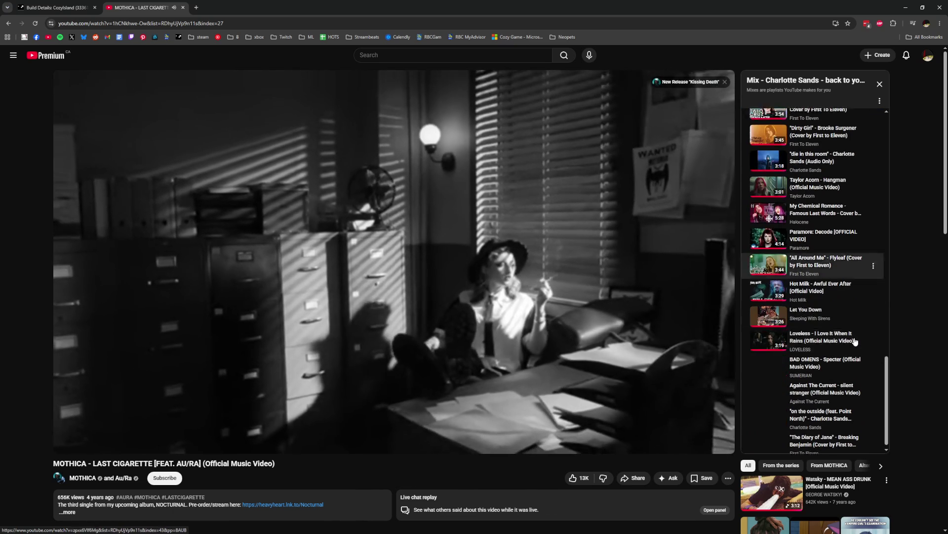
pyautogui.scroll(-5, 896, 339)
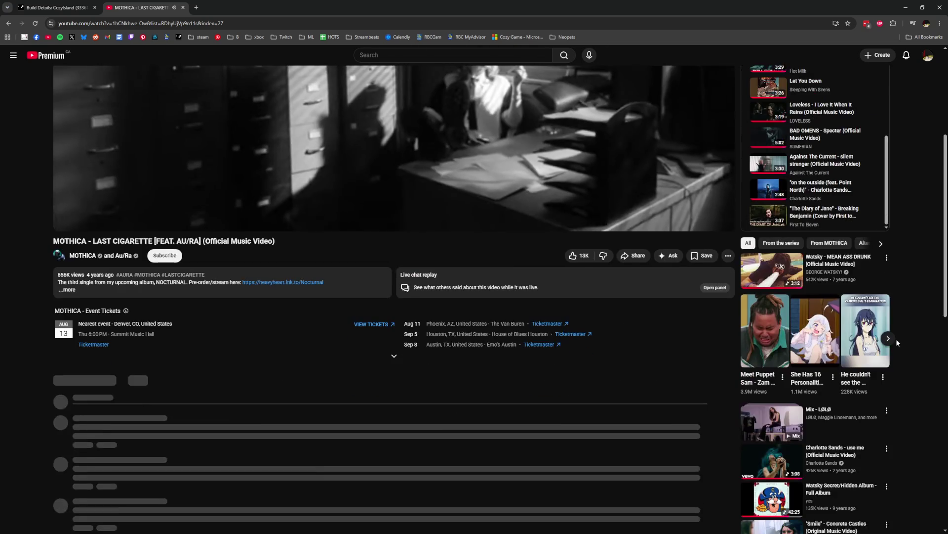
pyautogui.scroll(-5, 896, 339)
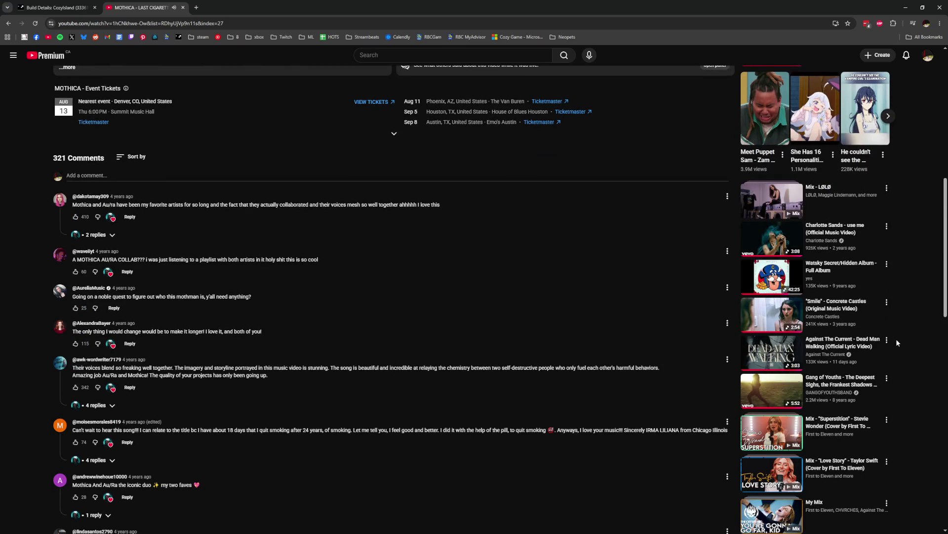
pyautogui.scroll(-6, 896, 339)
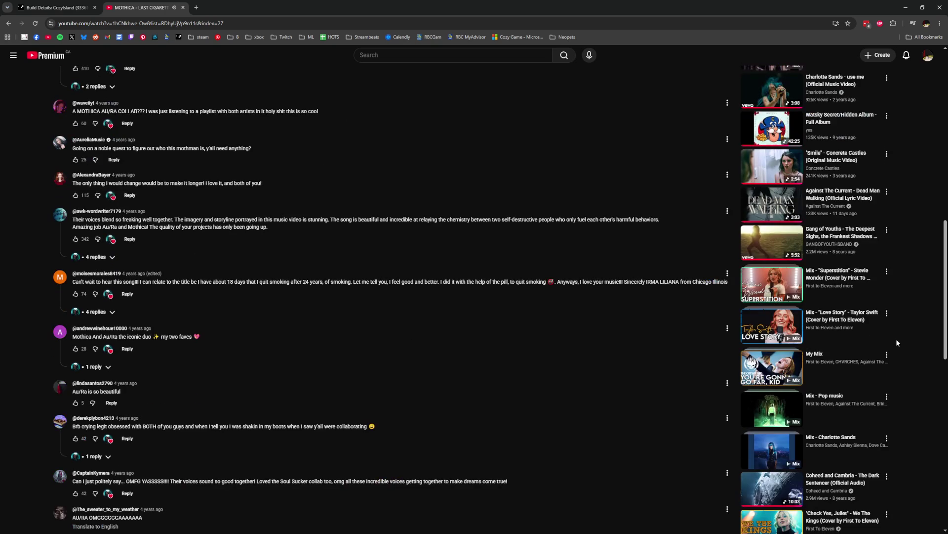
pyautogui.scroll(-6, 897, 342)
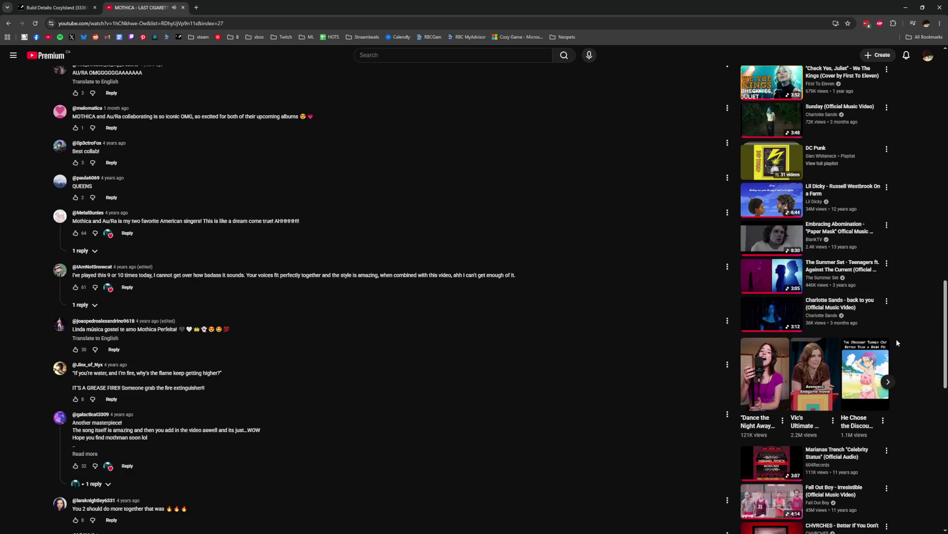
pyautogui.scroll(-5, 898, 342)
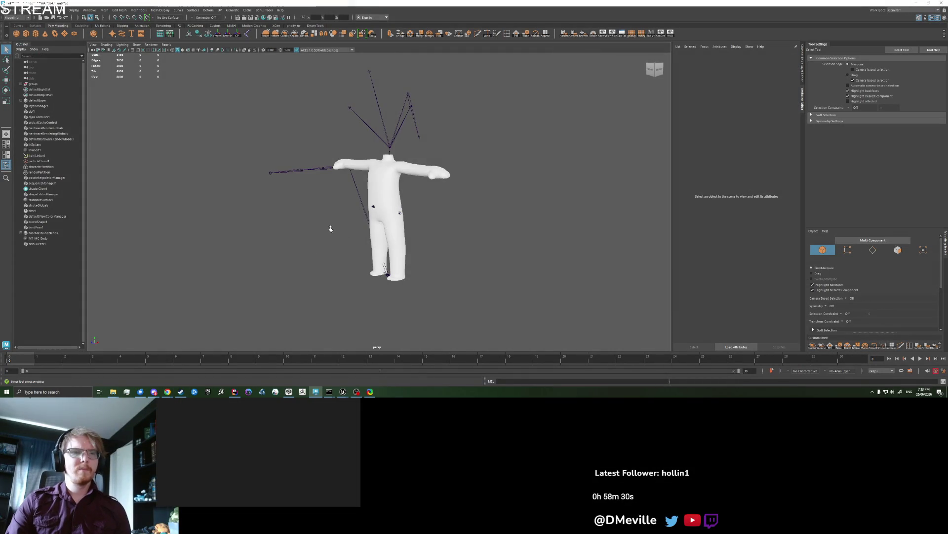
pyautogui.scroll(2, 330, 227)
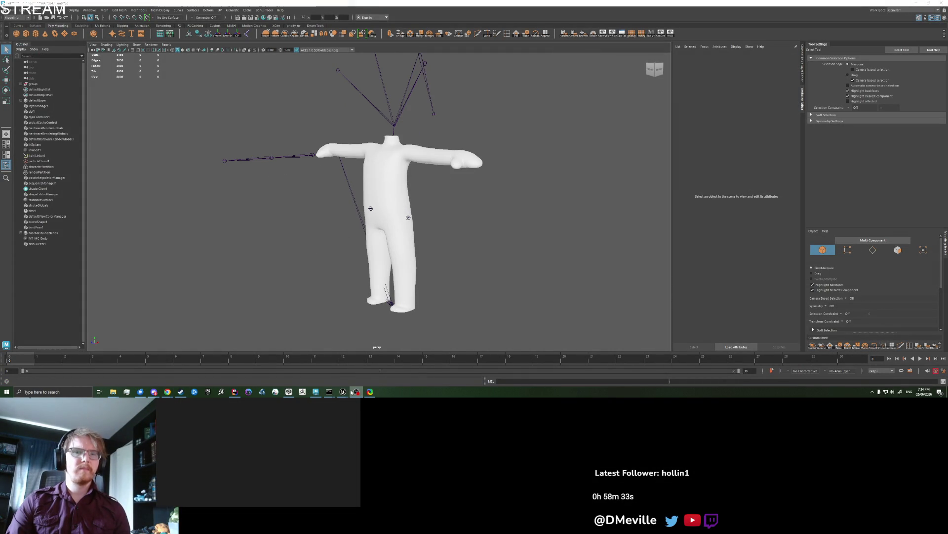
# - Orbit the Maya viewport around the headless character rig to see it from the side
pyautogui.moveTo(487, 233); pyautogui.dragTo(434, 206)
pyautogui.scroll(-2, 431, 206)
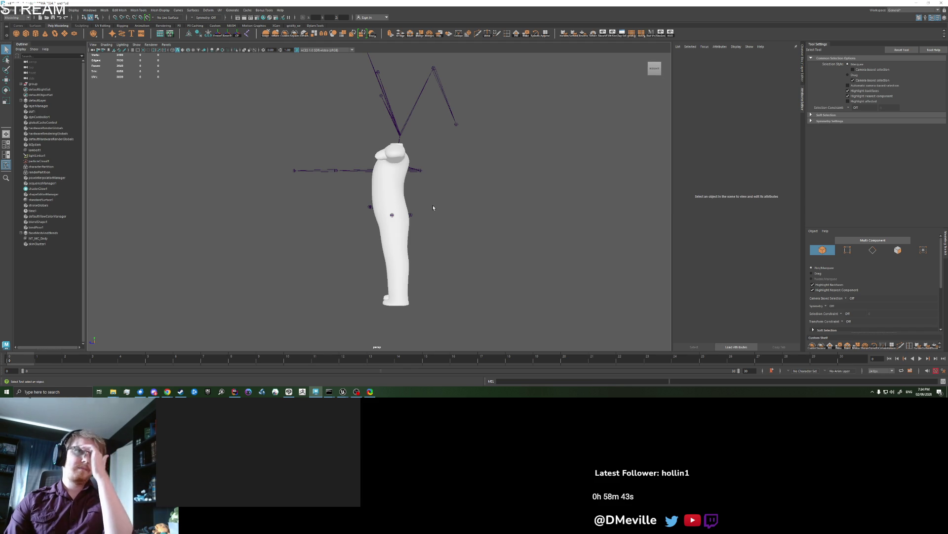
pyautogui.moveTo(429, 205); pyautogui.dragTo(428, 214)
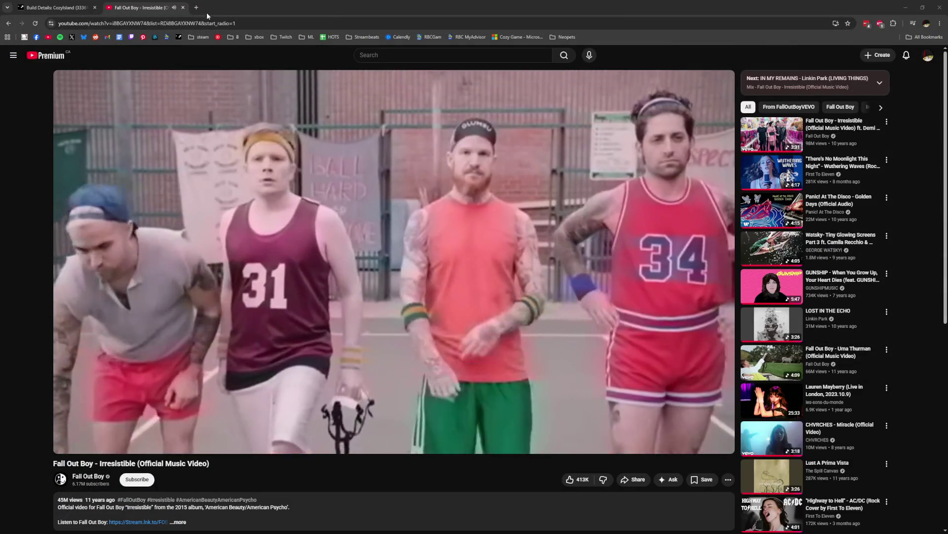
# - Search Google for '3d model t pose' and switch to image results
pyautogui.click(196, 7)
pyautogui.write('odel t pose')
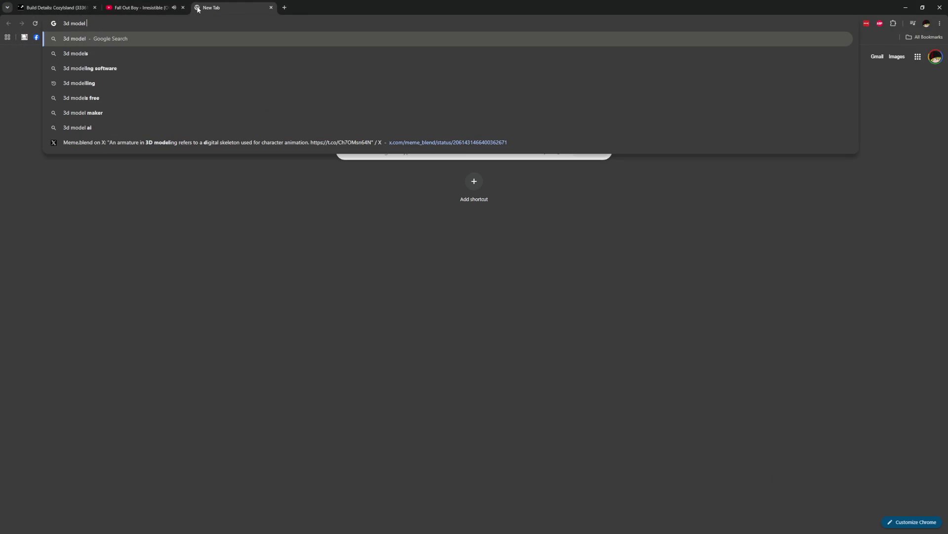
pyautogui.press('Return')
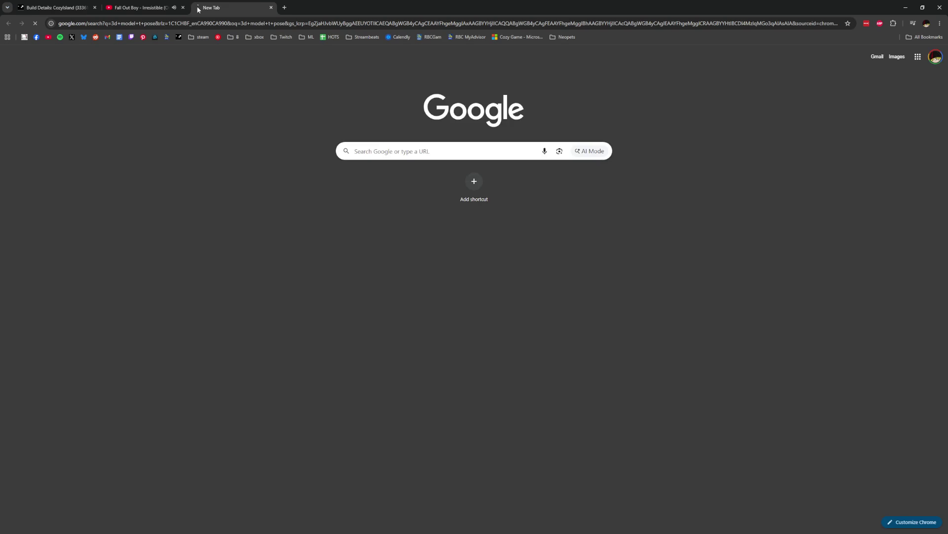
pyautogui.click(197, 110)
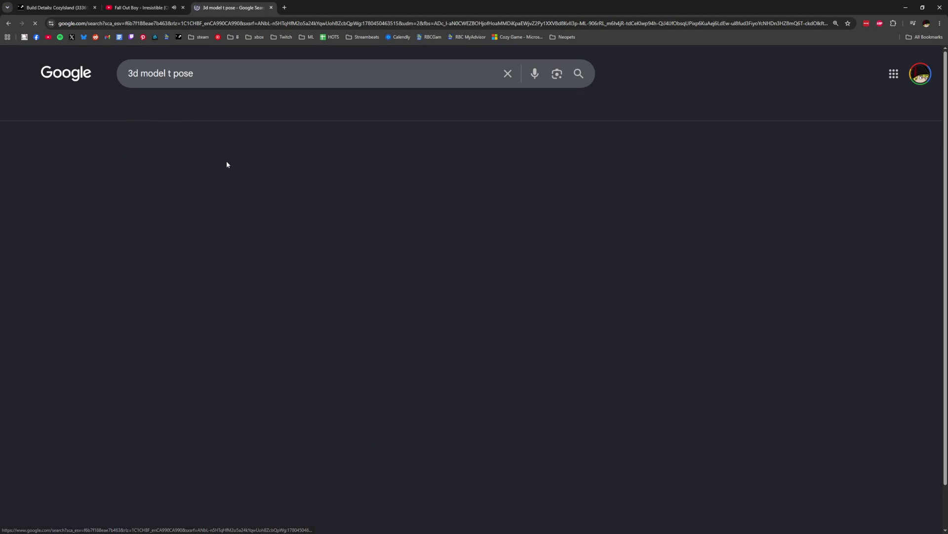
# - Refine the query to '3d model t pose side view' and open the Adobe Stock side-view image
pyautogui.click(242, 73)
pyautogui.write('side view')
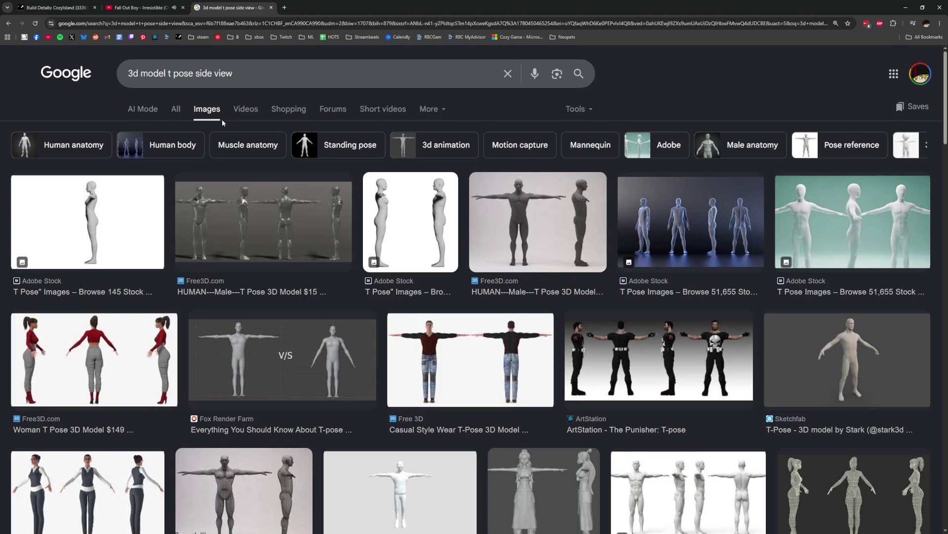
pyautogui.click(415, 216)
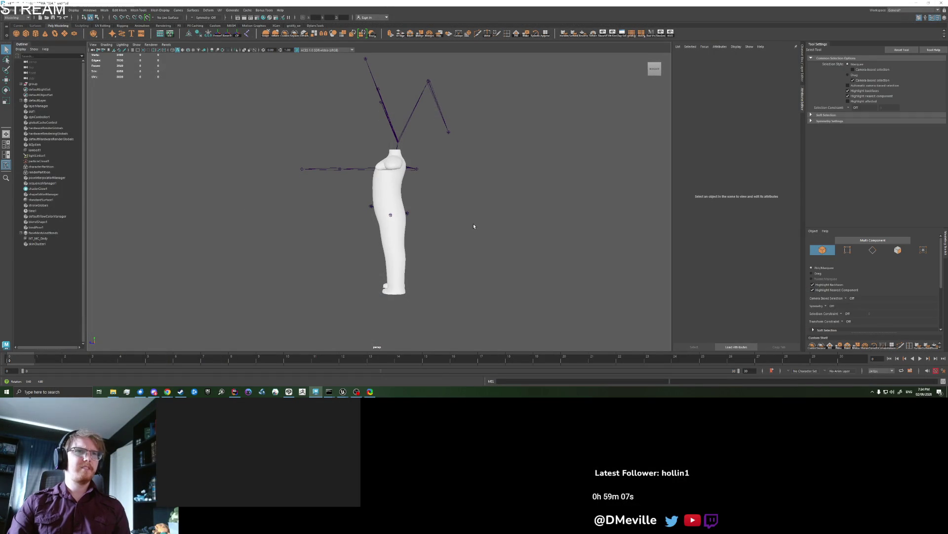
# - Turn on X-Ray Joints so the skeleton shows through the body, viewed from the side
pyautogui.click(399, 194)
pyautogui.moveTo(400, 193)
pyautogui.mouseDown()
pyautogui.moveTo(533, 195)
pyautogui.moveTo(415, 207)
pyautogui.moveTo(380, 189)
pyautogui.moveTo(450, 197)
pyautogui.moveTo(280, 61)
pyautogui.mouseUp()
pyautogui.click(442, 202)
pyautogui.click(380, 188)
pyautogui.click(450, 197)
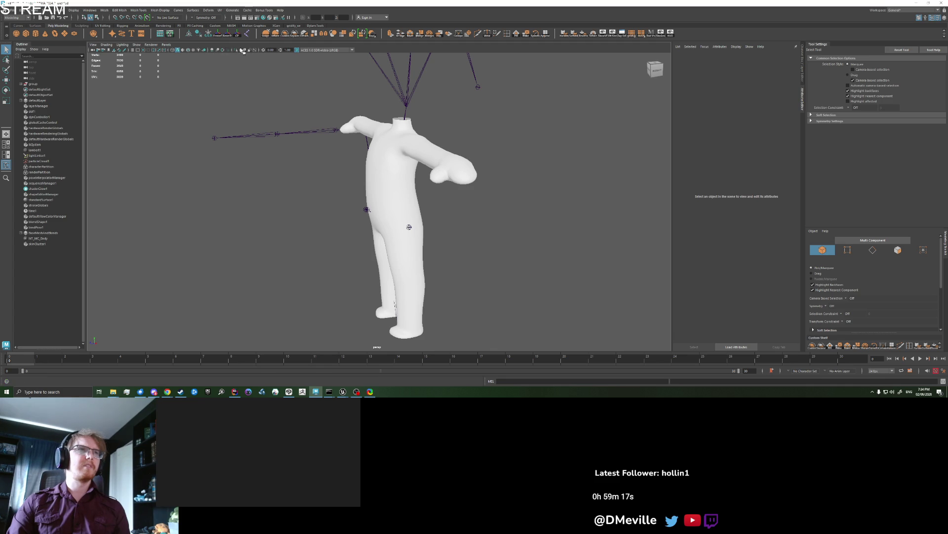
pyautogui.click(259, 51)
pyautogui.moveTo(321, 212)
pyautogui.mouseDown()
pyautogui.moveTo(343, 216)
pyautogui.moveTo(303, 196)
pyautogui.moveTo(357, 196)
pyautogui.mouseUp()
pyautogui.moveTo(495, 140); pyautogui.dragTo(428, 203)
# - Test-bend the torso forward at spine_03 and spine_04, leaving spine_04 tilted slightly forward
pyautogui.click(358, 181)
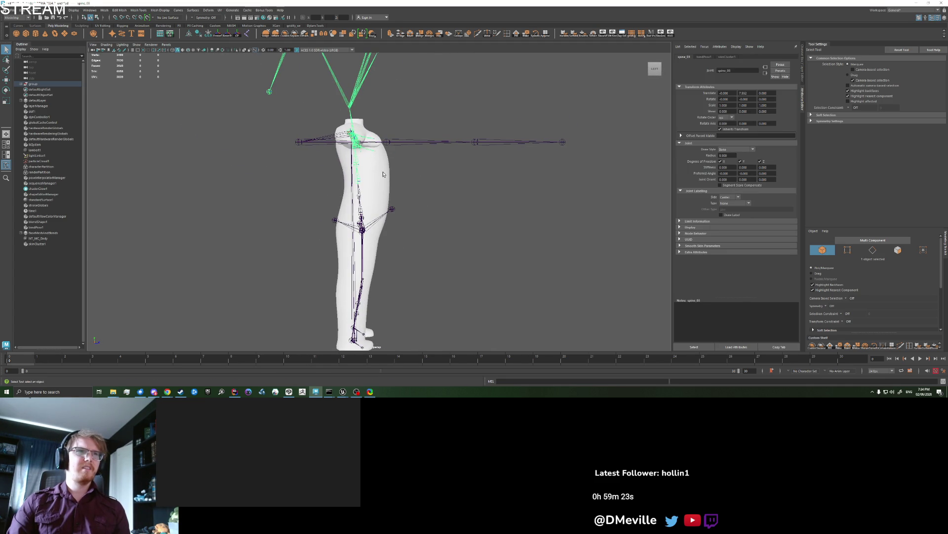
pyautogui.press('e')
pyautogui.moveTo(405, 166); pyautogui.dragTo(413, 207)
pyautogui.hotkey('ctrl', 'z')
pyautogui.press('q')
pyautogui.click(361, 172)
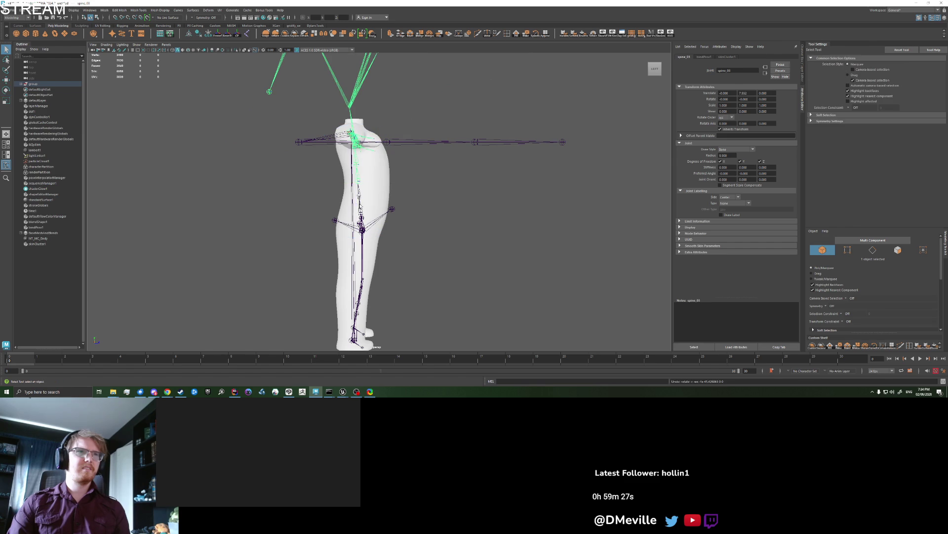
pyautogui.press('e')
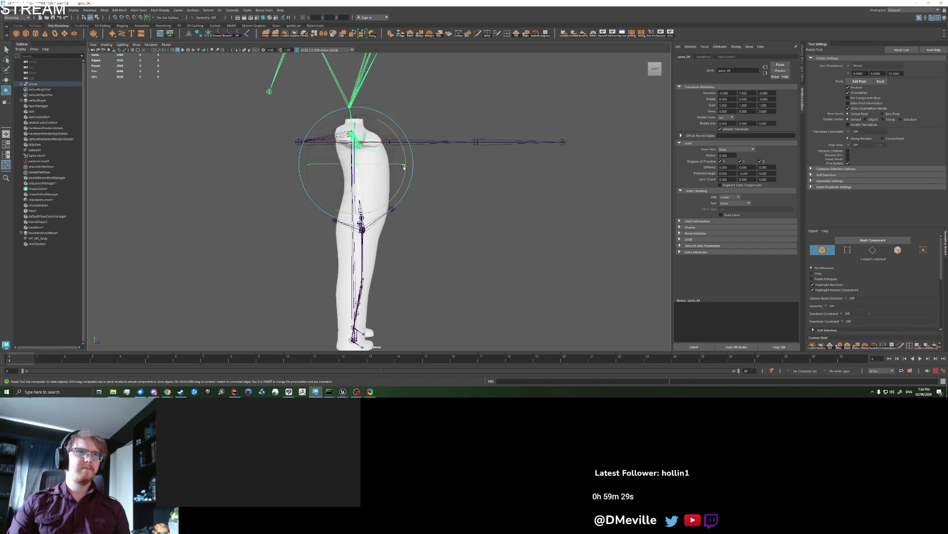
pyautogui.moveTo(404, 166); pyautogui.dragTo(404, 211)
pyautogui.hotkey('ctrl', 'z')
pyautogui.hotkey('ctrl', 'z')
pyautogui.hotkey('ctrl', 'z')
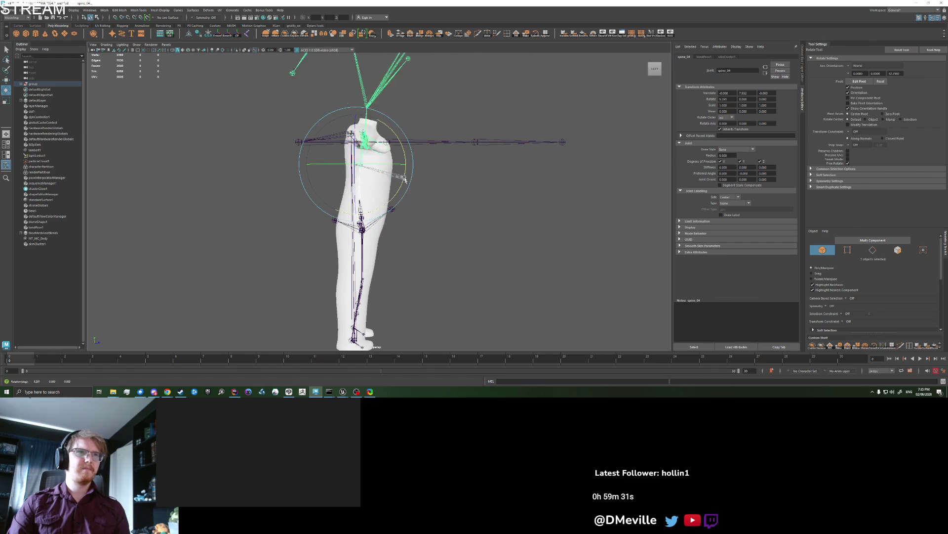
pyautogui.moveTo(401, 189)
pyautogui.mouseDown()
pyautogui.moveTo(436, 229)
pyautogui.moveTo(390, 217)
pyautogui.moveTo(405, 200)
pyautogui.mouseUp()
pyautogui.click(409, 203)
# - Check the spine_01 joint and orbit around to the body's right side
pyautogui.click(375, 207)
pyautogui.click(445, 237)
pyautogui.moveTo(445, 237)
pyautogui.mouseDown()
pyautogui.moveTo(417, 231)
pyautogui.moveTo(517, 226)
pyautogui.moveTo(468, 223)
pyautogui.moveTo(482, 207)
pyautogui.moveTo(476, 203)
pyautogui.moveTo(610, 205)
pyautogui.moveTo(437, 203)
pyautogui.moveTo(462, 186)
pyautogui.moveTo(385, 211)
pyautogui.moveTo(314, 206)
pyautogui.moveTo(457, 218)
pyautogui.moveTo(449, 226)
pyautogui.moveTo(442, 208)
pyautogui.mouseUp()
pyautogui.click(415, 208)
pyautogui.click(455, 238)
# - Switch to the four-view layout and frame the whole character in every panel
pyautogui.press('space')
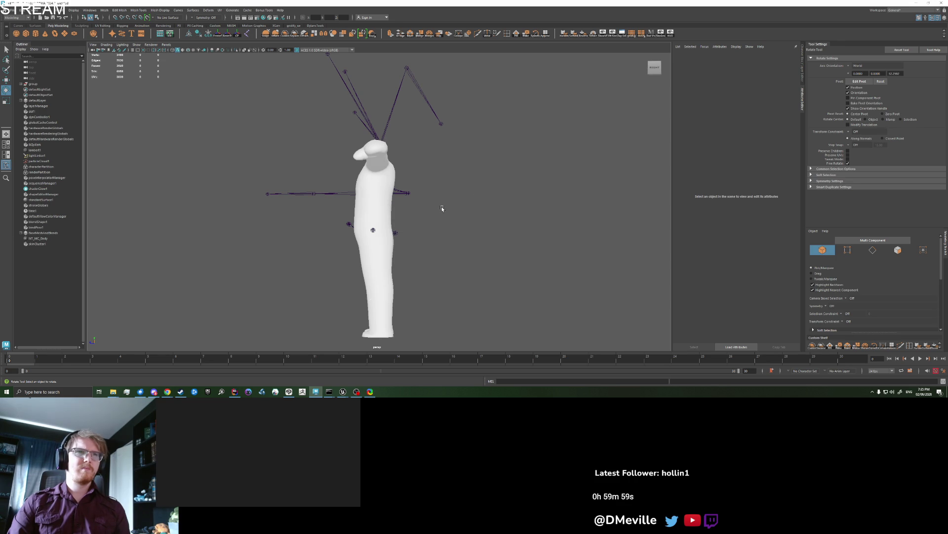
pyautogui.press('space')
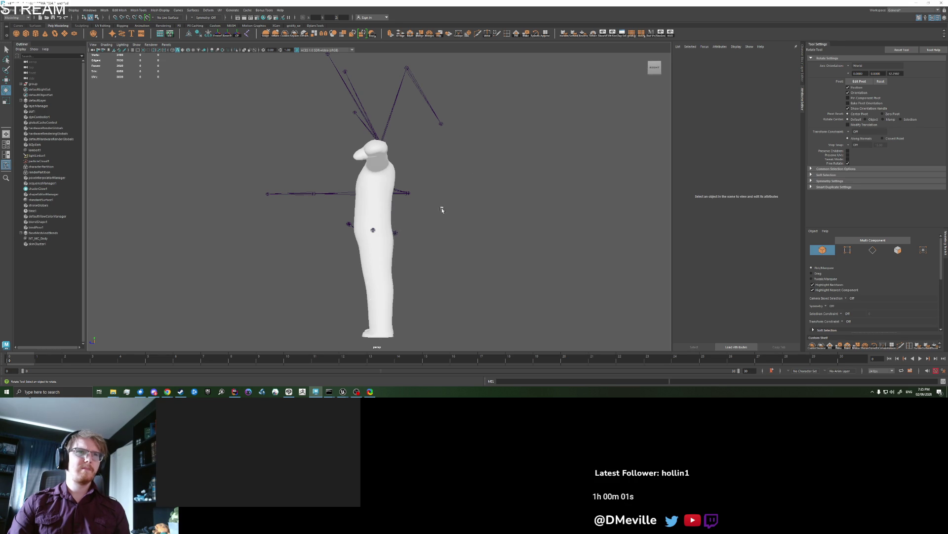
pyautogui.scroll(-2, 440, 207)
pyautogui.moveTo(437, 218); pyautogui.dragTo(442, 200)
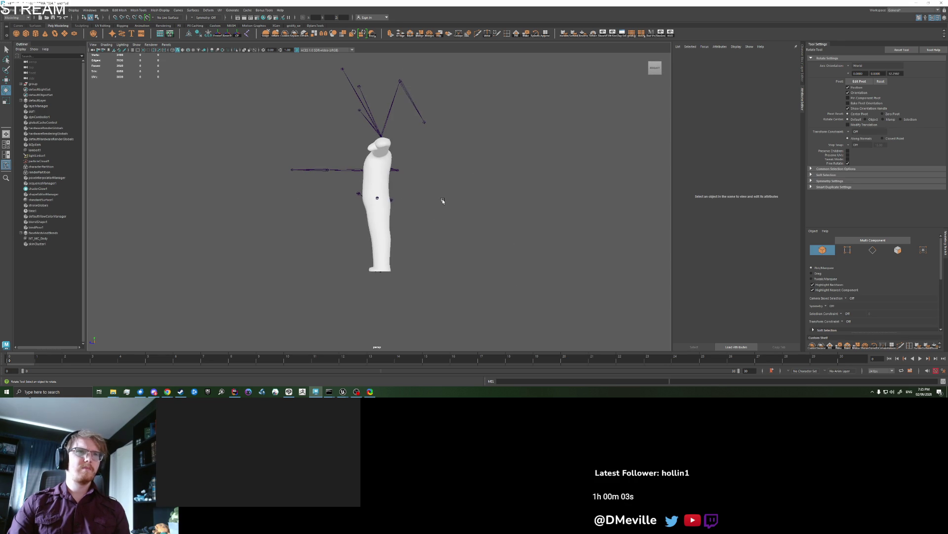
pyautogui.press('space')
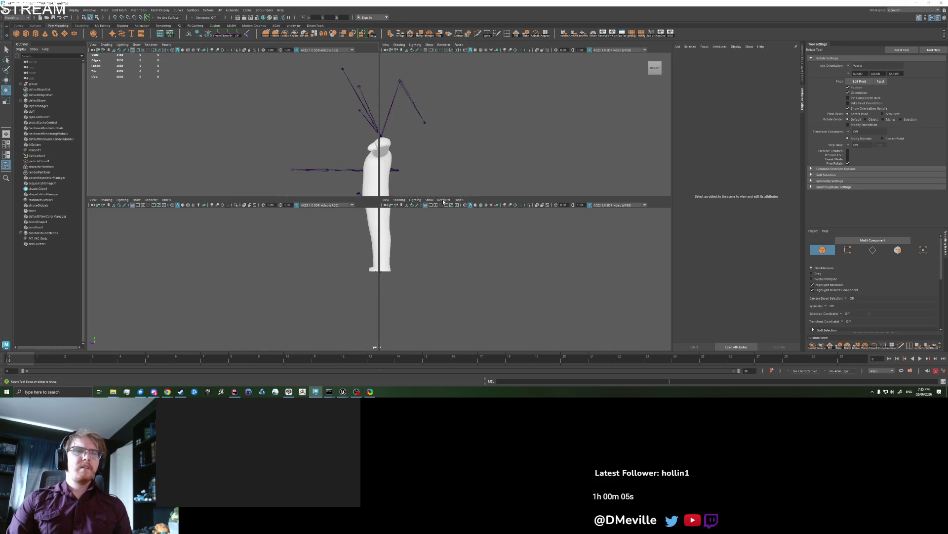
pyautogui.press('space')
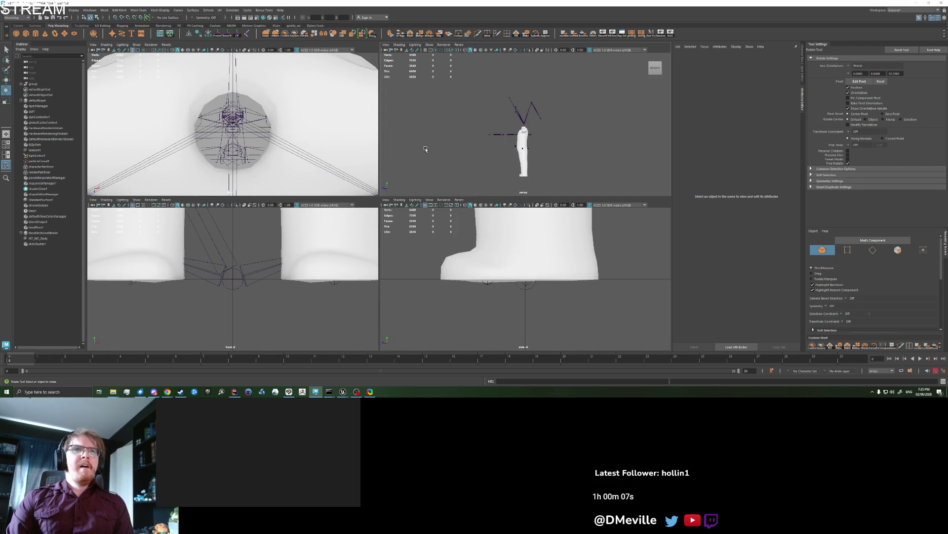
pyautogui.hotkey('shift', 'a')
# - Frame the character and skeleton in the front and side views
pyautogui.click(309, 258)
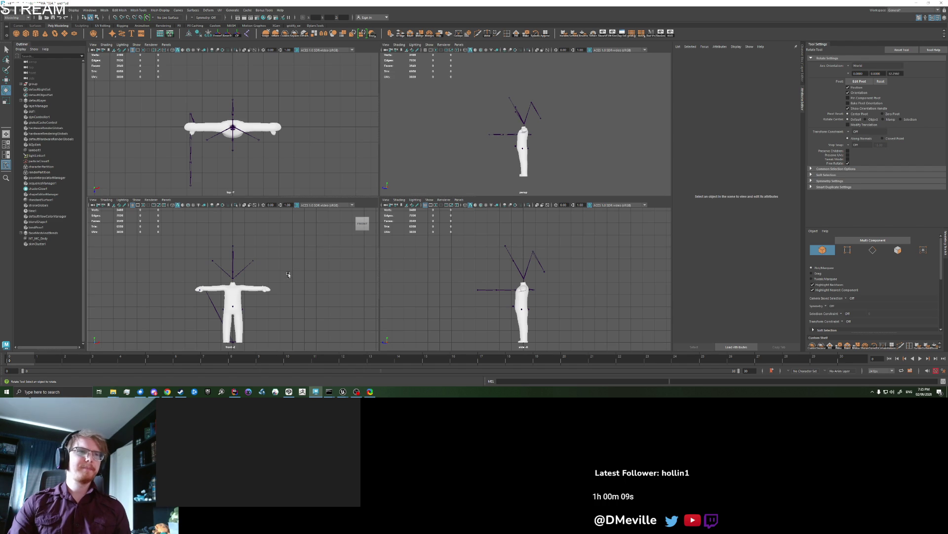
pyautogui.press('f')
pyautogui.scroll(3, 289, 264)
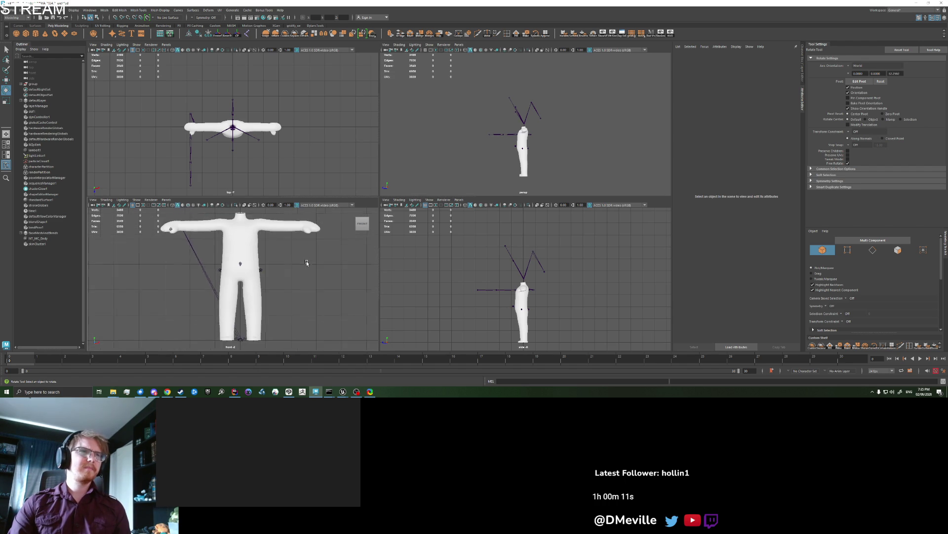
pyautogui.scroll(2, 289, 154)
pyautogui.scroll(1, 288, 153)
pyautogui.scroll(5, 469, 165)
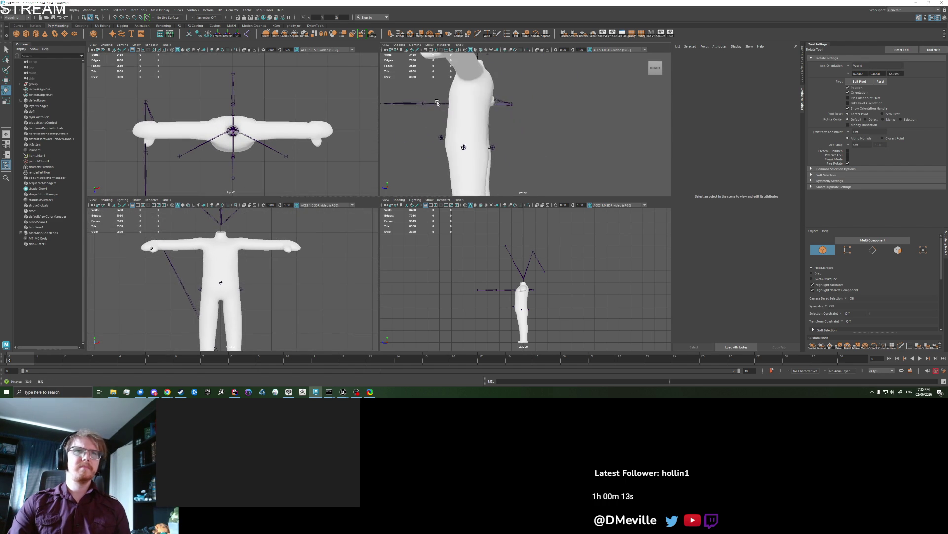
pyautogui.scroll(1, 424, 132)
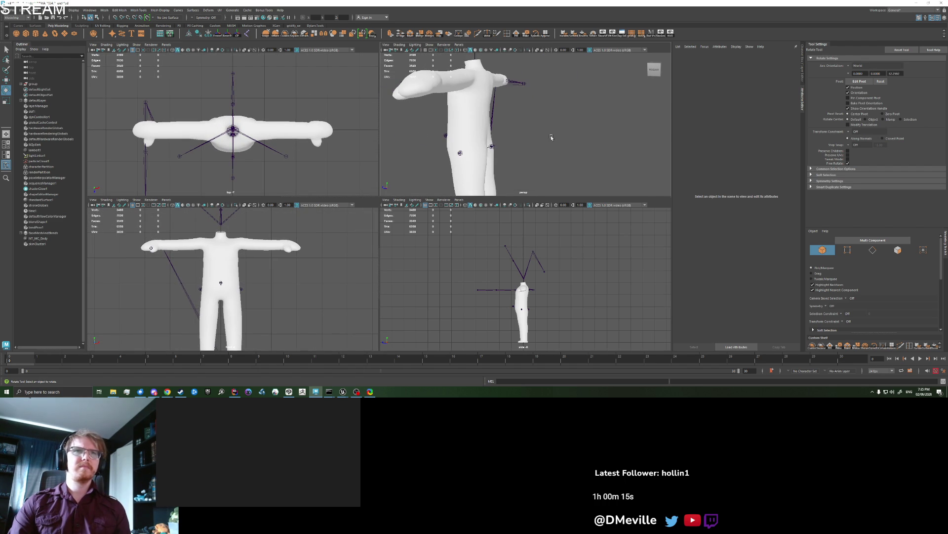
pyautogui.press('space')
pyautogui.press('space')
pyautogui.press('space')
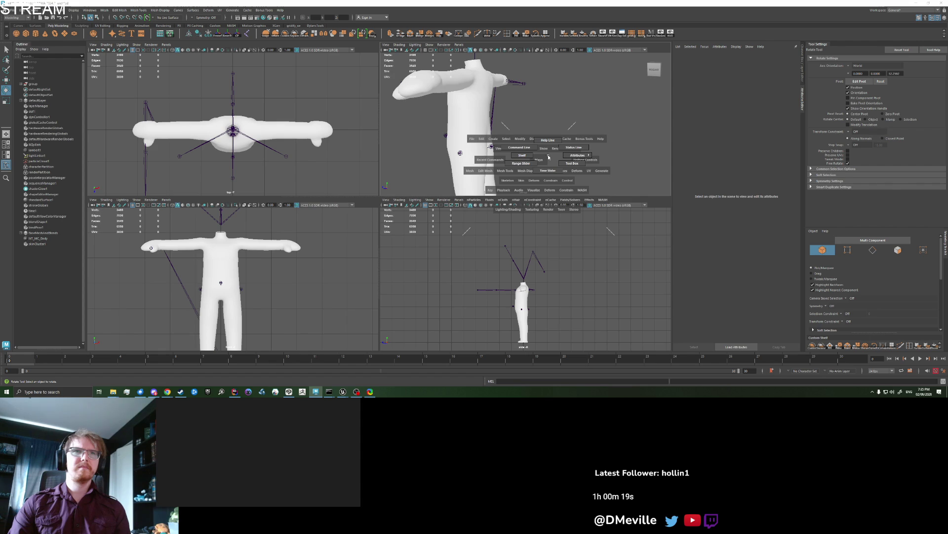
pyautogui.press('f')
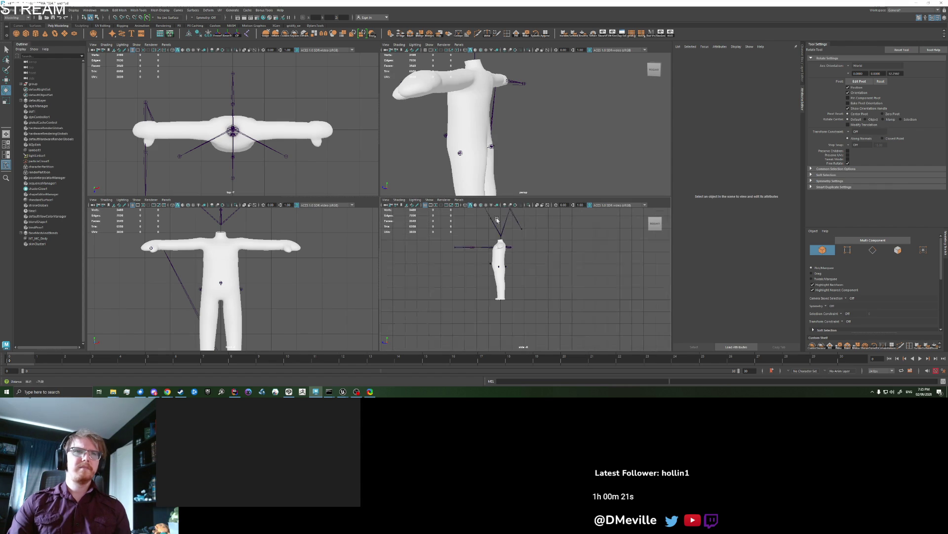
pyautogui.scroll(3, 512, 262)
pyautogui.scroll(-3, 523, 261)
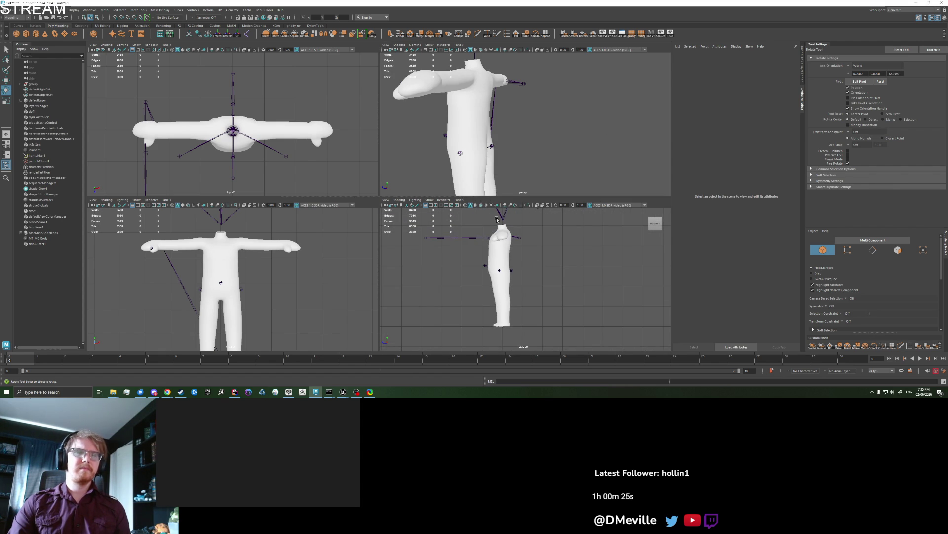
# - Select and deselect the body mesh and nearby joints in the side view
pyautogui.click(521, 260)
pyautogui.click(572, 276)
pyautogui.press('q')
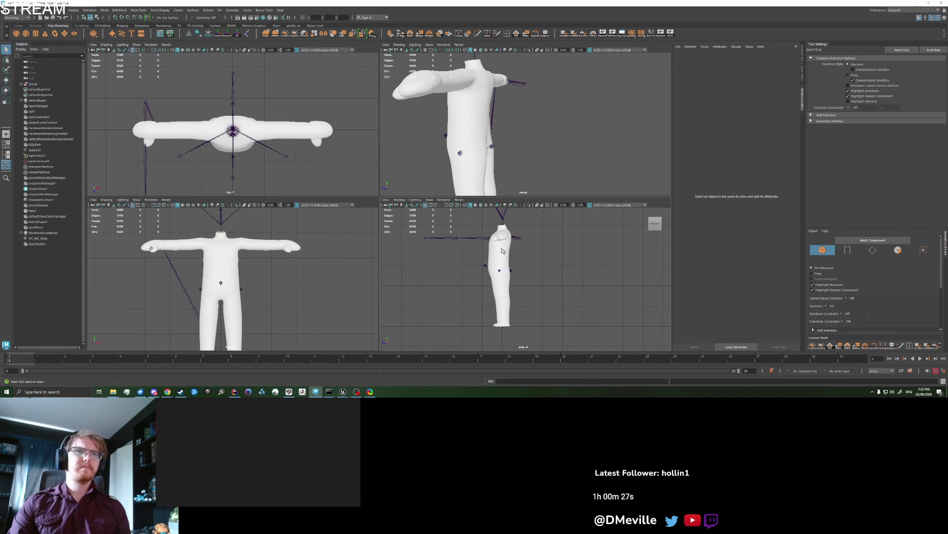
pyautogui.click(505, 251)
pyautogui.click(513, 247)
pyautogui.click(511, 247)
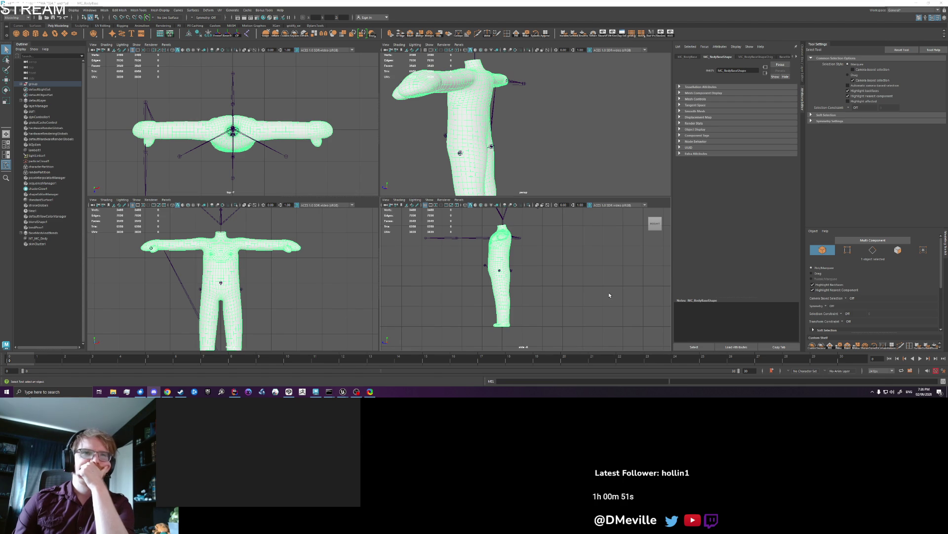
pyautogui.click(542, 260)
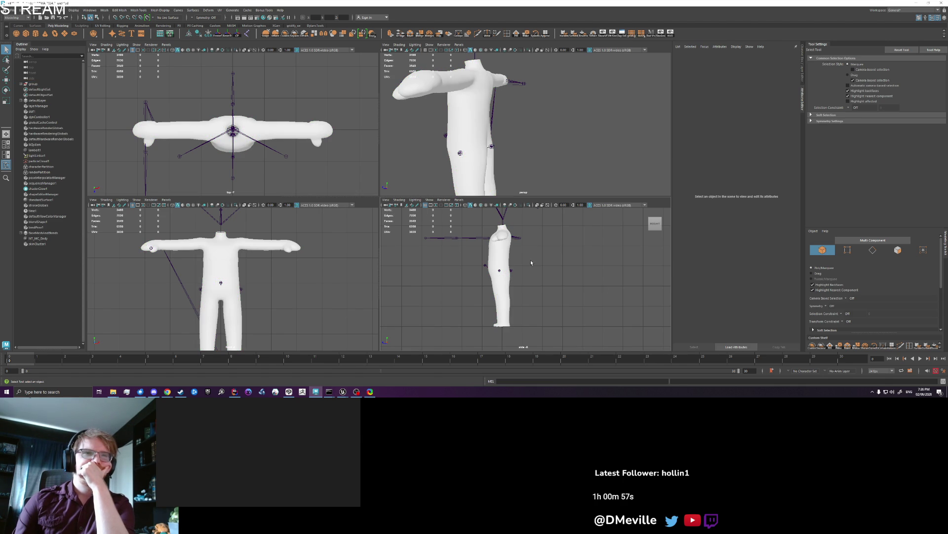
pyautogui.moveTo(479, 244); pyautogui.dragTo(533, 265)
pyautogui.hotkey('ctrl', 'z')
pyautogui.hotkey('ctrl', 'z')
pyautogui.hotkey('ctrl', 'z')
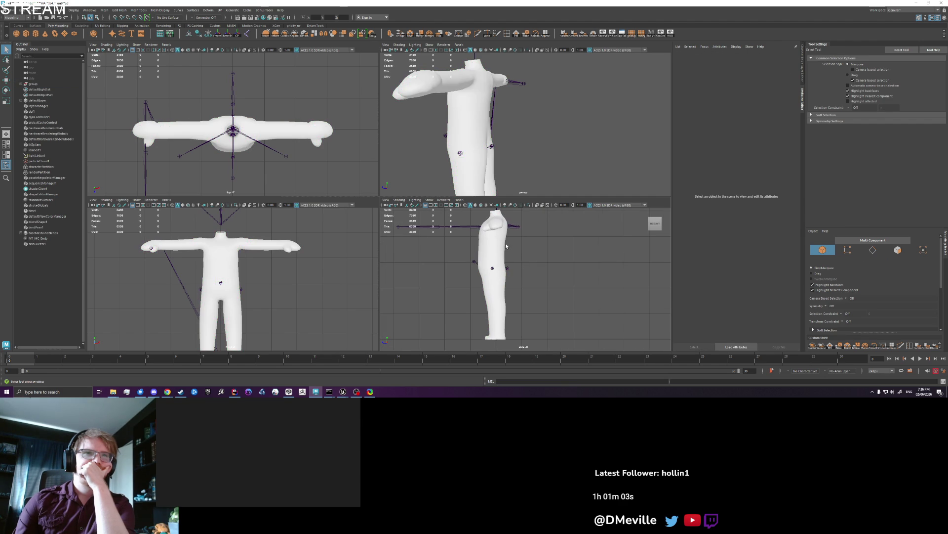
# - Pull the side view back from the body and clear the selection
pyautogui.click(507, 246)
pyautogui.scroll(-1, 532, 276)
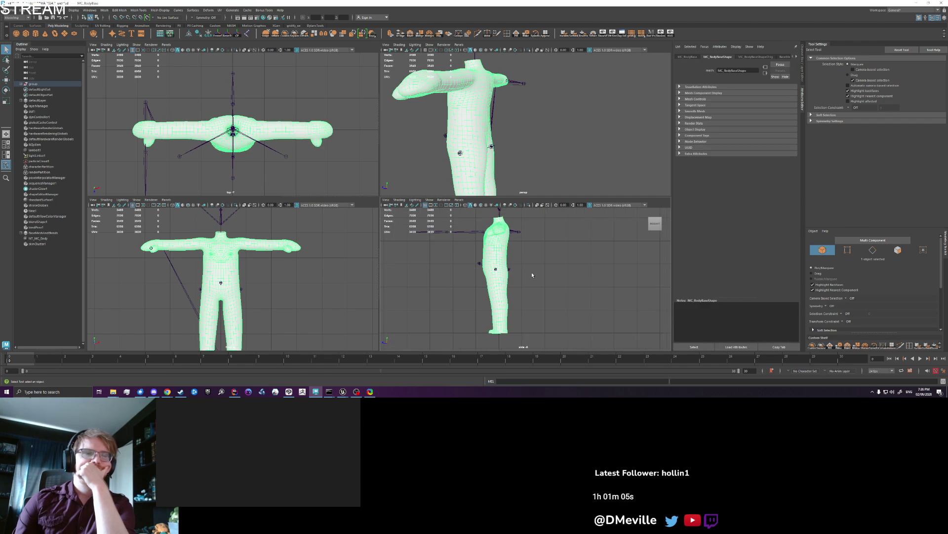
pyautogui.click(529, 257)
pyautogui.scroll(1, 530, 257)
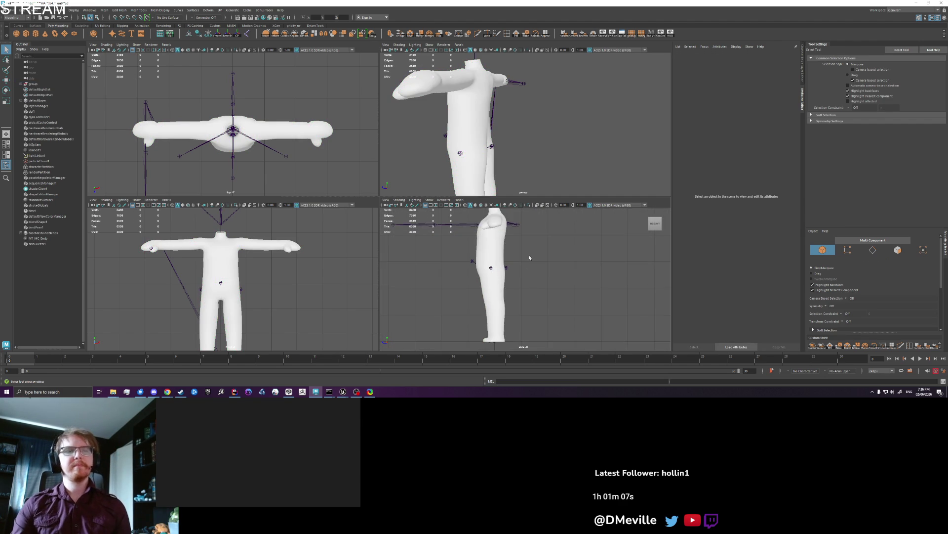
pyautogui.hotkey('ctrl', 'z')
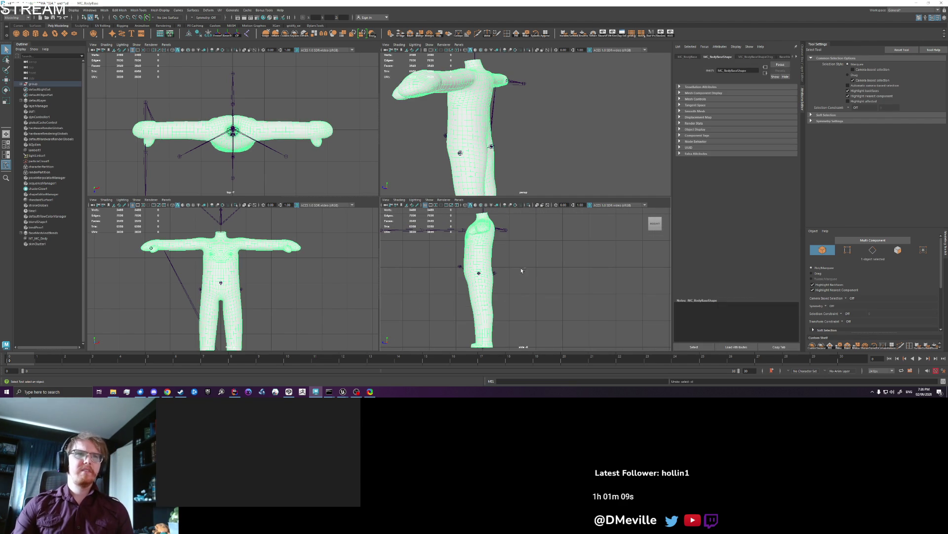
pyautogui.scroll(-2, 521, 268)
pyautogui.moveTo(520, 262); pyautogui.dragTo(523, 278)
pyautogui.click(523, 278)
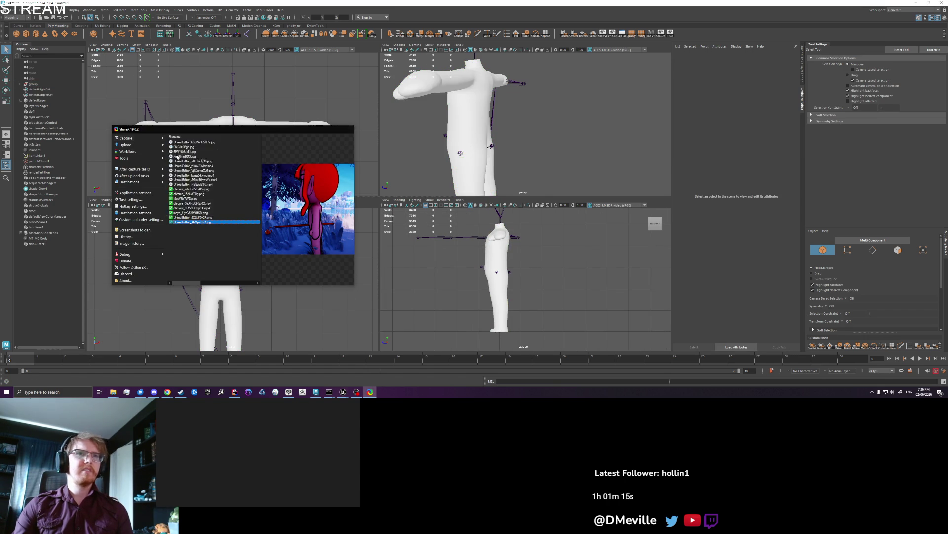
# - Undo the last joint rotation and capture Maya's side view of the body mesh as a ShareX region
pyautogui.click(347, 129)
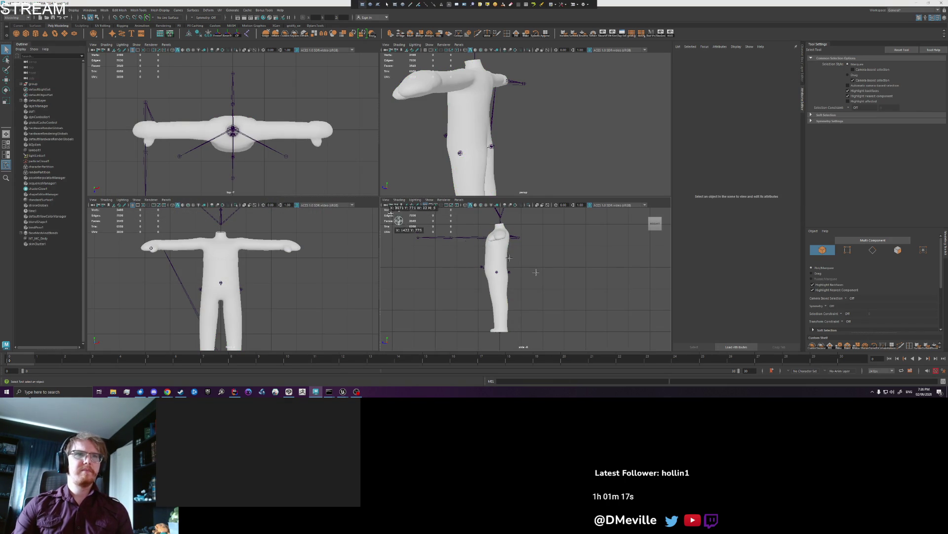
pyautogui.press('ctrl+Print')
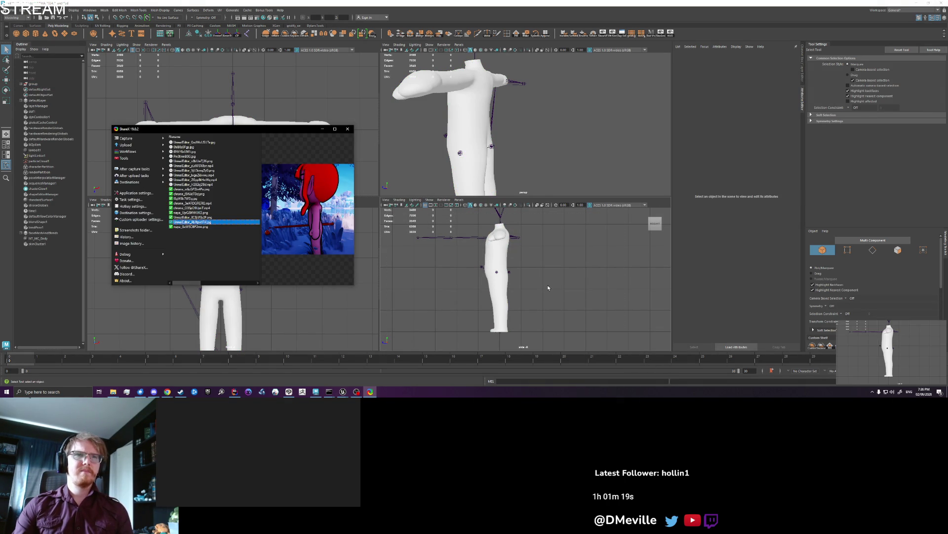
pyautogui.click(548, 286)
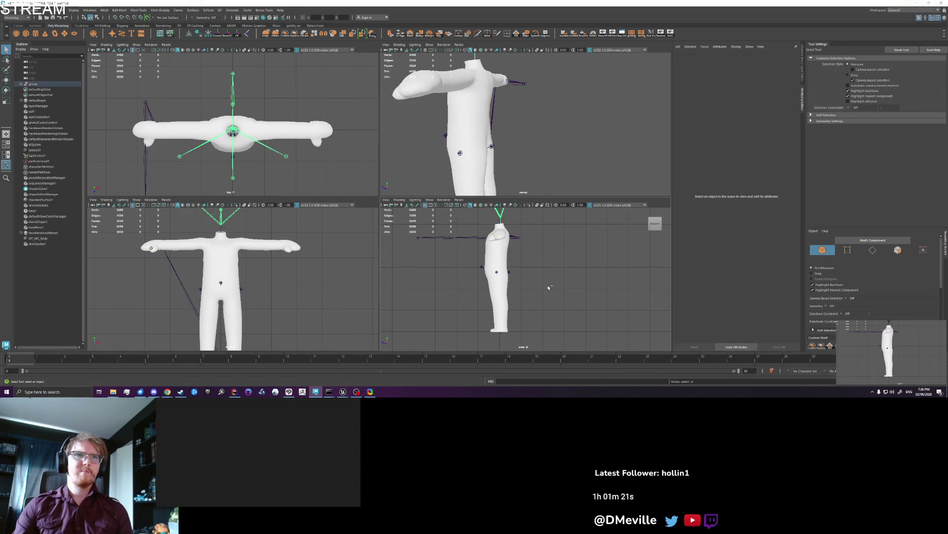
pyautogui.hotkey('ctrl', 'z')
pyautogui.hotkey('ctrl', 'z')
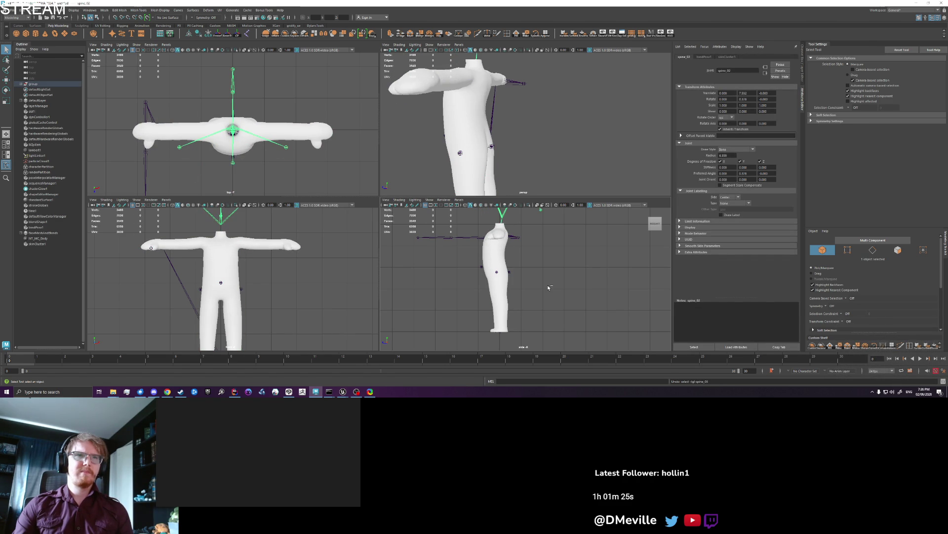
pyautogui.click(547, 285)
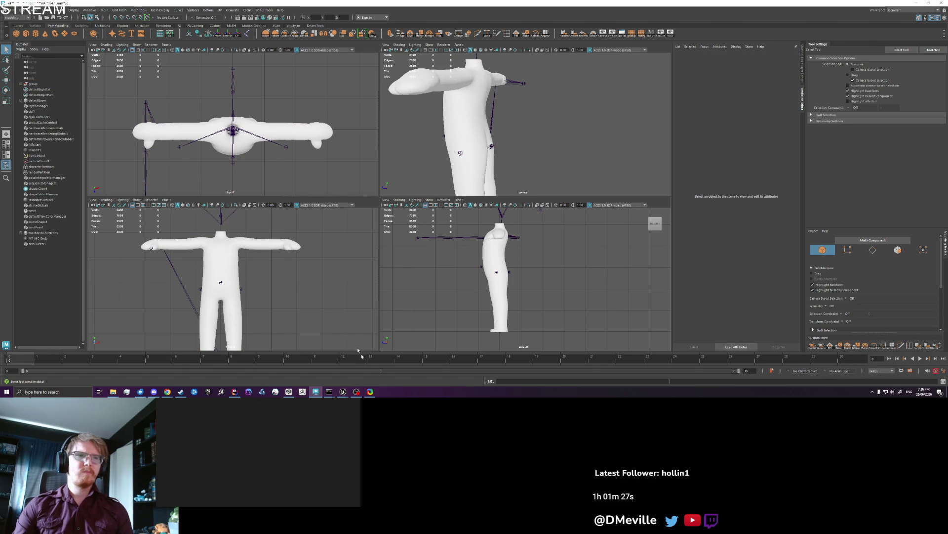
pyautogui.click(370, 391)
pyautogui.click(198, 158)
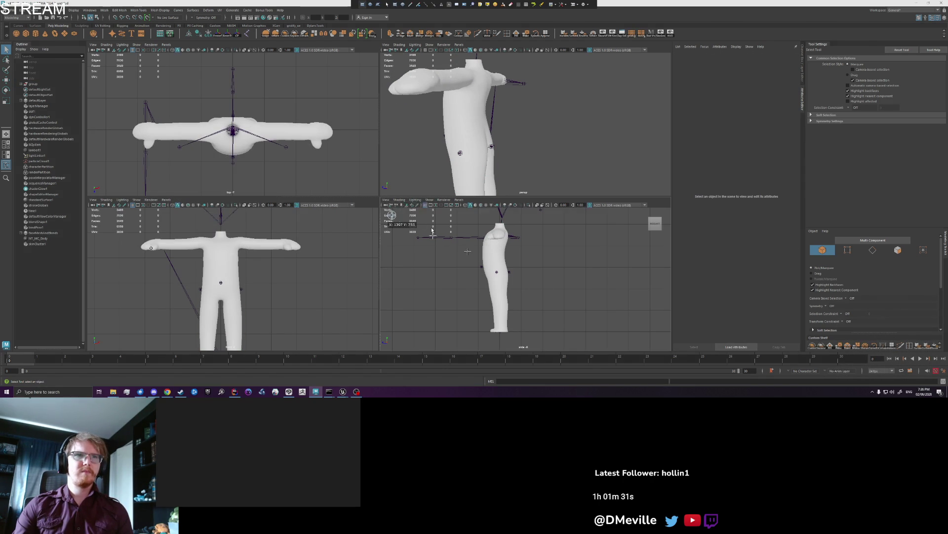
pyautogui.moveTo(385, 208); pyautogui.dragTo(615, 350)
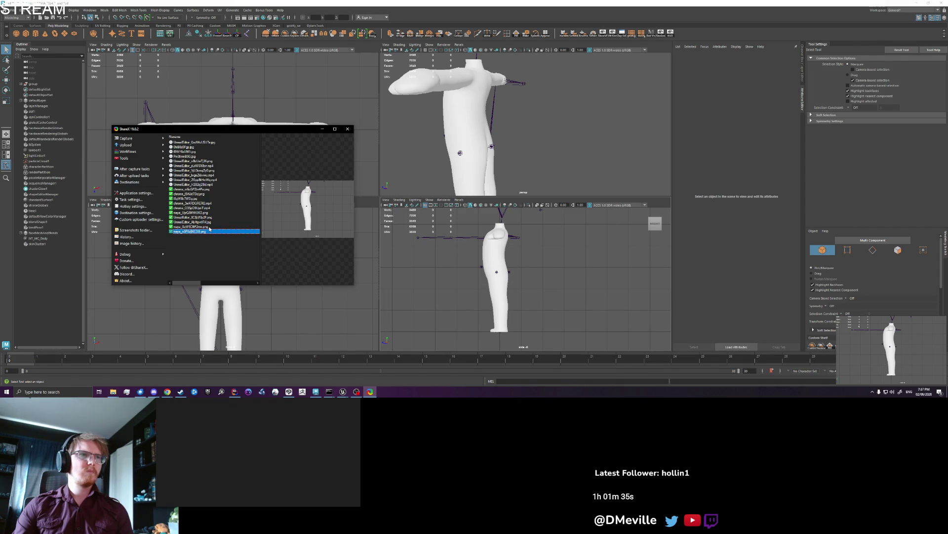
# - Flip between the two latest captures in the history, then open the game screenshot full-size
pyautogui.click(209, 228)
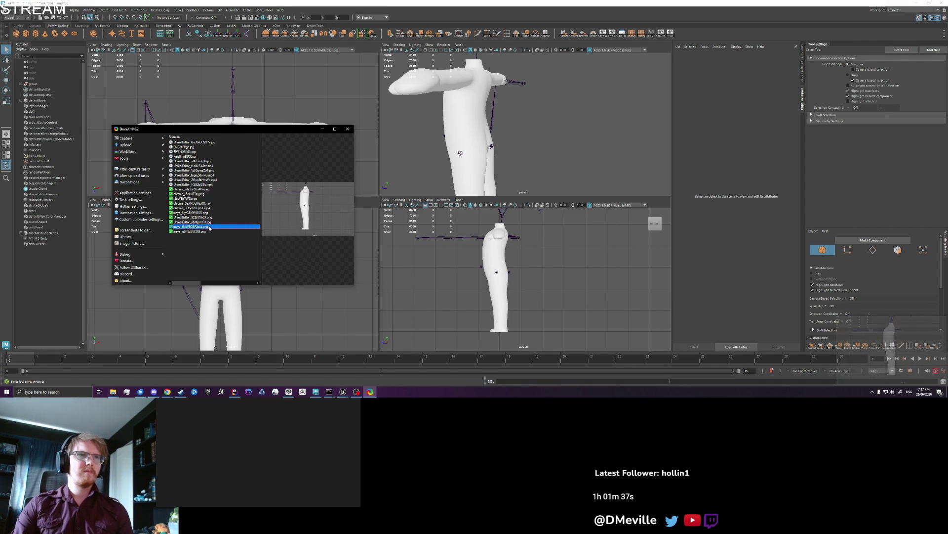
pyautogui.press('Down')
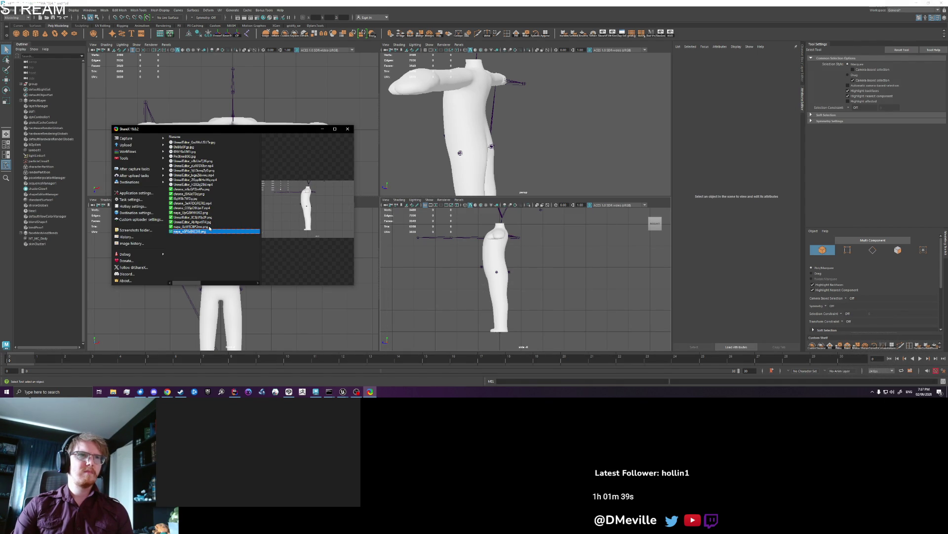
pyautogui.press('Up')
pyautogui.press('Down')
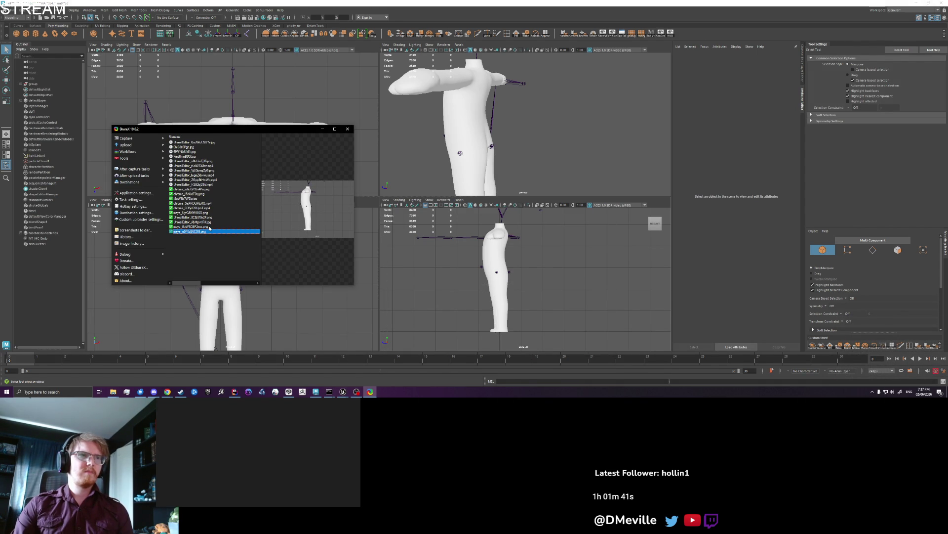
pyautogui.press('Up')
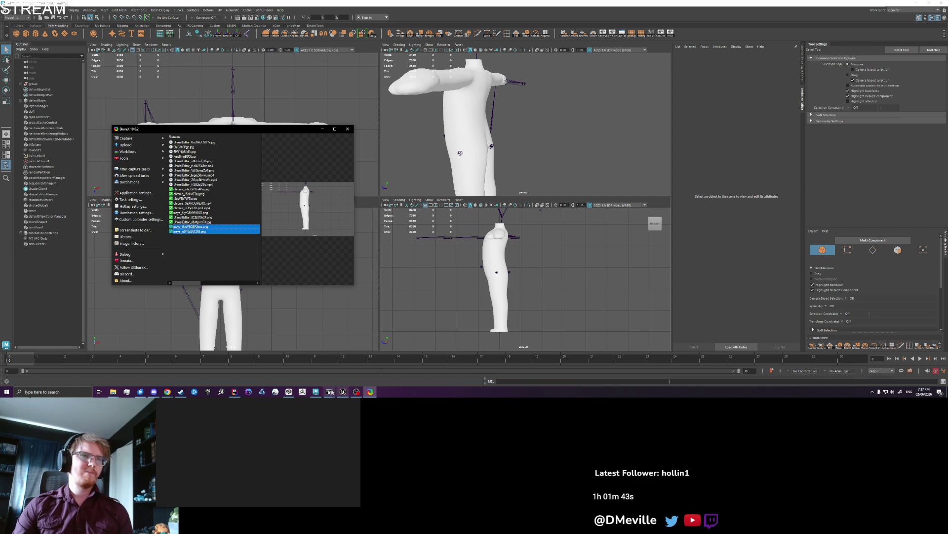
pyautogui.click(289, 392)
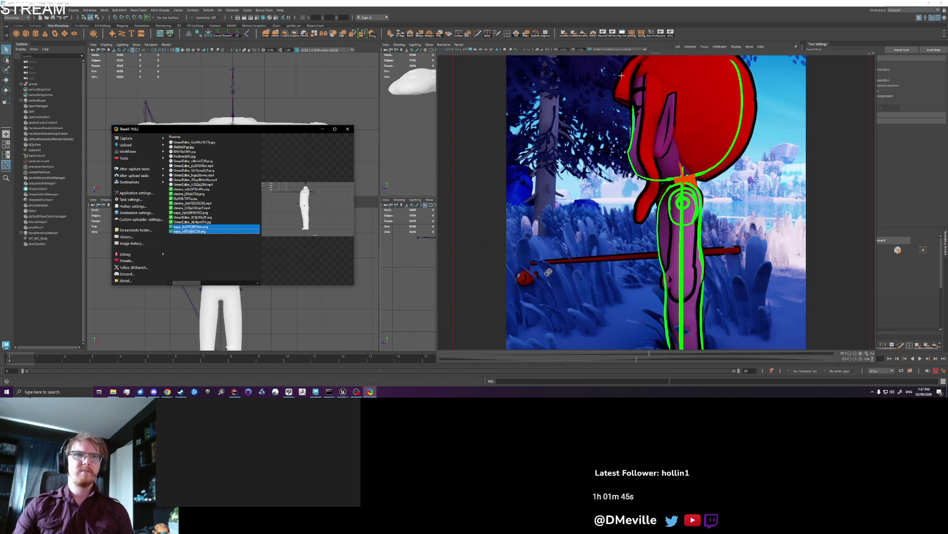
# - Close the ShareX viewer showing the in-game screenshot and select the capture history files
pyautogui.press('Escape')
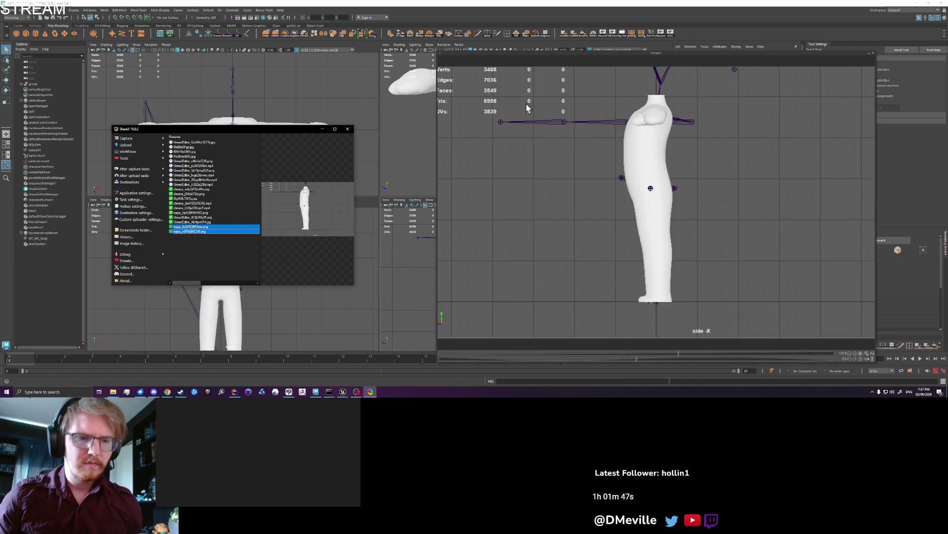
pyautogui.hotkey('ctrl', 'a')
pyautogui.press('Return')
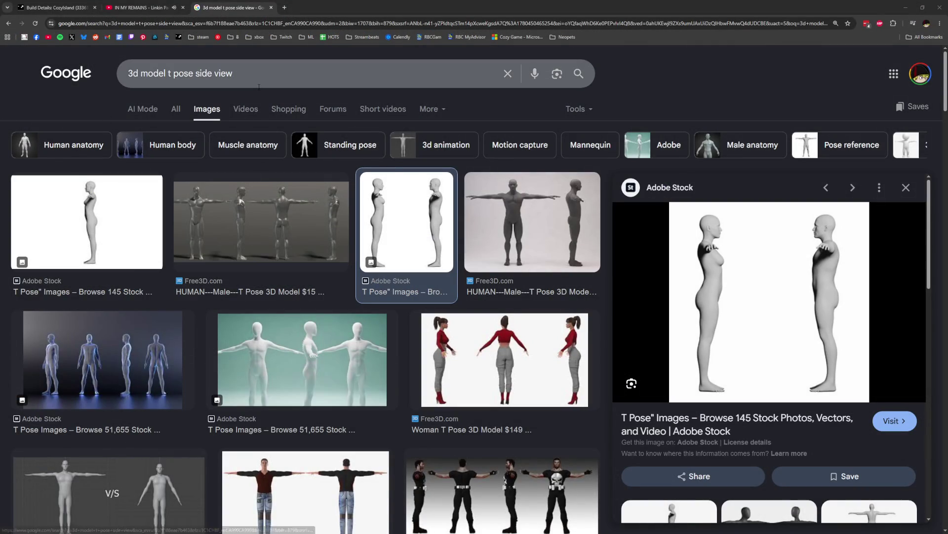
# - Search 'unreal engine additive corrective skeelton pose' under All results and read the expanded AI Overview
pyautogui.click(259, 85)
pyautogui.hotkey('ctrl', 'a')
pyautogui.write('unreal engine additive corrective ')
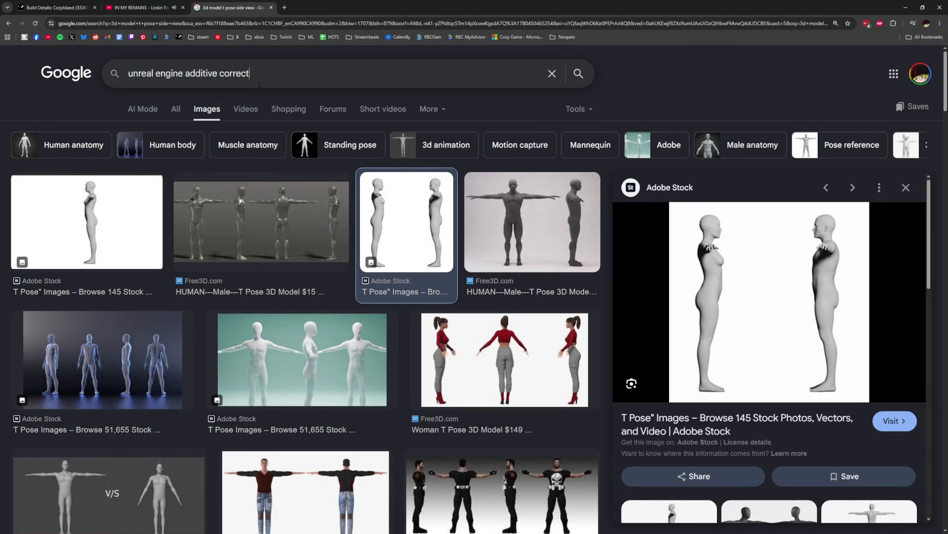
pyautogui.write('skeelton po')
pyautogui.write('se')
pyautogui.press('Return')
pyautogui.click(186, 145)
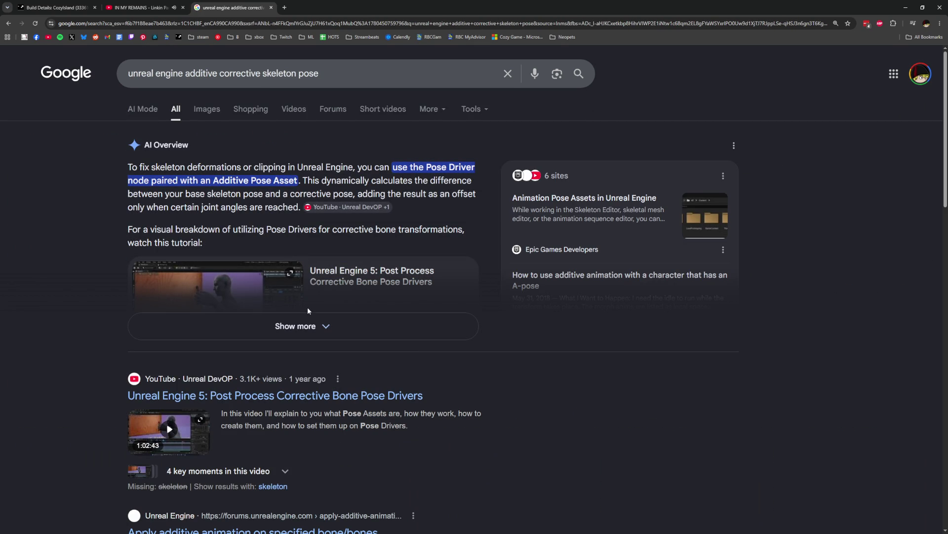
pyautogui.click(320, 327)
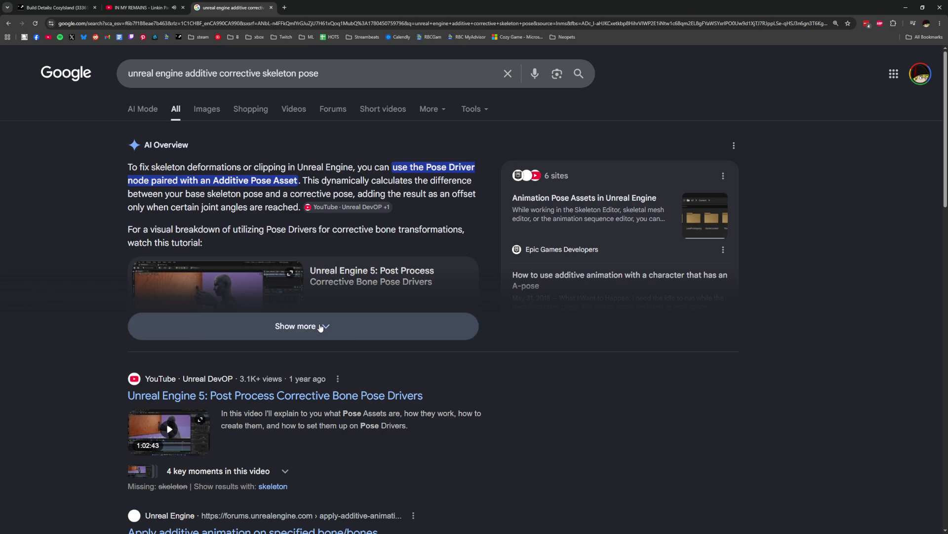
pyautogui.scroll(-3, 320, 326)
pyautogui.scroll(-3, 319, 326)
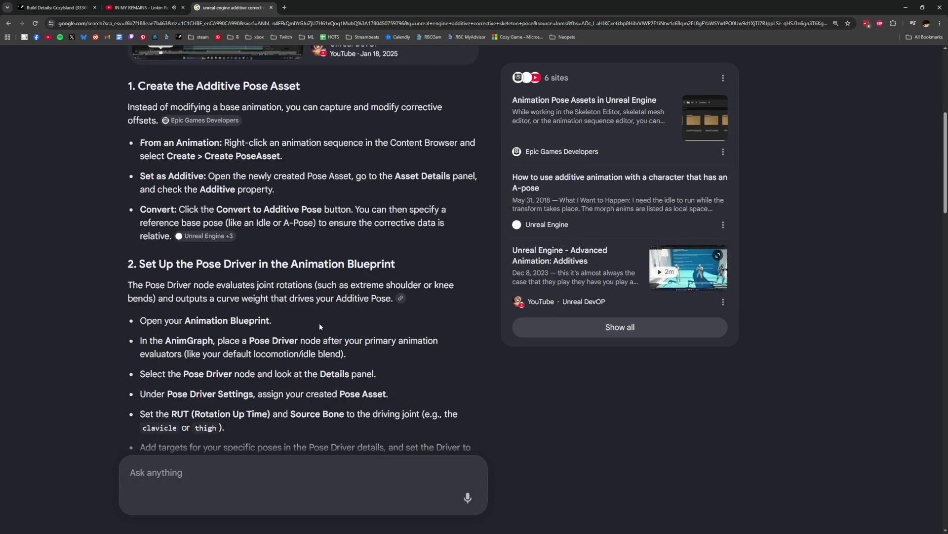
pyautogui.scroll(-4, 319, 323)
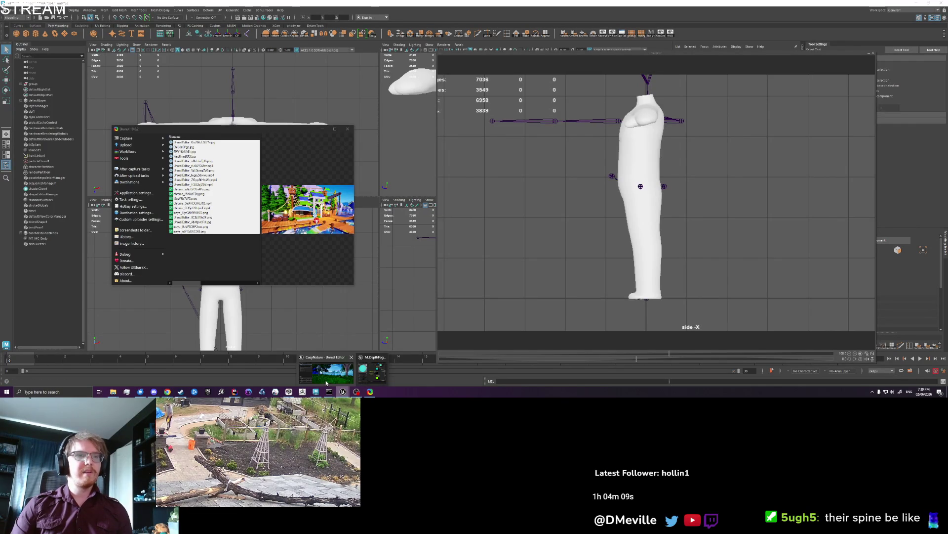
# - Fly the Unreal viewport to the flowery beach by the stone pillar and select Island_01_Land
pyautogui.click(326, 382)
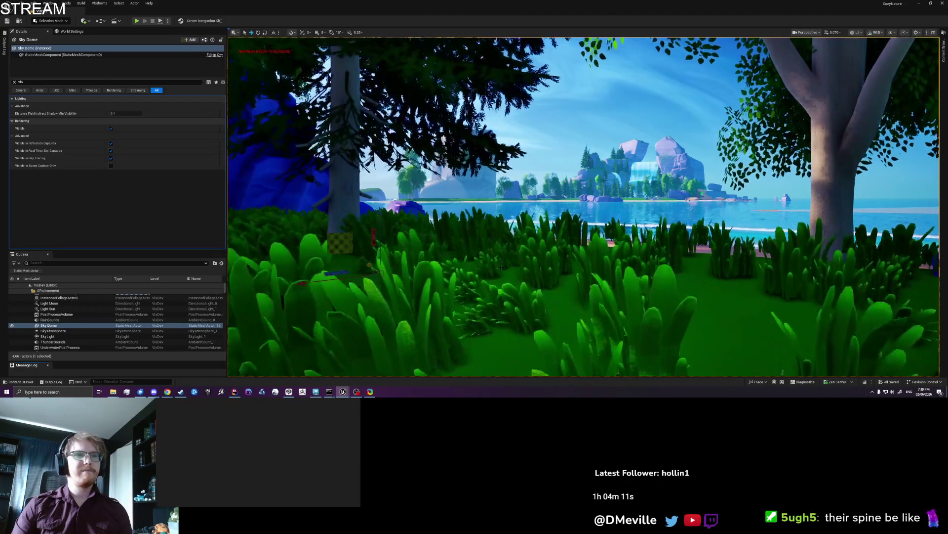
pyautogui.press('w')
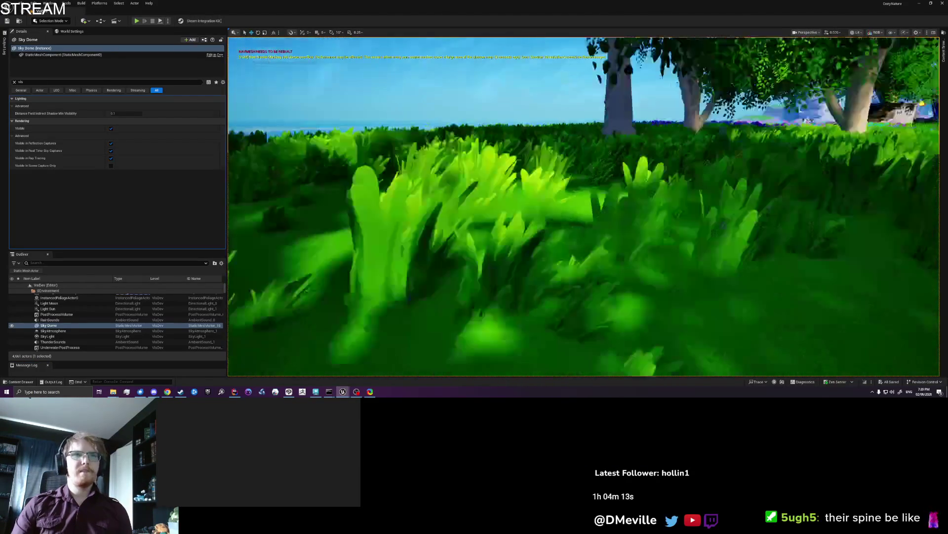
pyautogui.press('w')
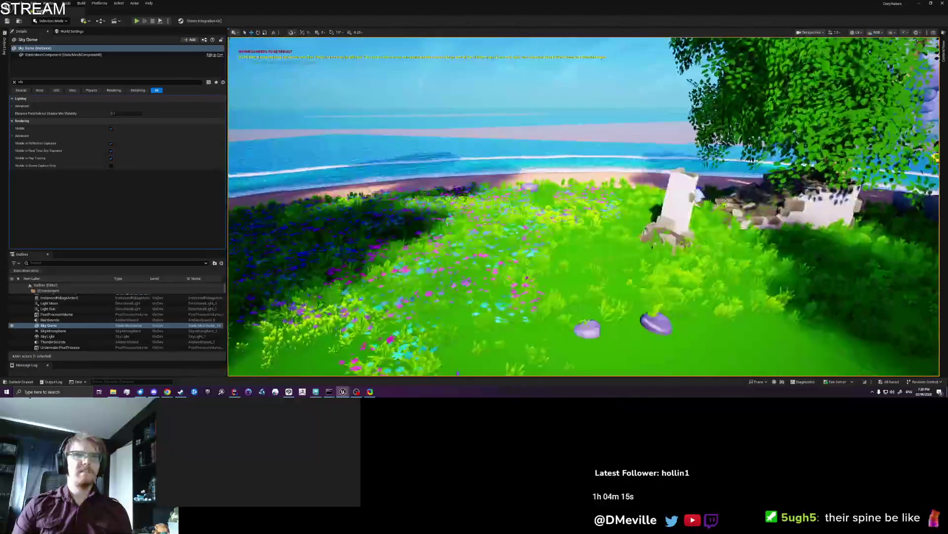
pyautogui.press('w')
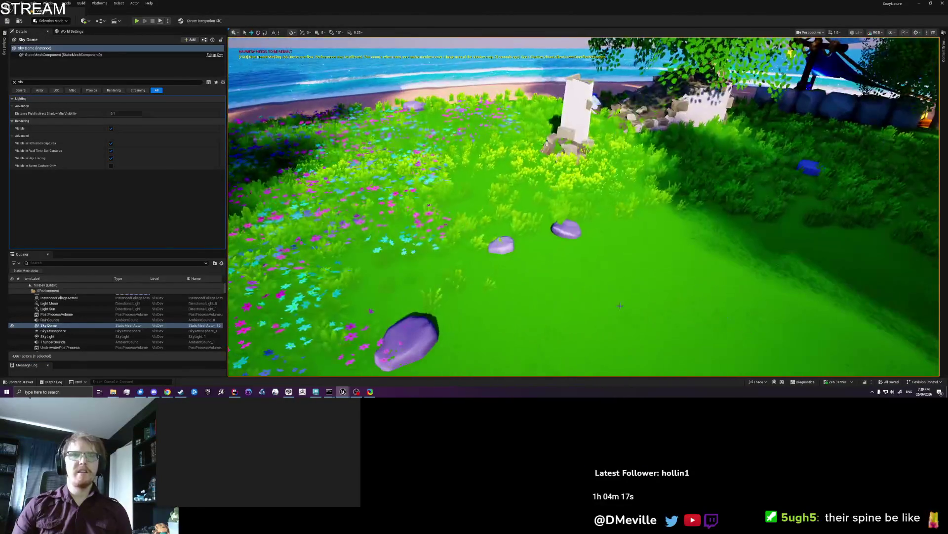
pyautogui.rightClick(620, 306)
pyautogui.click(642, 300)
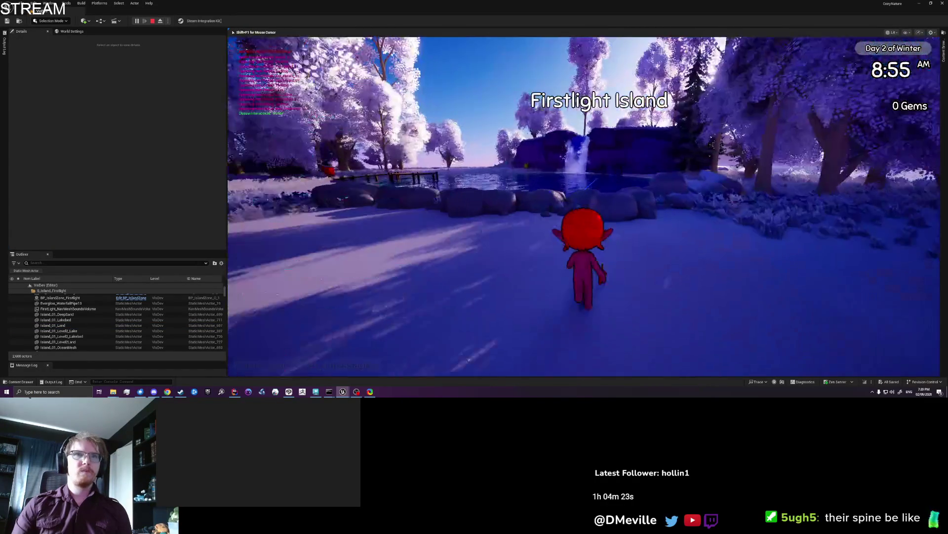
# - Run the character along the shore, past the dock and waterfall, through the snowy forest to the cyan NPC
pyautogui.press('a')
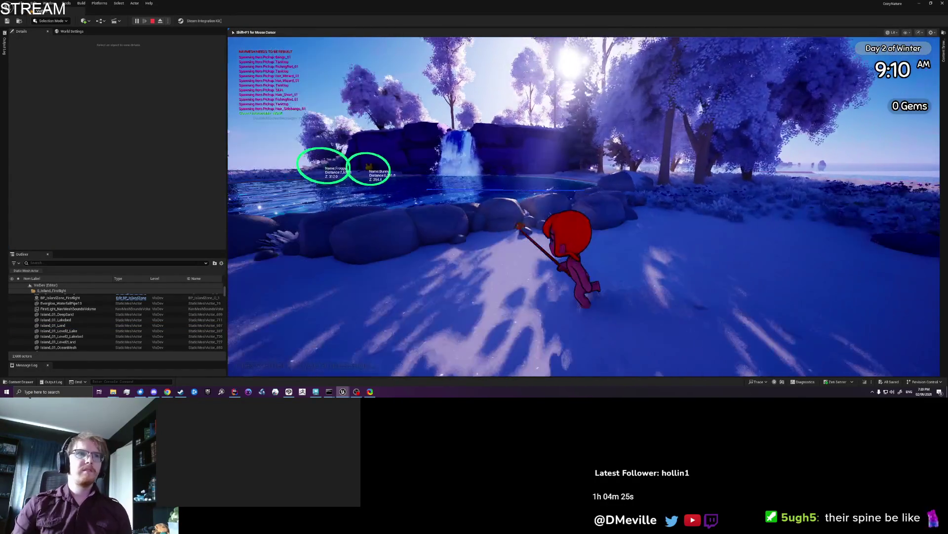
pyautogui.press('w')
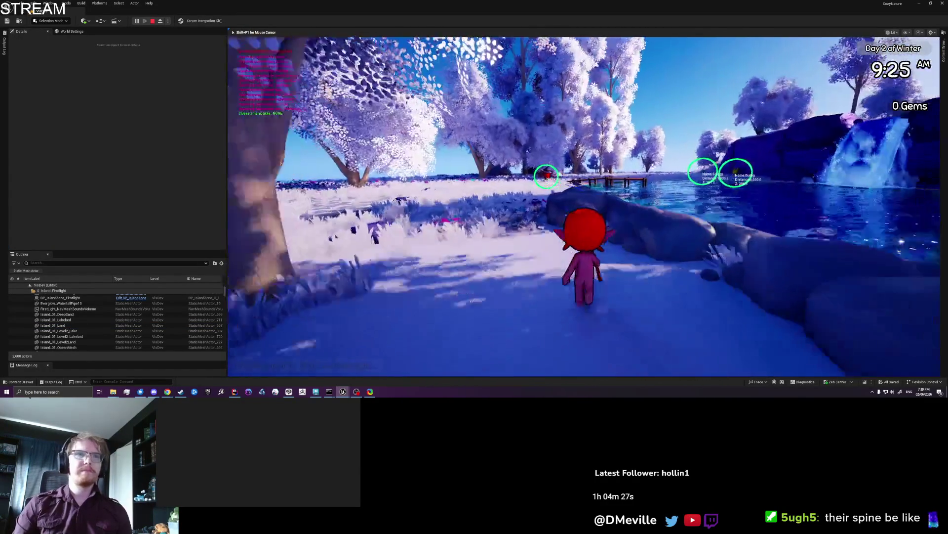
pyautogui.press('w')
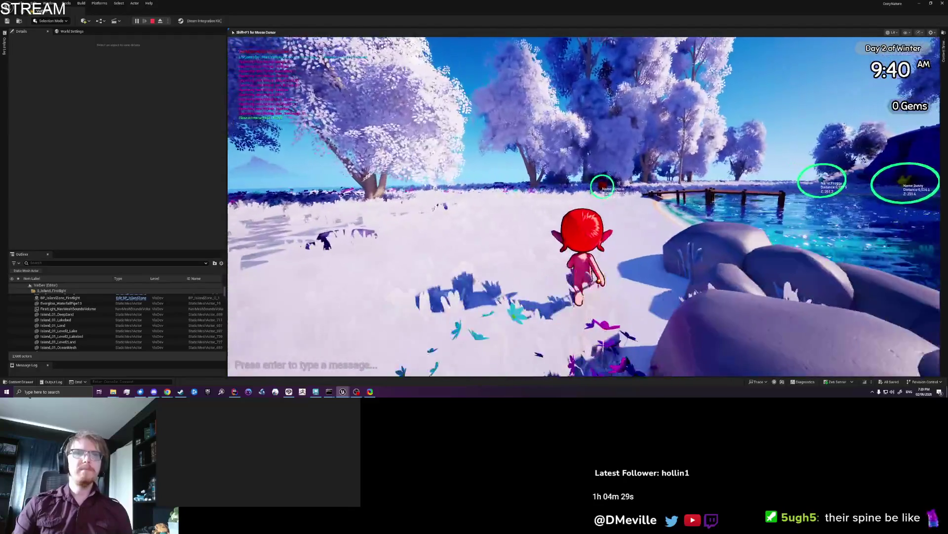
pyautogui.press('w')
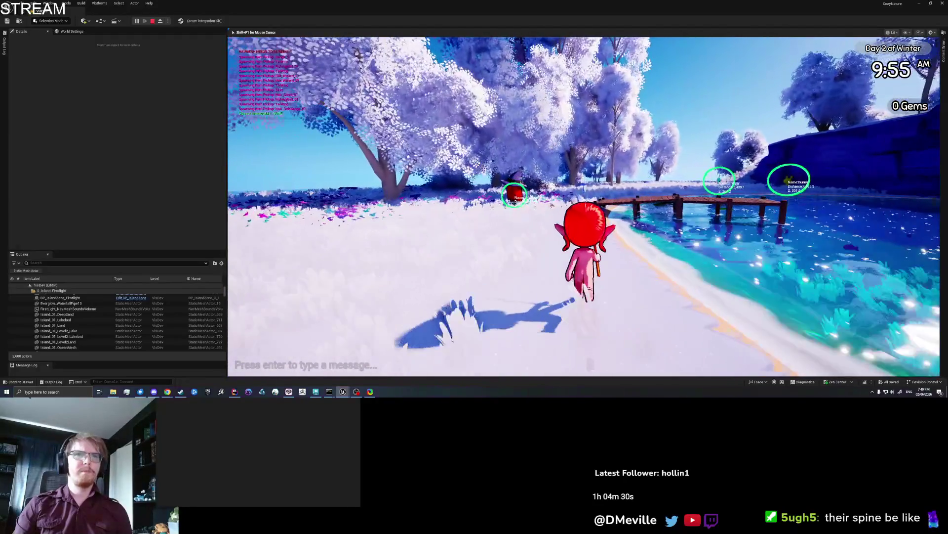
pyautogui.press('w')
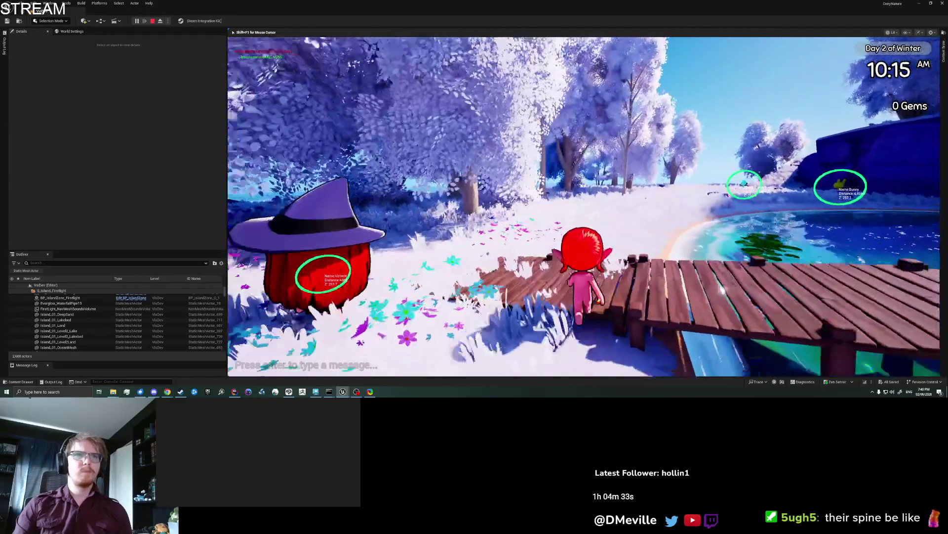
pyautogui.press('w')
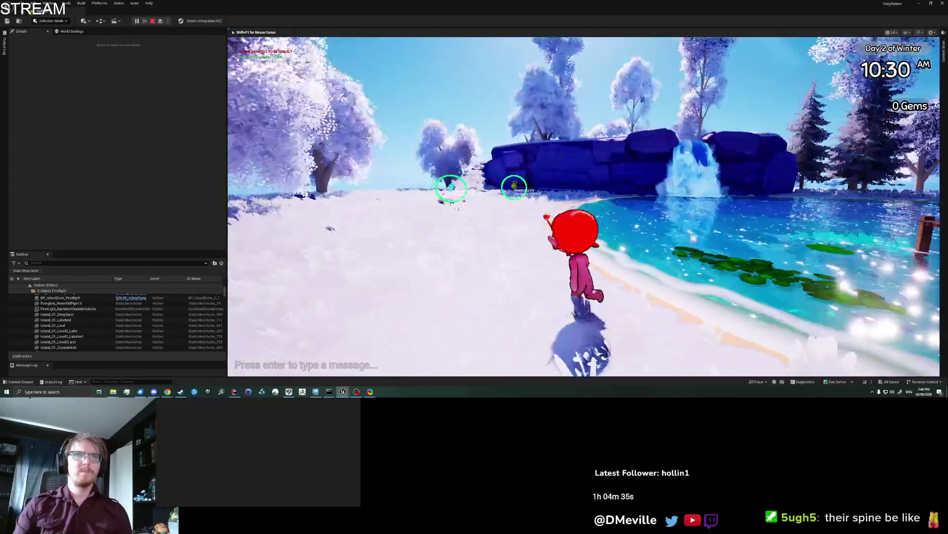
pyautogui.press('w')
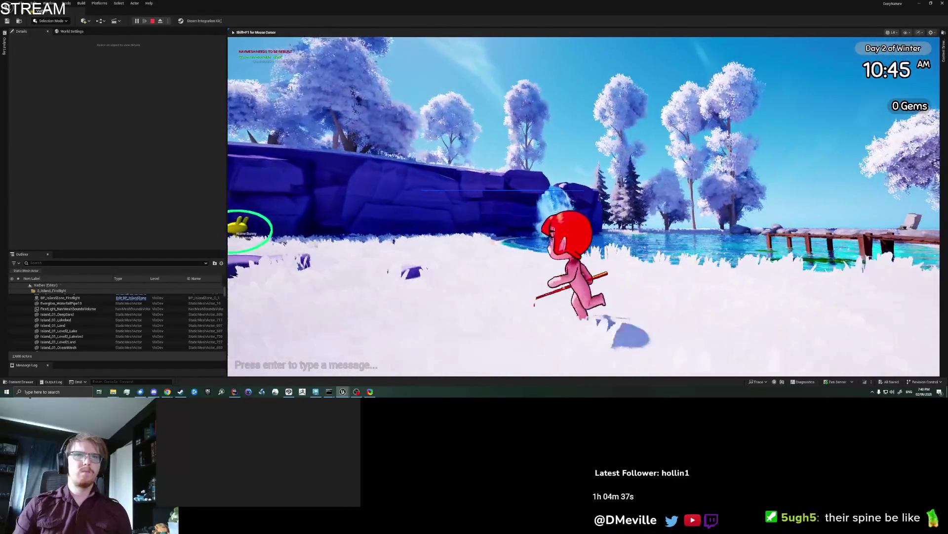
pyautogui.press('w')
pyautogui.press('w')
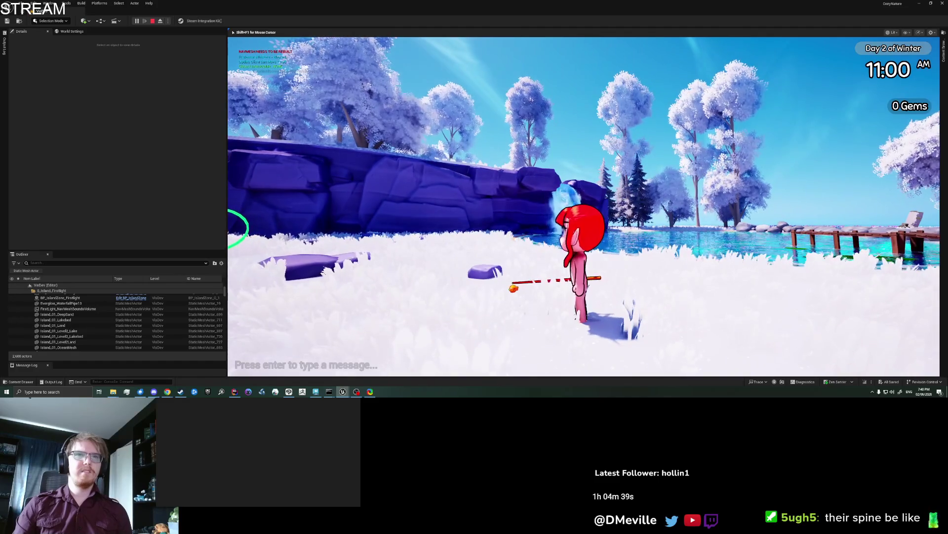
pyautogui.press('w')
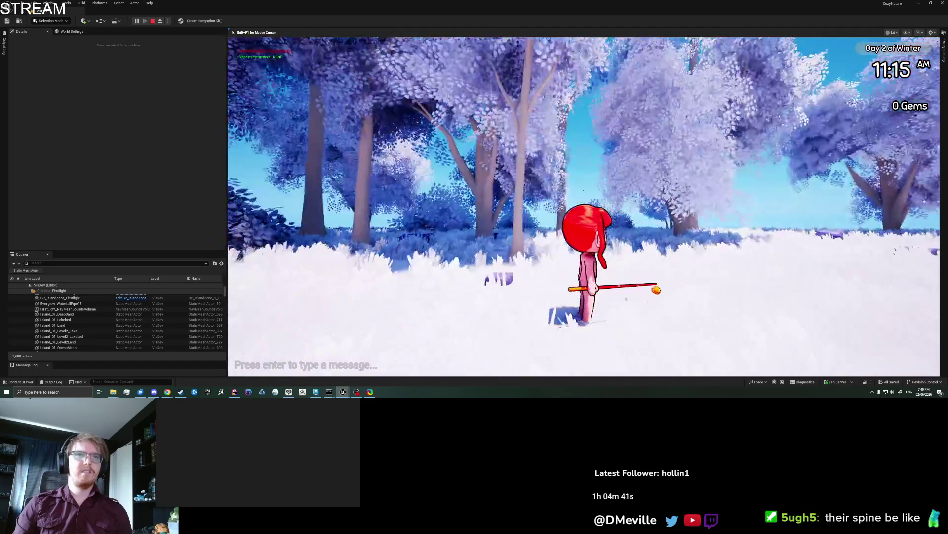
pyautogui.press('w')
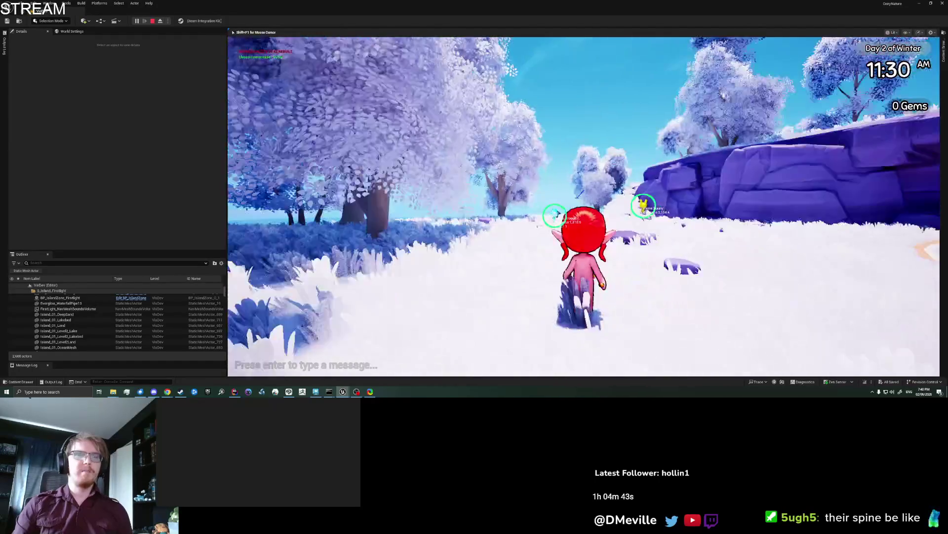
pyautogui.press('w')
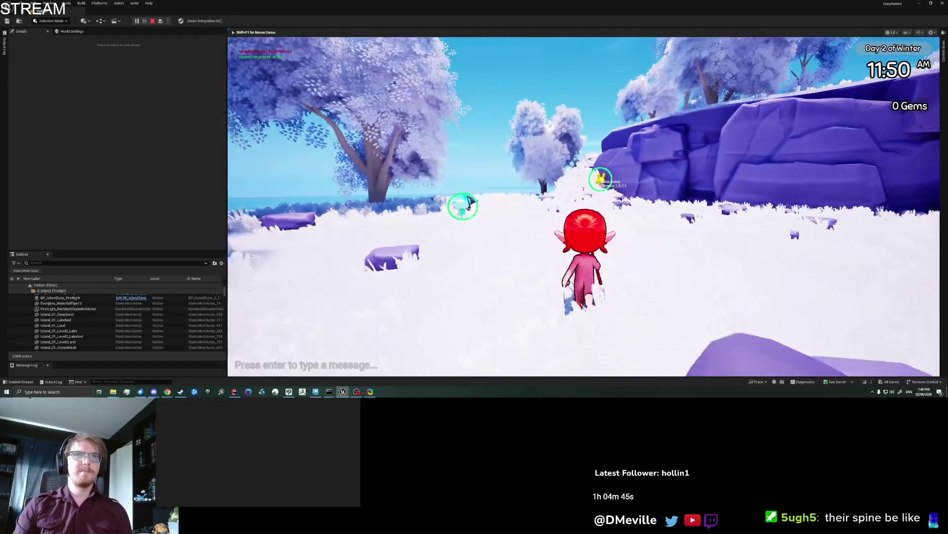
pyautogui.press('w')
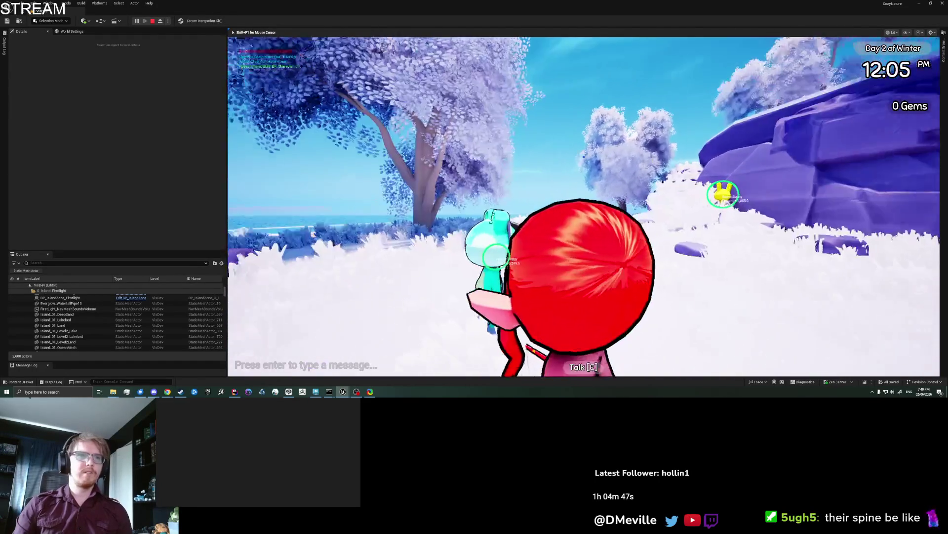
pyautogui.press('e')
pyautogui.press('w')
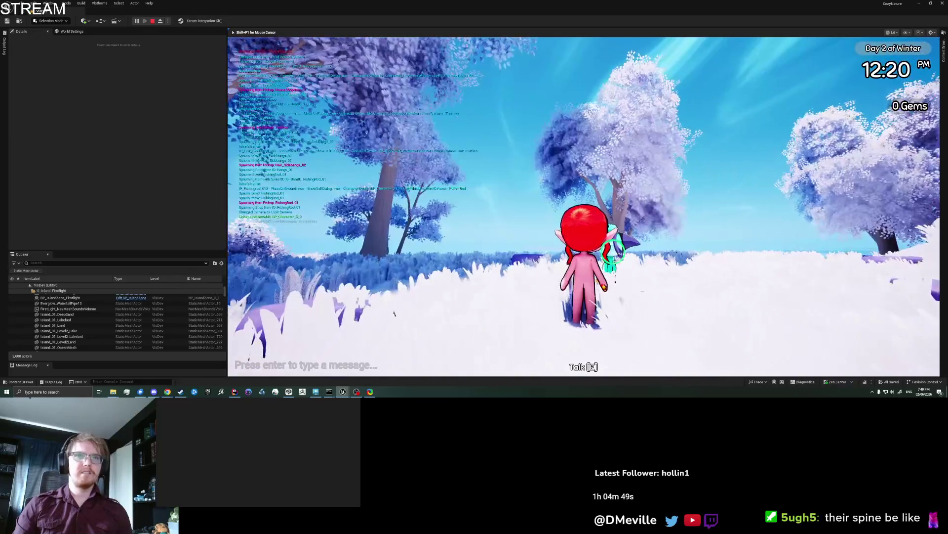
pyautogui.press('w')
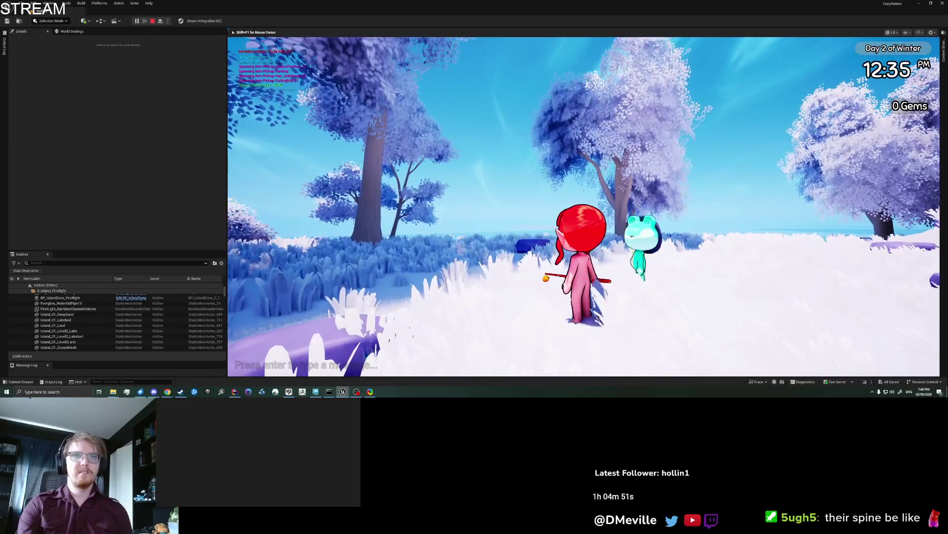
# - Visit the frog and yellow bunny NPCs, switch to third-person camera, then stop the play session
pyautogui.press('a')
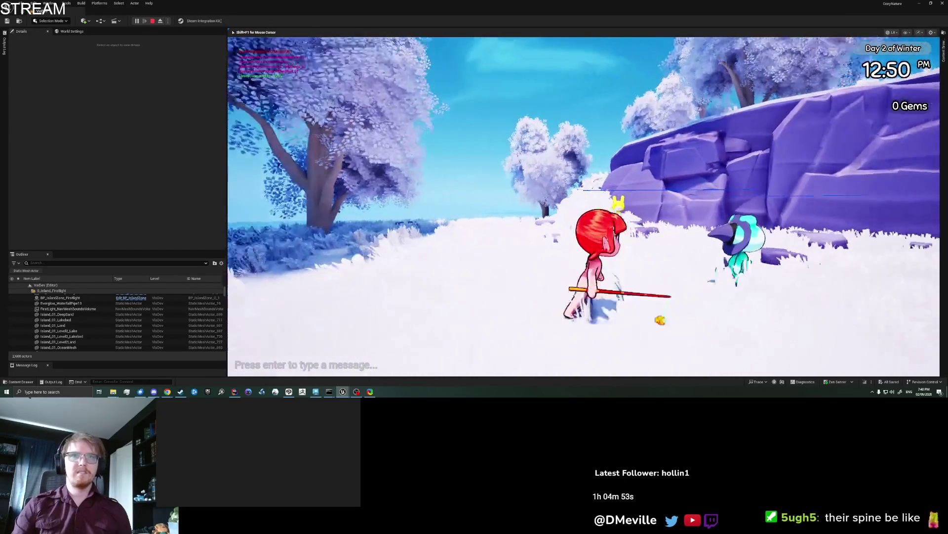
pyautogui.press('a')
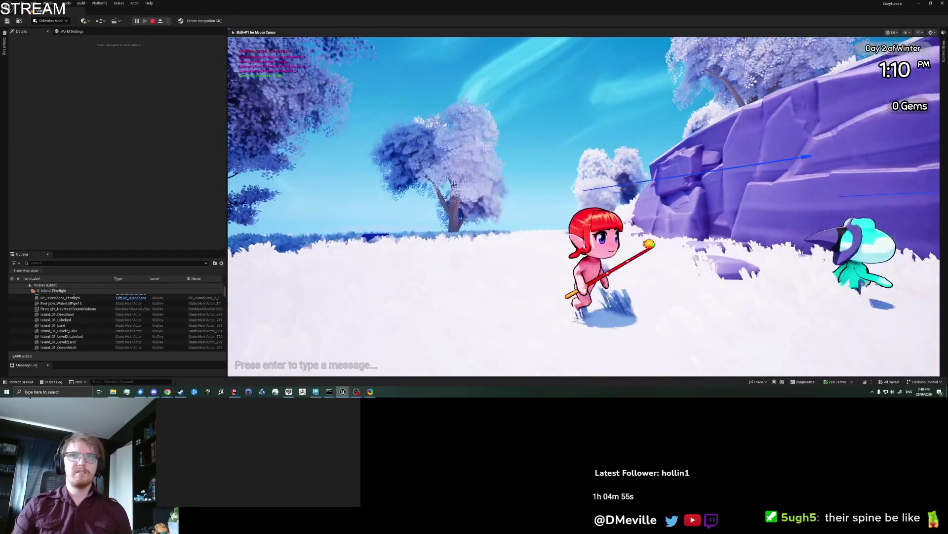
pyautogui.press('w')
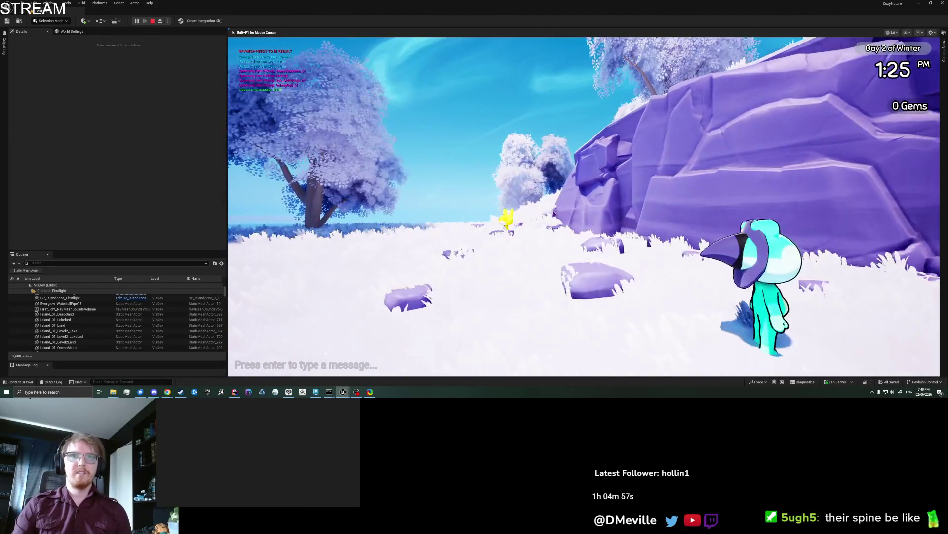
pyautogui.press('w')
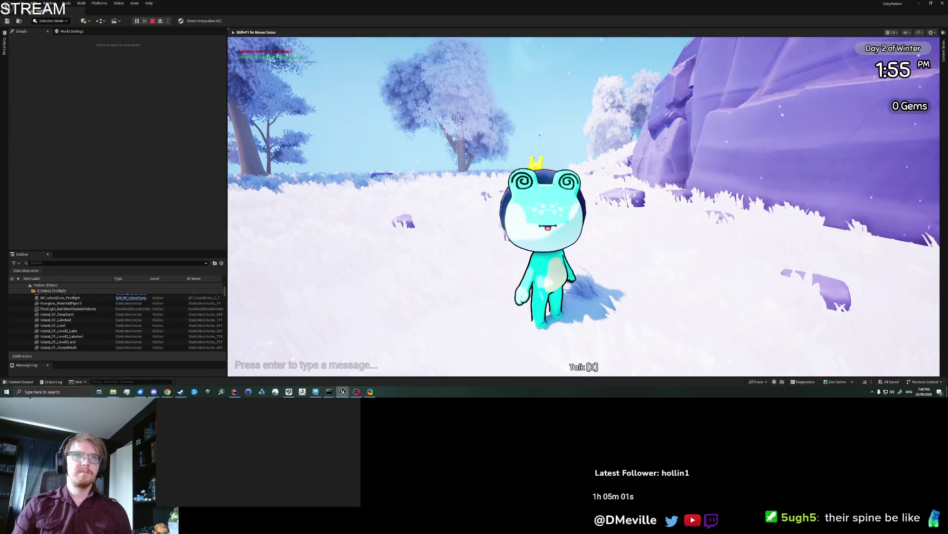
pyautogui.press('w')
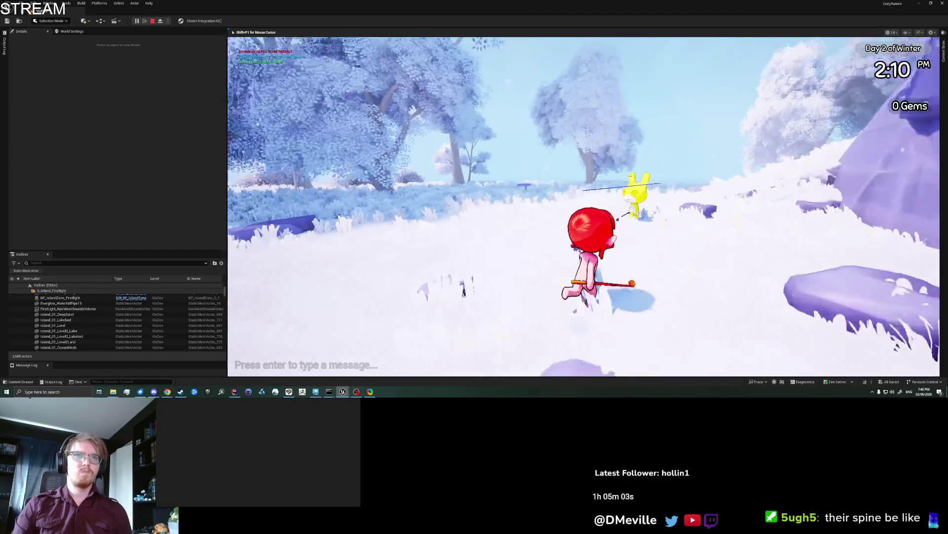
pyautogui.press('w')
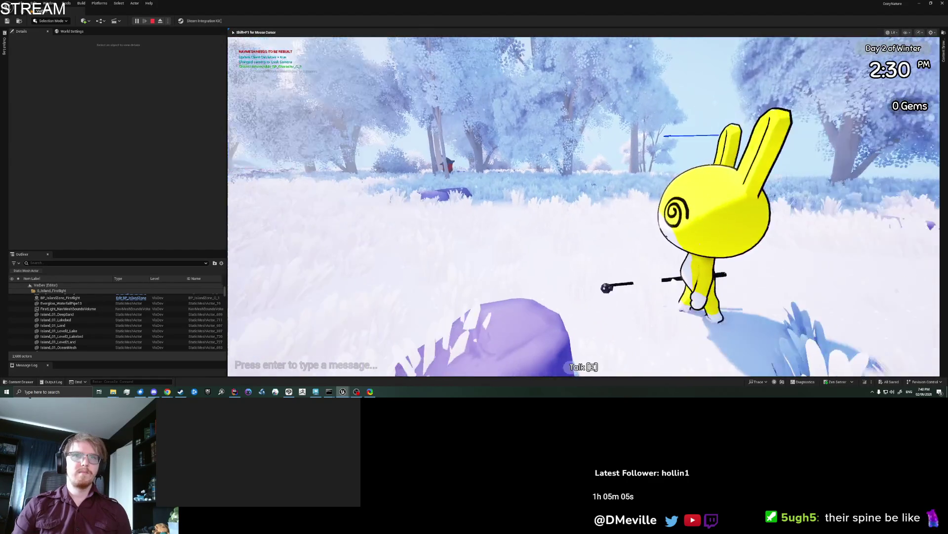
pyautogui.press('w')
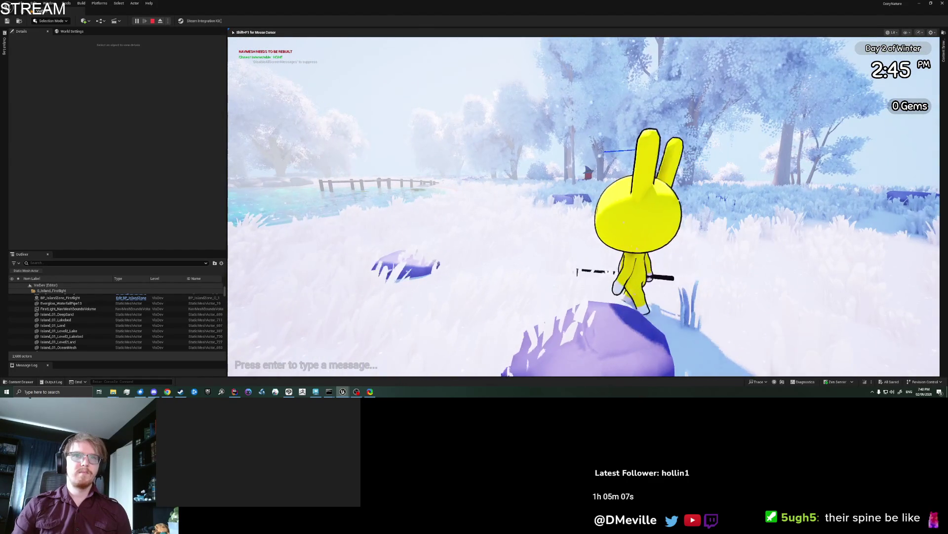
pyautogui.press('v')
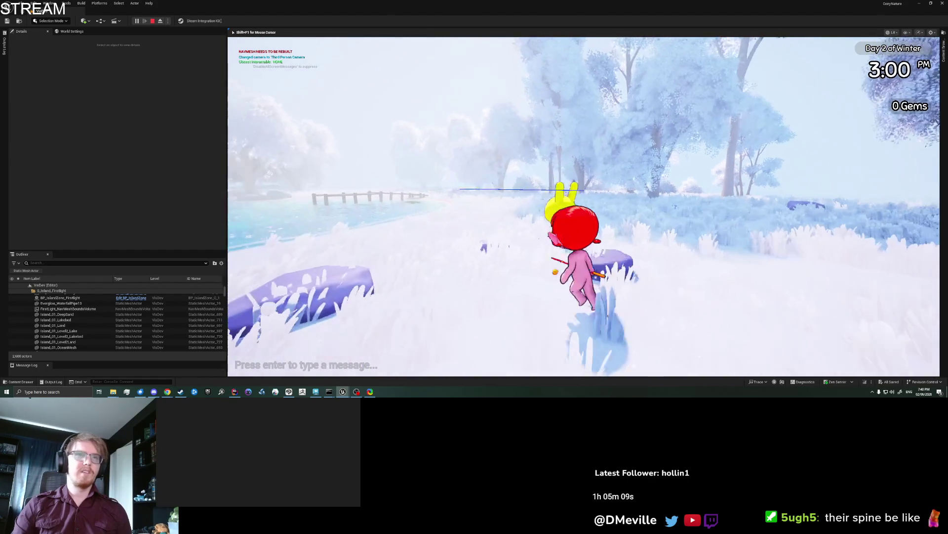
pyautogui.press('w')
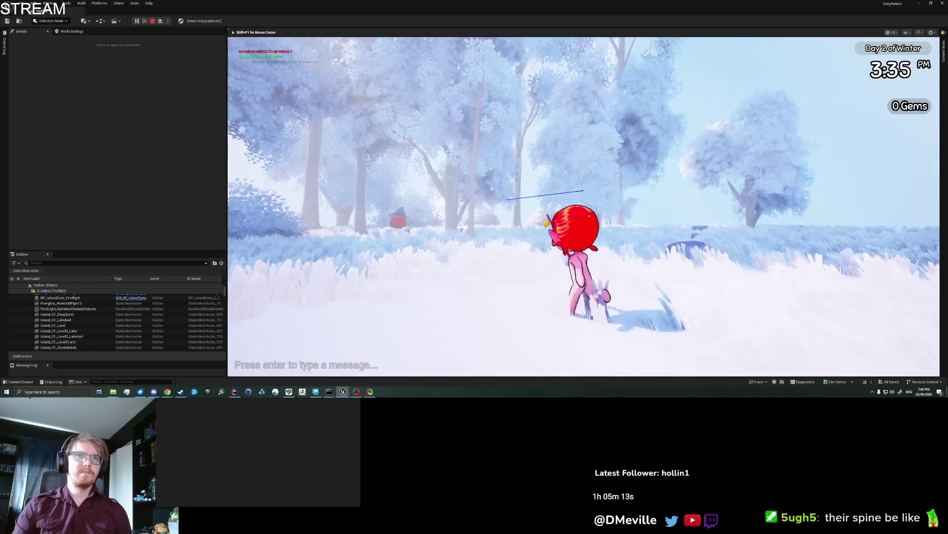
pyautogui.press('w')
pyautogui.press('w')
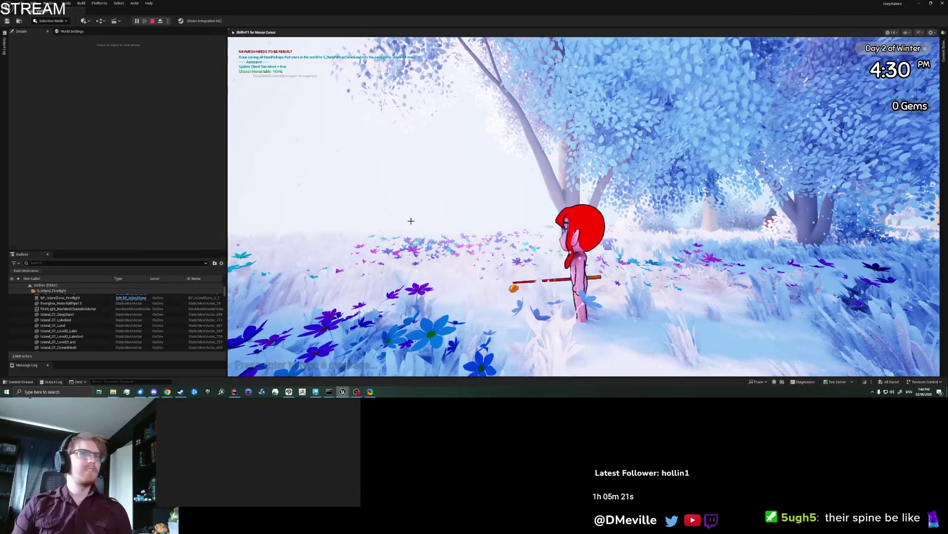
pyautogui.press('Escape')
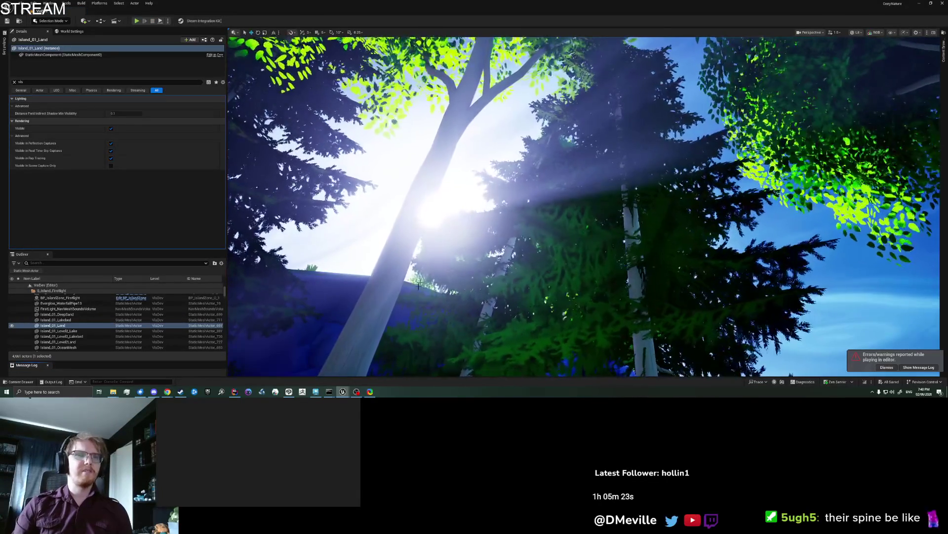
# - Search the Content folder for 'ABP_Ch' and open the ABP_CharacterBase animation blueprint
pyautogui.scroll(2, 583, 206)
pyautogui.press('q')
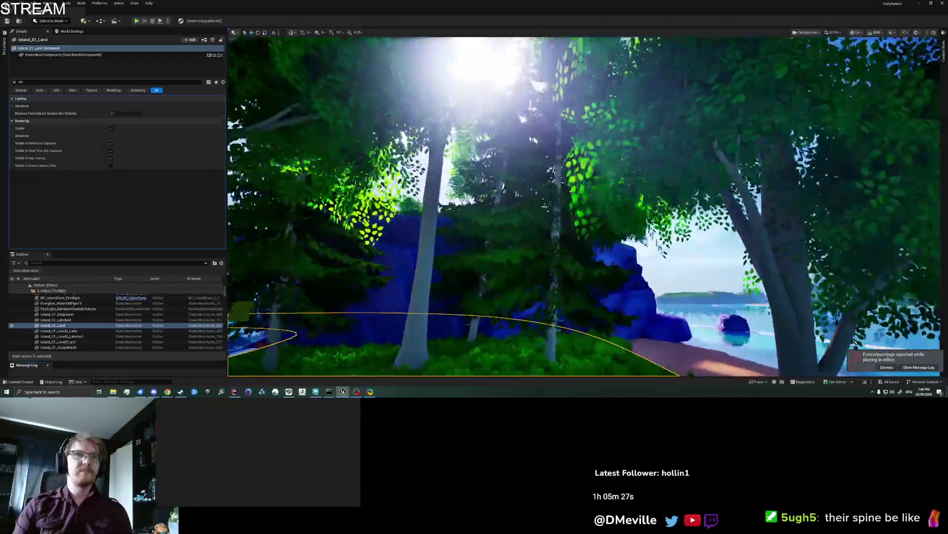
pyautogui.press('Escape')
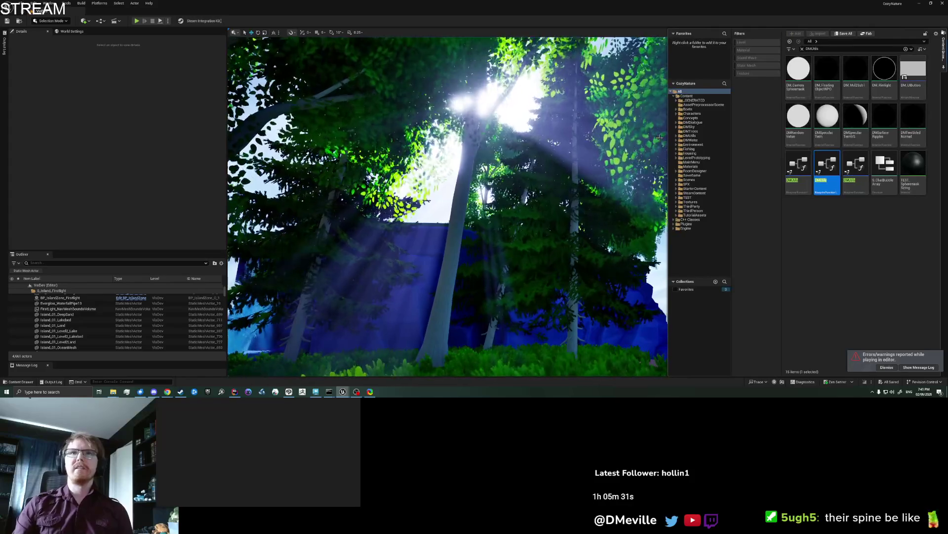
pyautogui.click(687, 95)
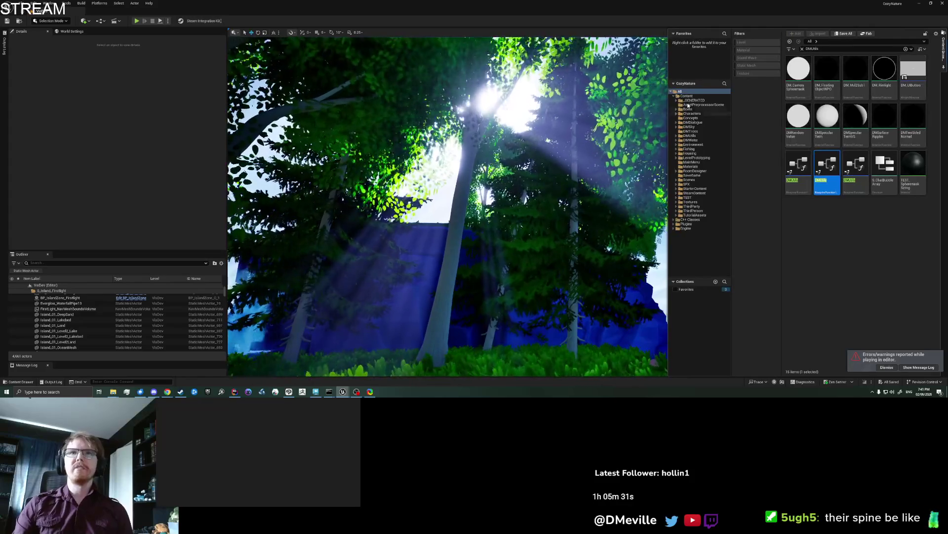
pyautogui.click(824, 49)
pyautogui.write('ABP_')
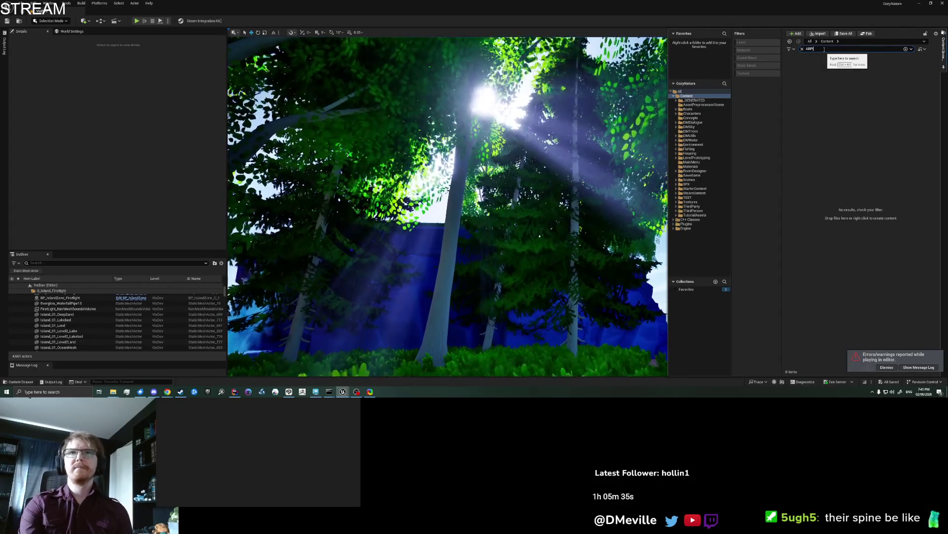
pyautogui.write('Ch')
pyautogui.doubleClick(828, 74)
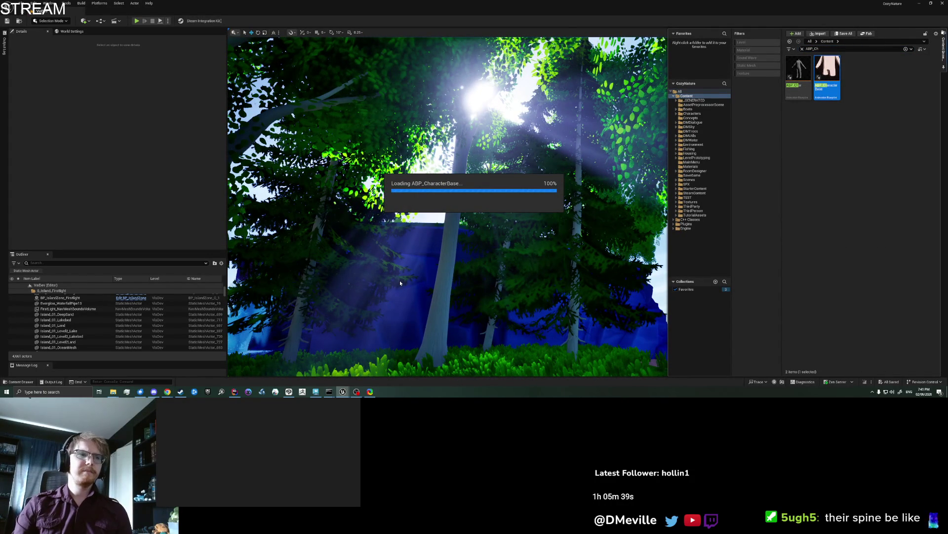
# - Bring the Maya body mesh and skeleton back into view
pyautogui.click(316, 391)
pyautogui.scroll(3, 518, 277)
pyautogui.scroll(-2, 519, 277)
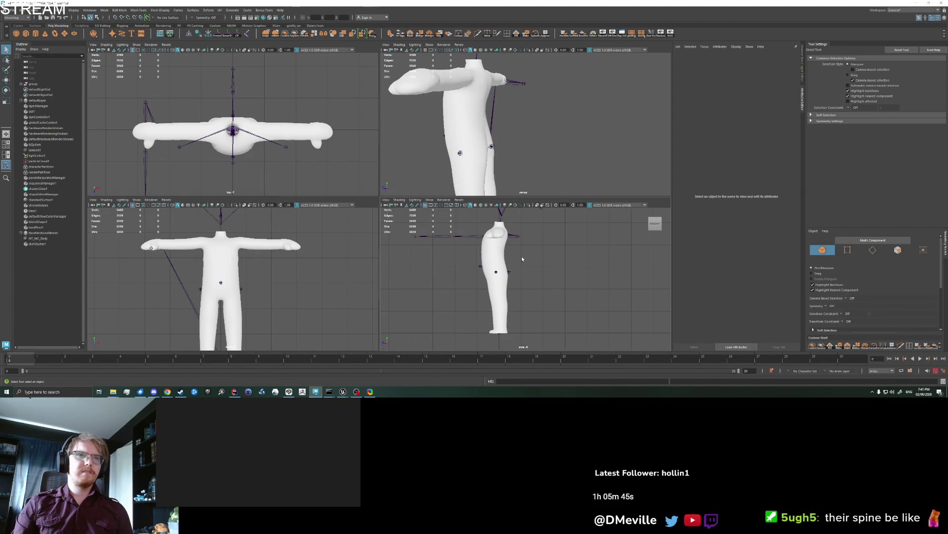
pyautogui.scroll(2, 536, 257)
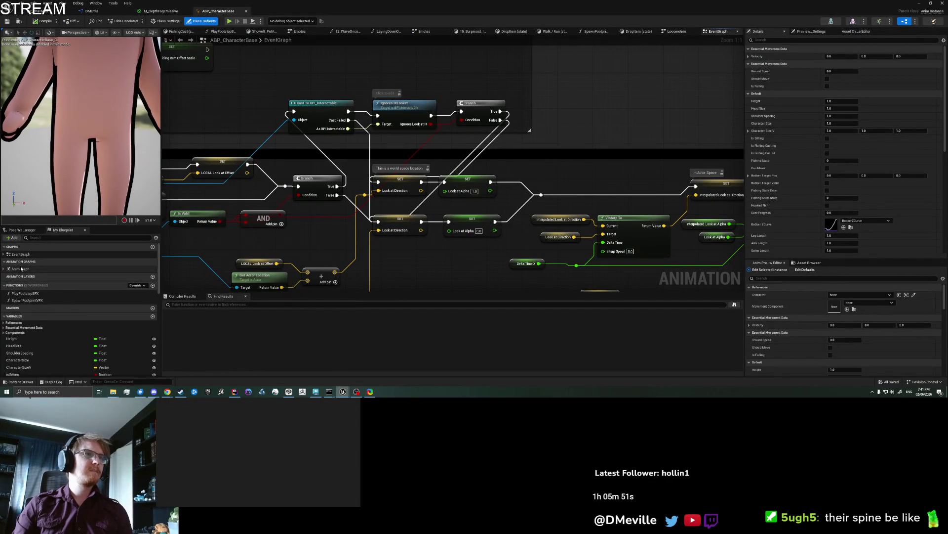
# - Add an Apply Additive node beside Look At in the AnimGraph and wire the Look At pose into it
pyautogui.doubleClick(21, 269)
pyautogui.scroll(4, 489, 205)
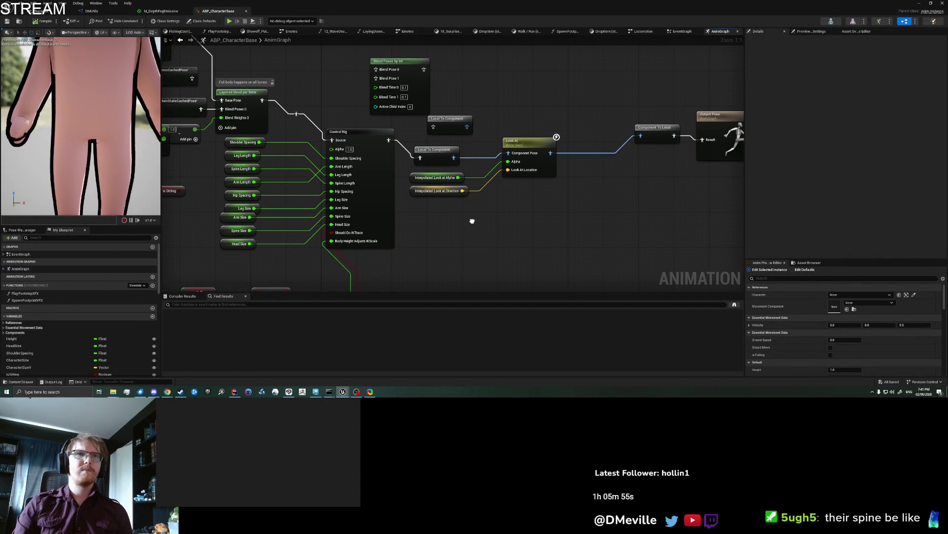
pyautogui.moveTo(472, 218); pyautogui.dragTo(539, 227)
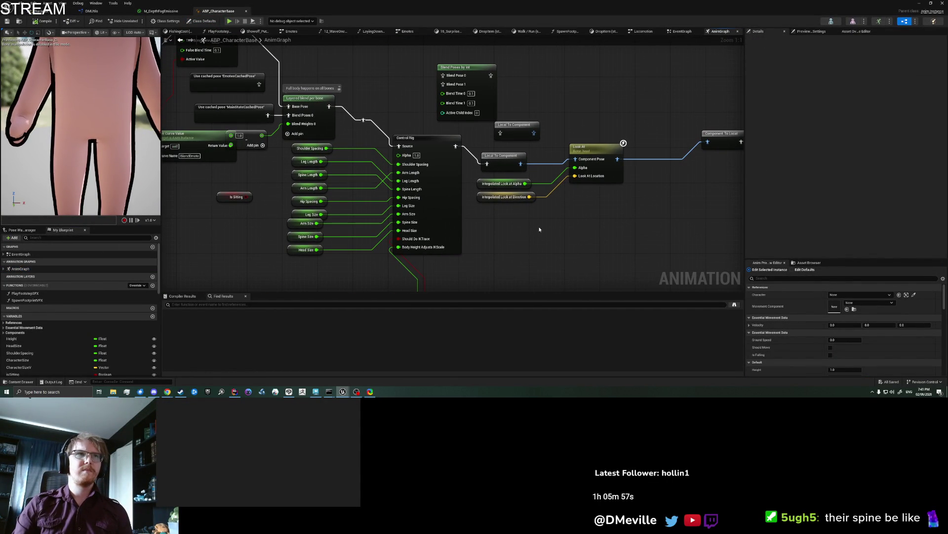
pyautogui.rightClick(539, 230)
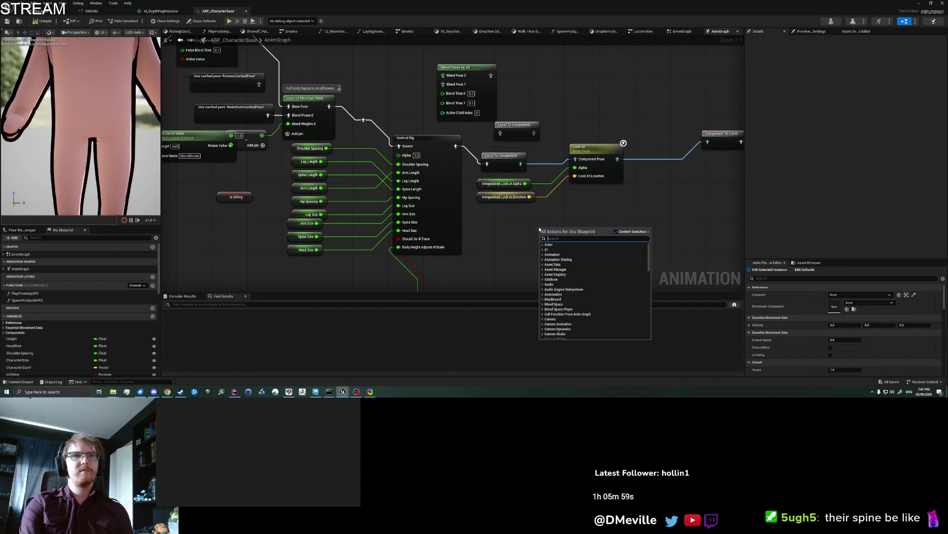
pyautogui.write('additive')
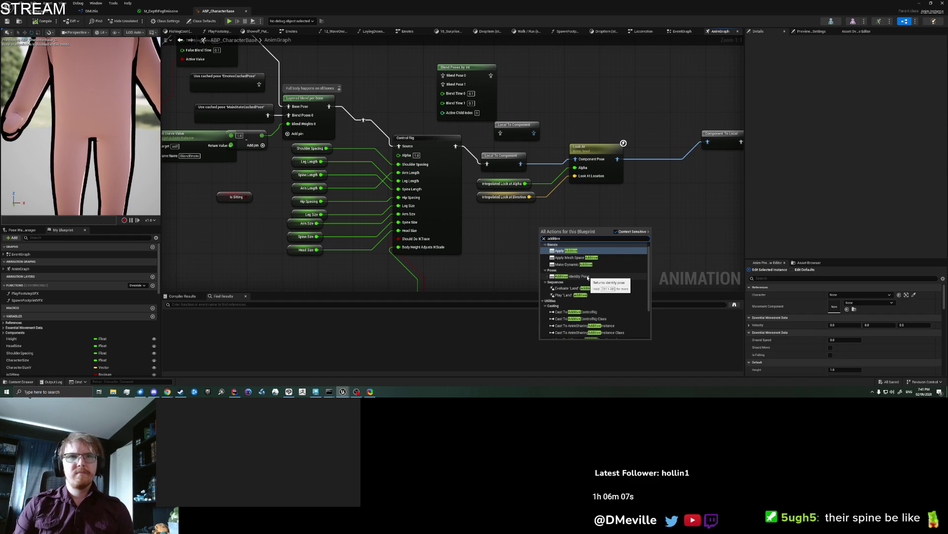
pyautogui.click(578, 251)
pyautogui.moveTo(578, 254)
pyautogui.mouseDown()
pyautogui.moveTo(599, 243)
pyautogui.moveTo(490, 244)
pyautogui.moveTo(589, 190)
pyautogui.mouseUp()
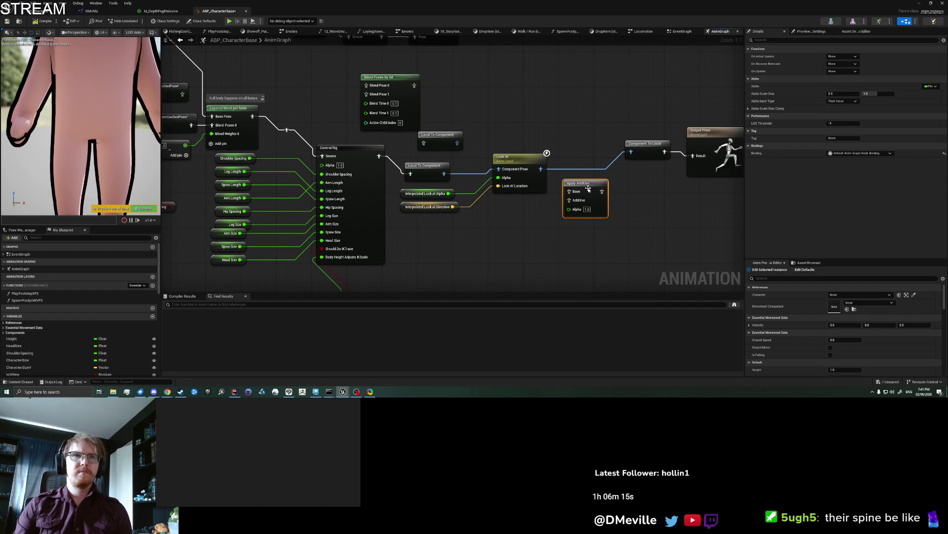
pyautogui.moveTo(539, 168)
pyautogui.mouseDown()
pyautogui.moveTo(569, 192)
pyautogui.moveTo(580, 167)
pyautogui.moveTo(610, 183)
pyautogui.moveTo(693, 156)
pyautogui.mouseUp()
pyautogui.click(666, 226)
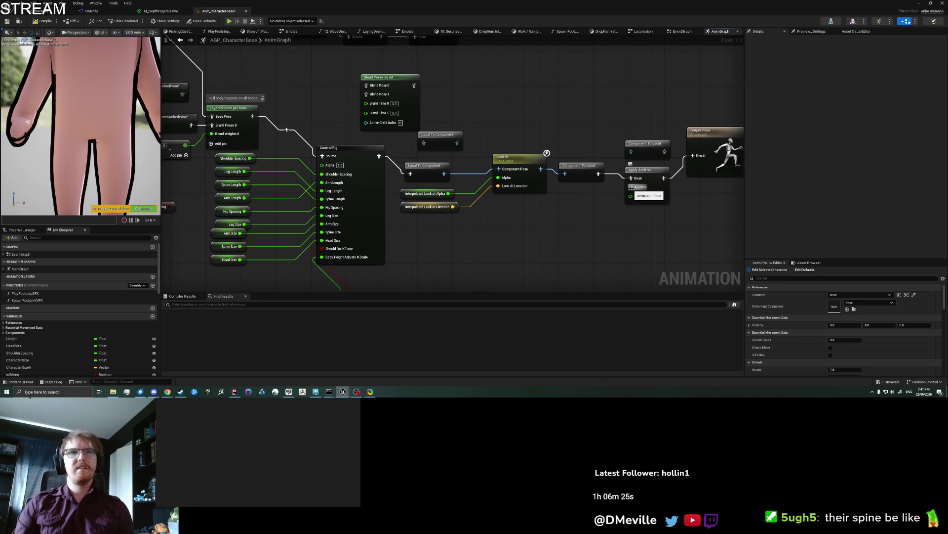
# - Pan to the Look At and Output Pose nodes and select Apply Additive to inspect its Details
pyautogui.moveTo(538, 232); pyautogui.dragTo(727, 243)
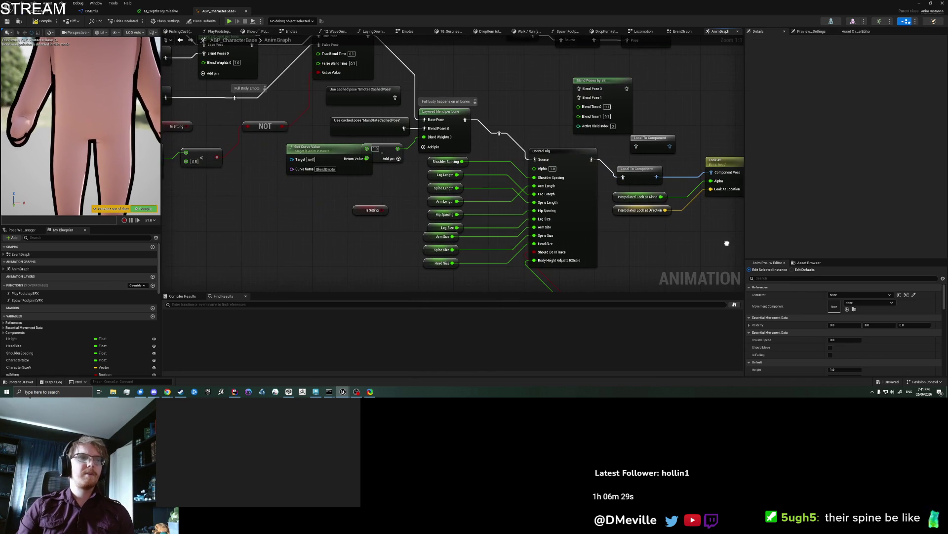
pyautogui.moveTo(424, 216); pyautogui.dragTo(507, 273)
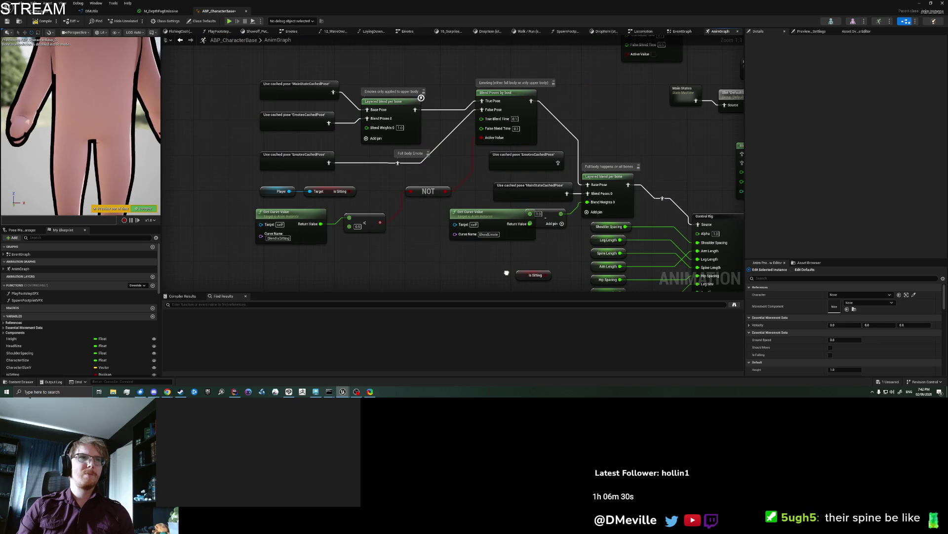
pyautogui.moveTo(507, 273); pyautogui.dragTo(324, 201)
pyautogui.moveTo(695, 203); pyautogui.dragTo(460, 221)
pyautogui.click(524, 170)
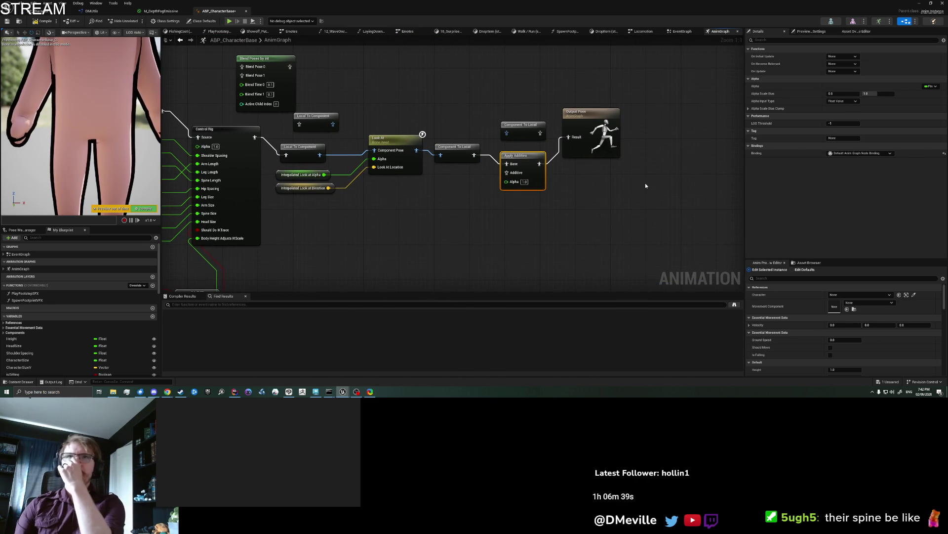
pyautogui.click(538, 194)
pyautogui.click(522, 161)
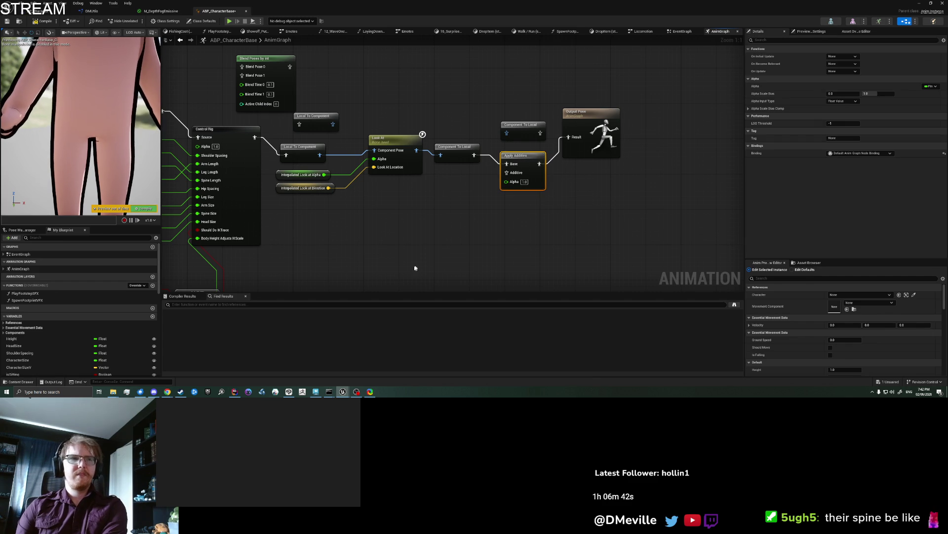
pyautogui.click(316, 391)
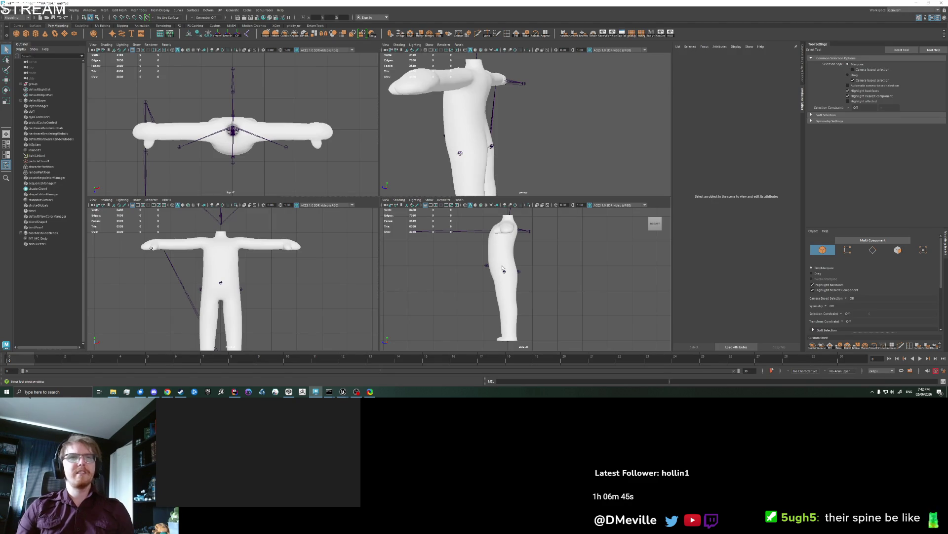
# - Orbit the perspective and side views around the skeleton and enable X-ray joints through the mesh
pyautogui.scroll(3, 488, 153)
pyautogui.scroll(2, 484, 123)
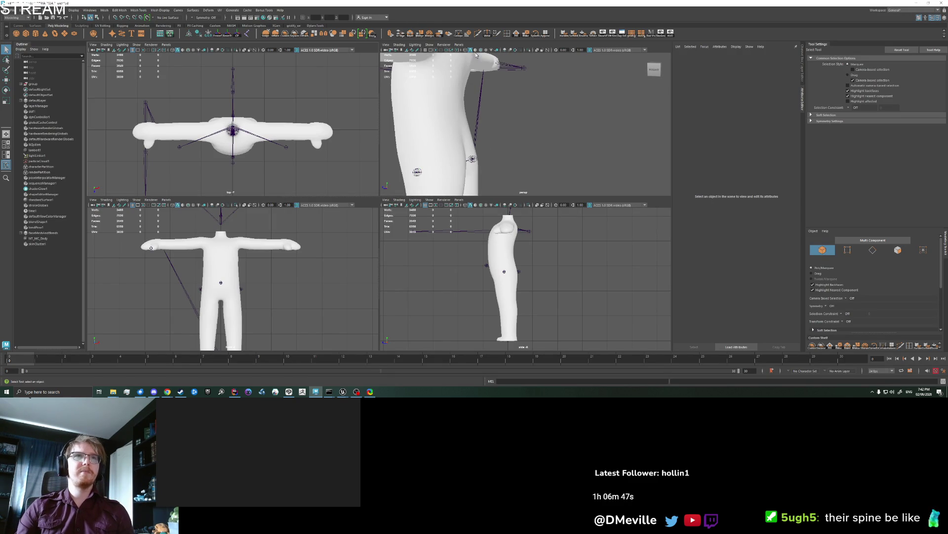
pyautogui.moveTo(545, 59)
pyautogui.mouseDown()
pyautogui.moveTo(482, 135)
pyautogui.moveTo(417, 144)
pyautogui.mouseUp()
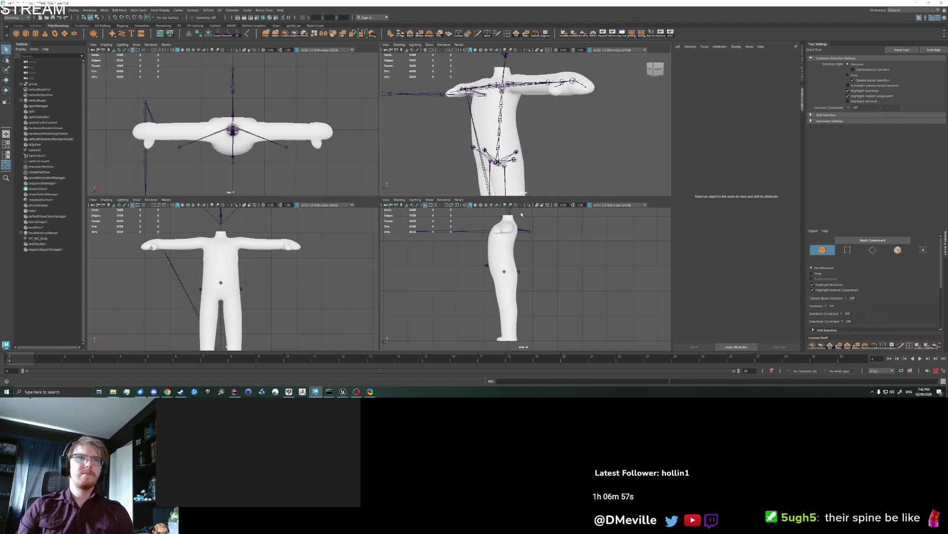
pyautogui.moveTo(441, 231)
pyautogui.mouseDown()
pyautogui.moveTo(499, 222)
pyautogui.moveTo(541, 232)
pyautogui.moveTo(538, 268)
pyautogui.moveTo(560, 280)
pyautogui.mouseUp()
pyautogui.click(542, 205)
# - Rotate the spine_04 and spine_01 joints to test how the body mesh bends
pyautogui.click(538, 268)
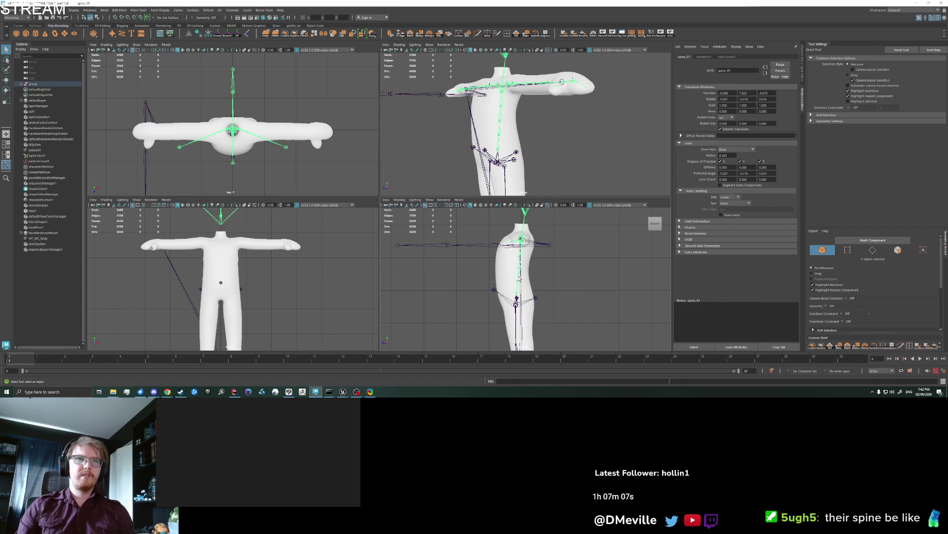
pyautogui.press('e')
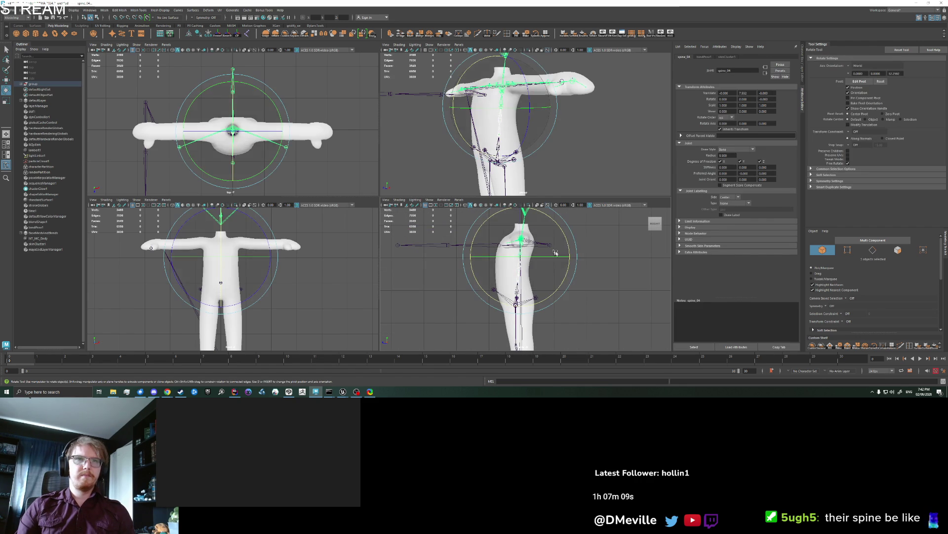
pyautogui.moveTo(569, 257); pyautogui.dragTo(566, 249)
pyautogui.press('q')
pyautogui.click(532, 284)
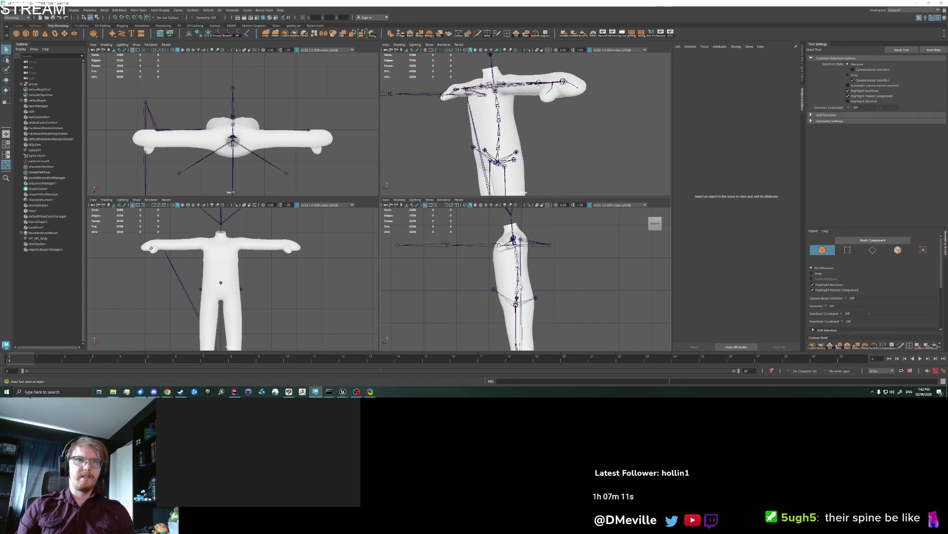
pyautogui.click(515, 294)
pyautogui.press('e')
pyautogui.moveTo(532, 277); pyautogui.dragTo(593, 275)
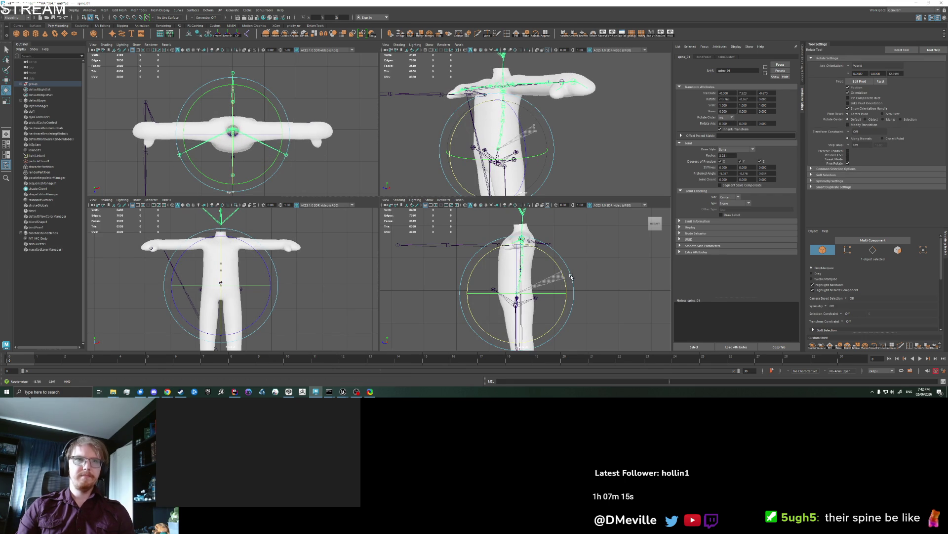
pyautogui.click(593, 275)
# - Switch the side panel to the perspective camera and zoom around the body
pyautogui.scroll(-2, 606, 273)
pyautogui.scroll(5, 588, 286)
pyautogui.press('space')
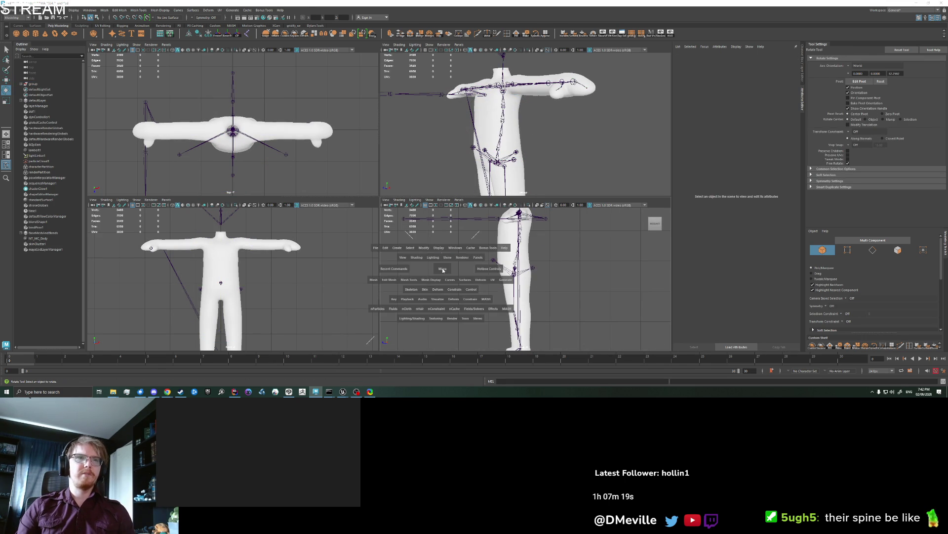
pyautogui.moveTo(443, 270); pyautogui.dragTo(442, 247)
pyautogui.scroll(5, 580, 265)
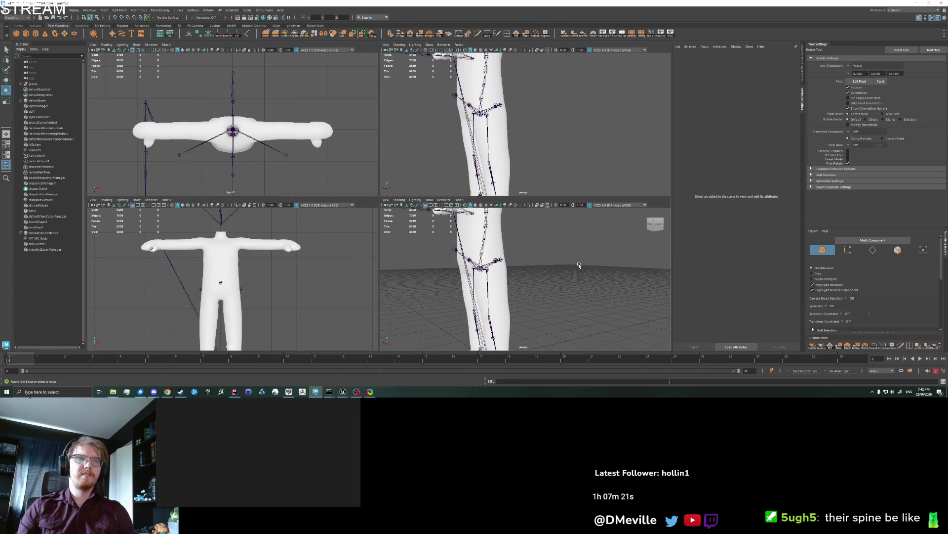
pyautogui.scroll(-5, 580, 265)
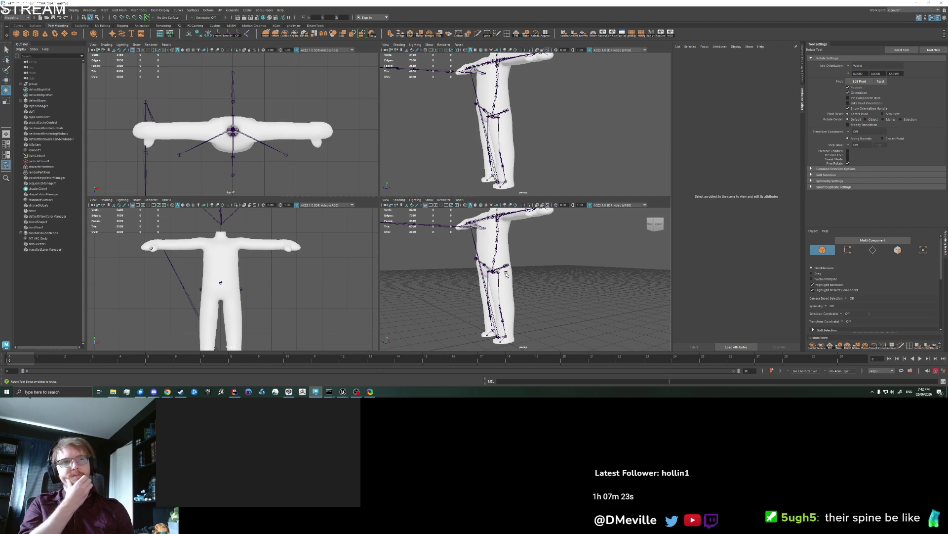
pyautogui.scroll(2, 185, 331)
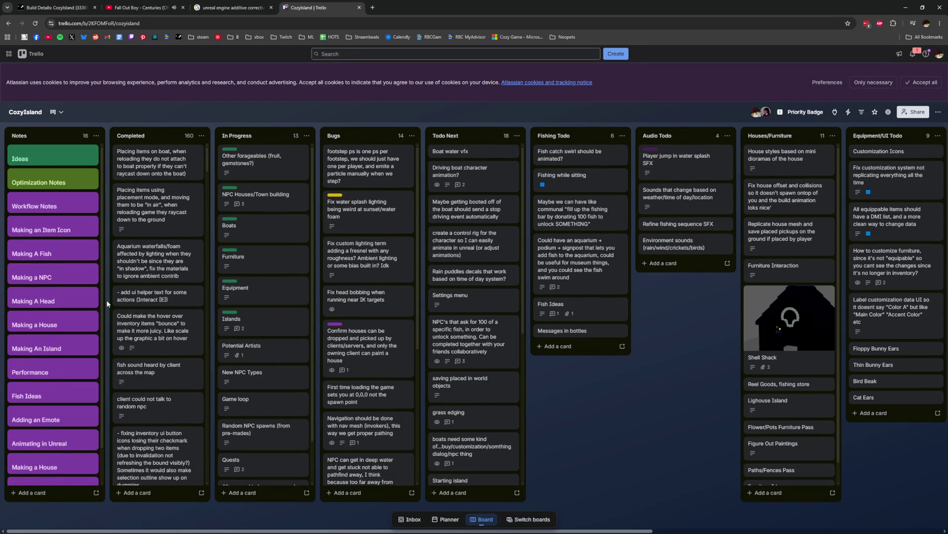
# - Open and close the Adding an Emote card on the CozyIsland board
pyautogui.scroll(-2, 44, 248)
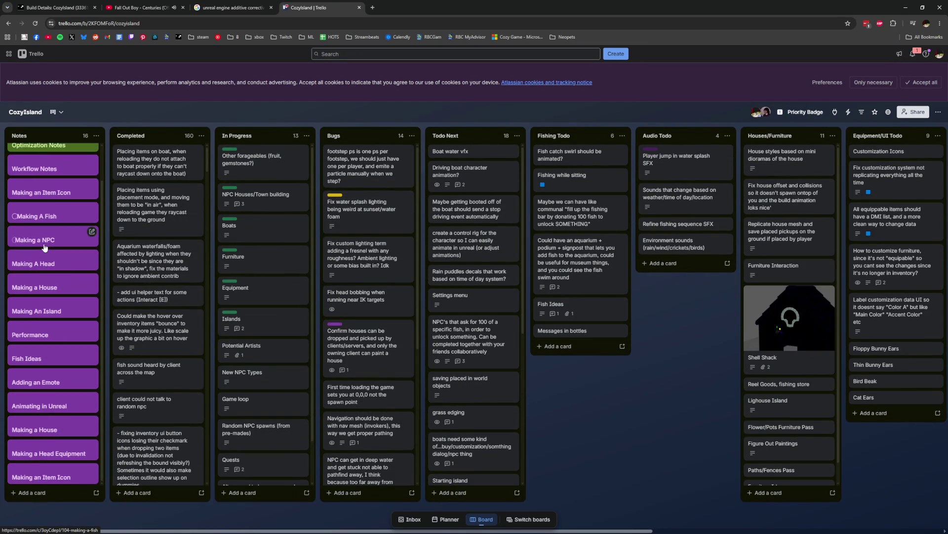
pyautogui.scroll(2, 46, 242)
pyautogui.scroll(-2, 49, 280)
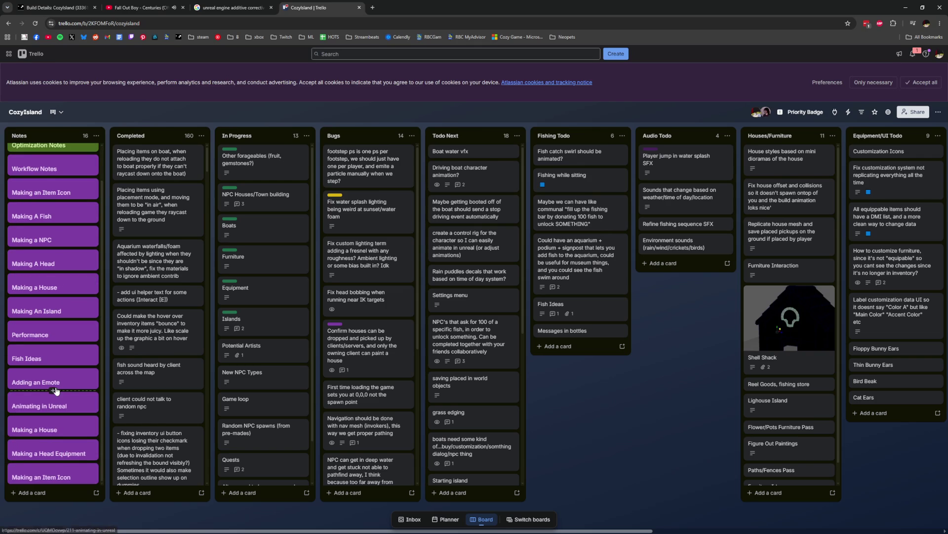
pyautogui.press('n')
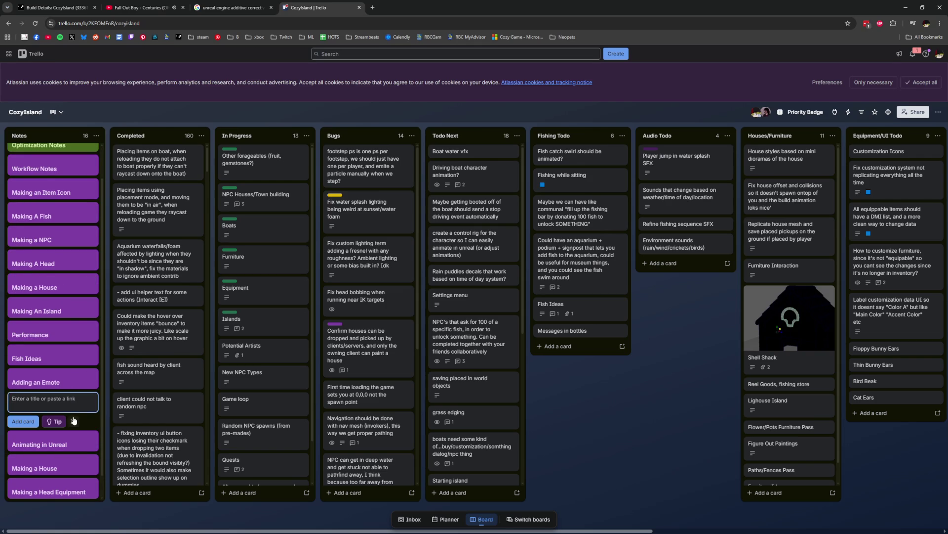
pyautogui.press('Escape')
pyautogui.click(57, 385)
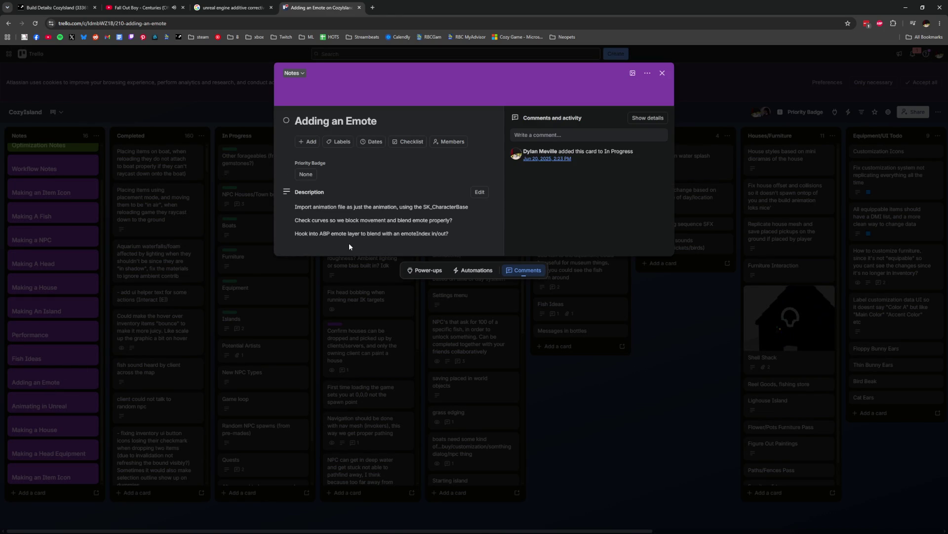
pyautogui.click(32, 304)
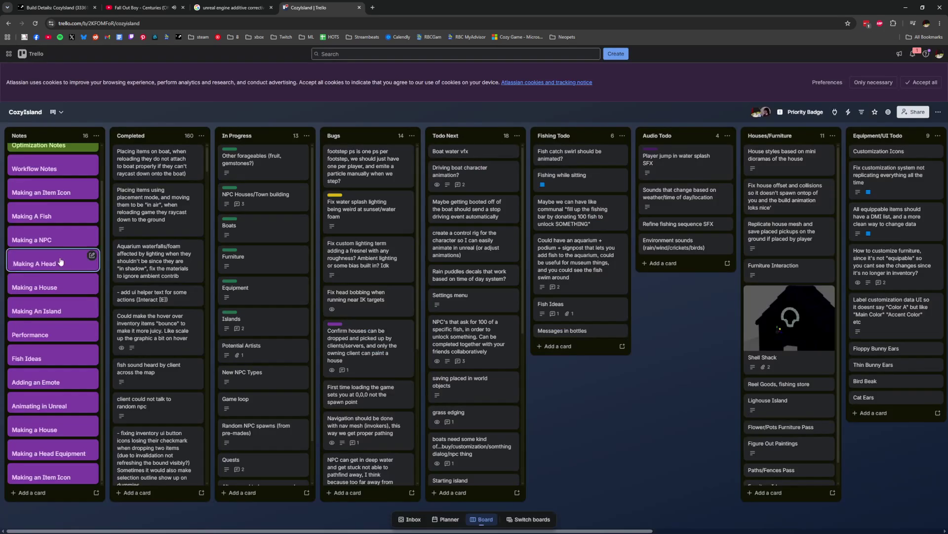
pyautogui.scroll(1, 69, 213)
pyautogui.scroll(1, 69, 213)
# - Open the Workflow Notes card and read through its full expanded description
pyautogui.click(67, 207)
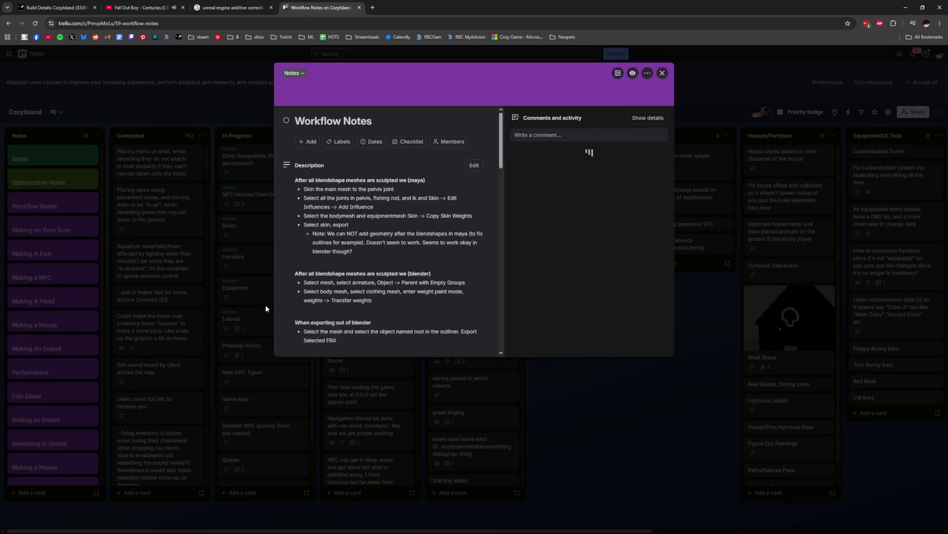
pyautogui.click(370, 379)
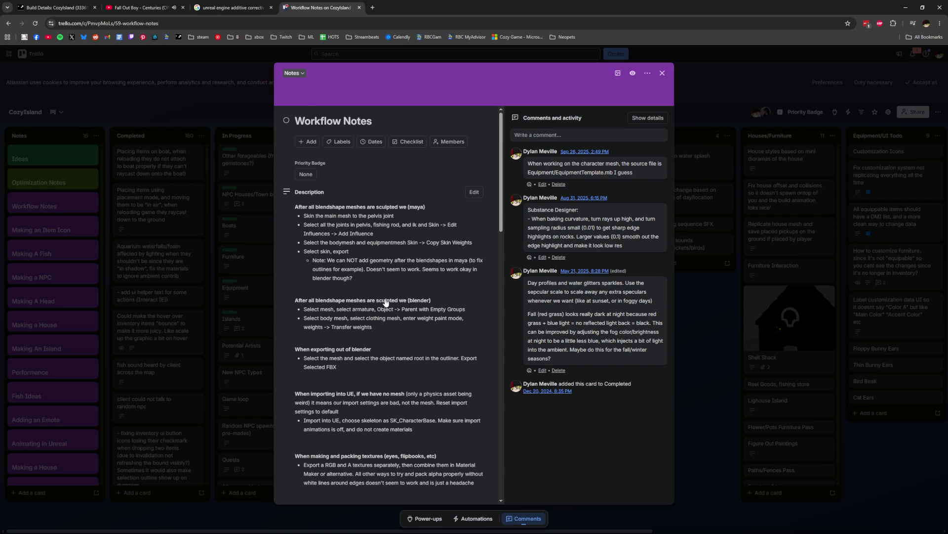
pyautogui.scroll(-3, 386, 303)
pyautogui.scroll(-2, 387, 303)
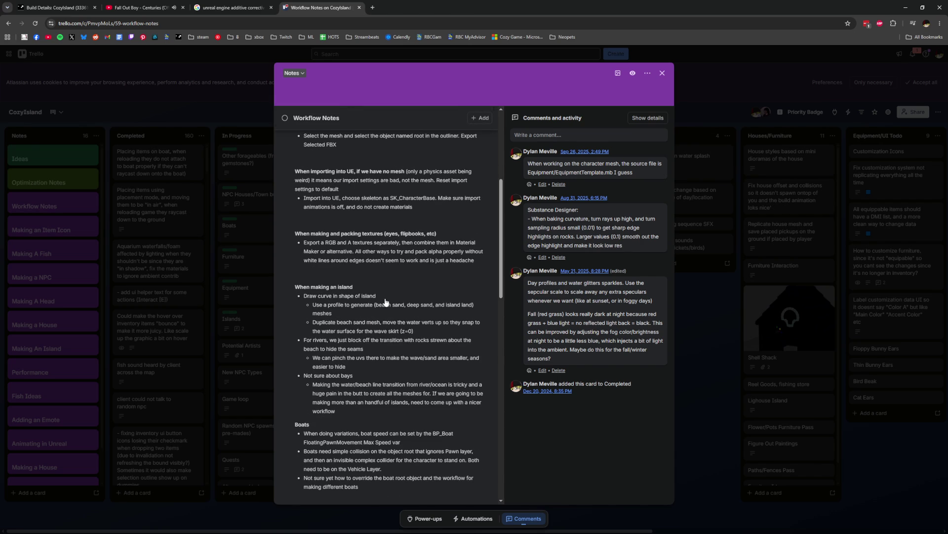
pyautogui.scroll(-7, 386, 302)
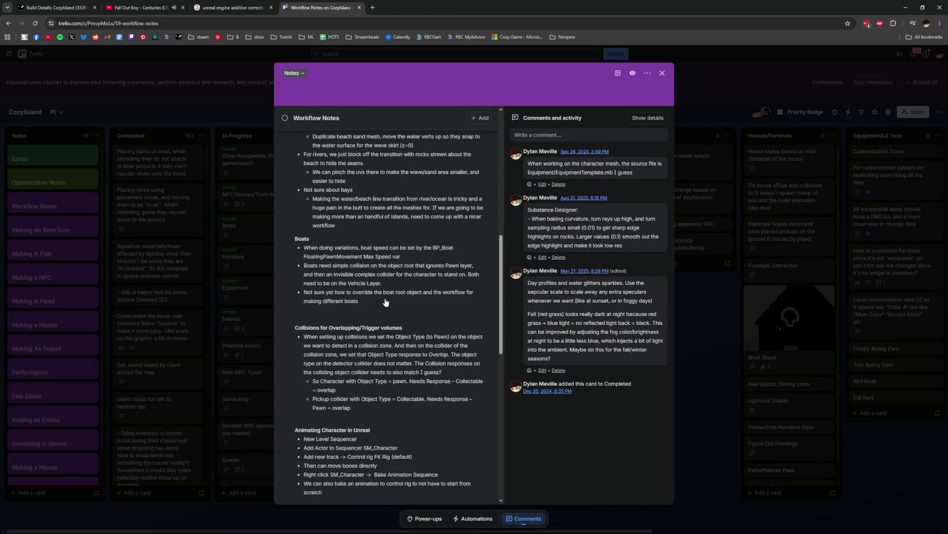
pyautogui.scroll(-2, 386, 302)
pyautogui.scroll(-4, 386, 302)
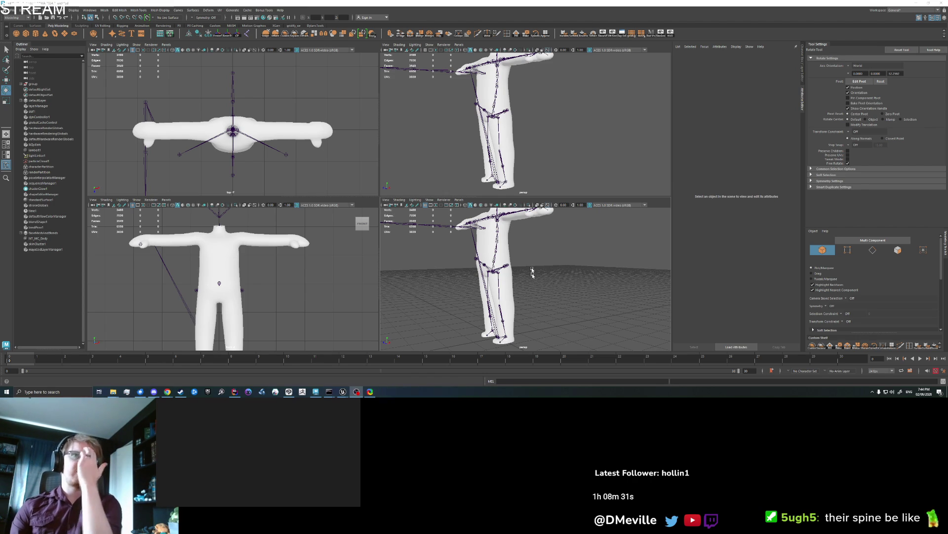
# - Tumble Maya's perspective camera to a near-front view, then a higher, farther view of the character
pyautogui.click(528, 155)
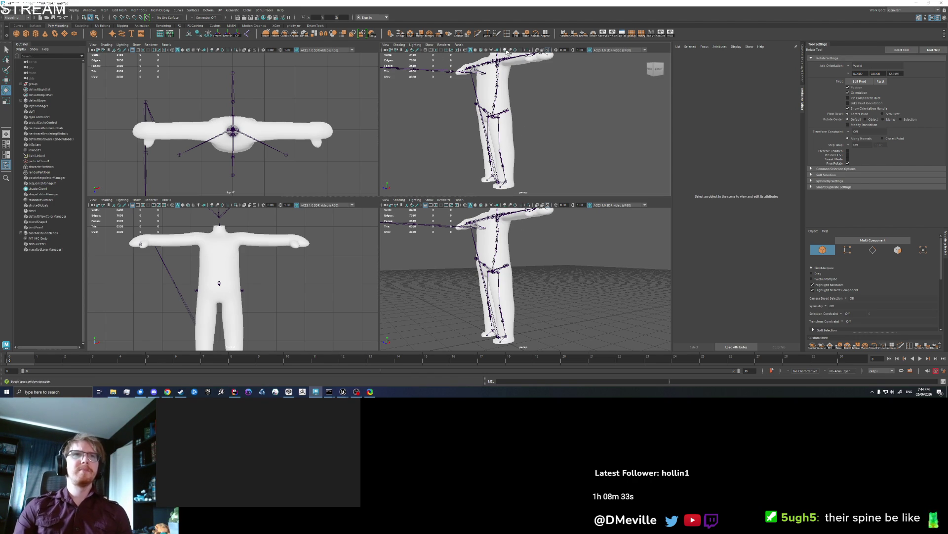
pyautogui.moveTo(533, 129)
pyautogui.keyDown('alt'); pyautogui.mouseDown()
pyautogui.moveTo(401, 127)
pyautogui.moveTo(589, 129)
pyautogui.moveTo(538, 129)
pyautogui.moveTo(553, 127)
pyautogui.mouseUp(); pyautogui.keyUp('alt')
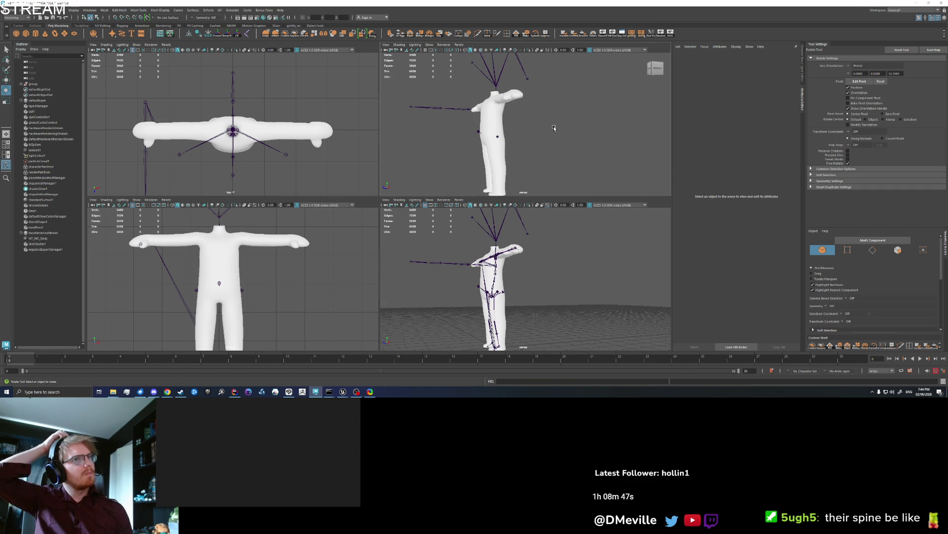
pyautogui.moveTo(554, 128)
pyautogui.keyDown('alt'); pyautogui.mouseDown()
pyautogui.moveTo(544, 148)
pyautogui.moveTo(530, 137)
pyautogui.mouseUp(); pyautogui.keyUp('alt')
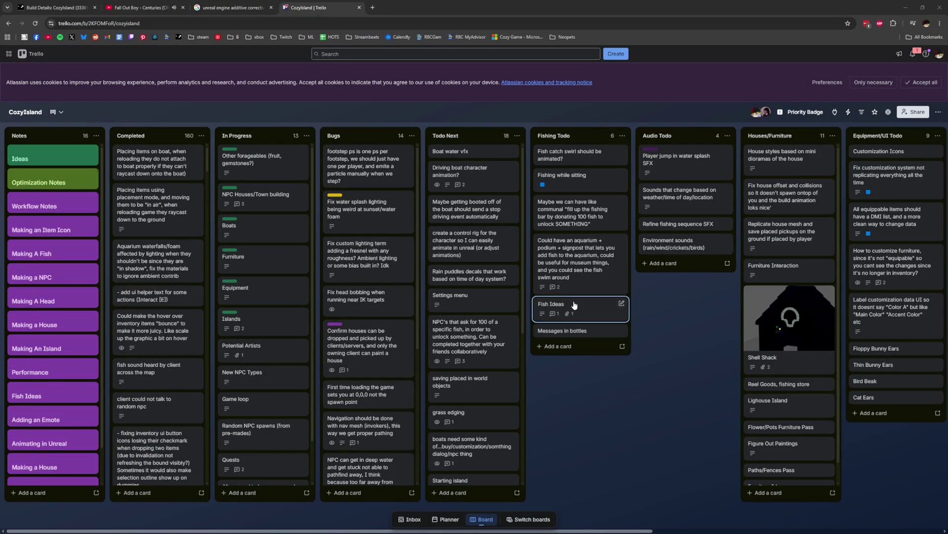
# - Open the Animating in Unreal Trello card, then read Google's overview on Pose Driver additive corrective poses
pyautogui.scroll(-1, 55, 385)
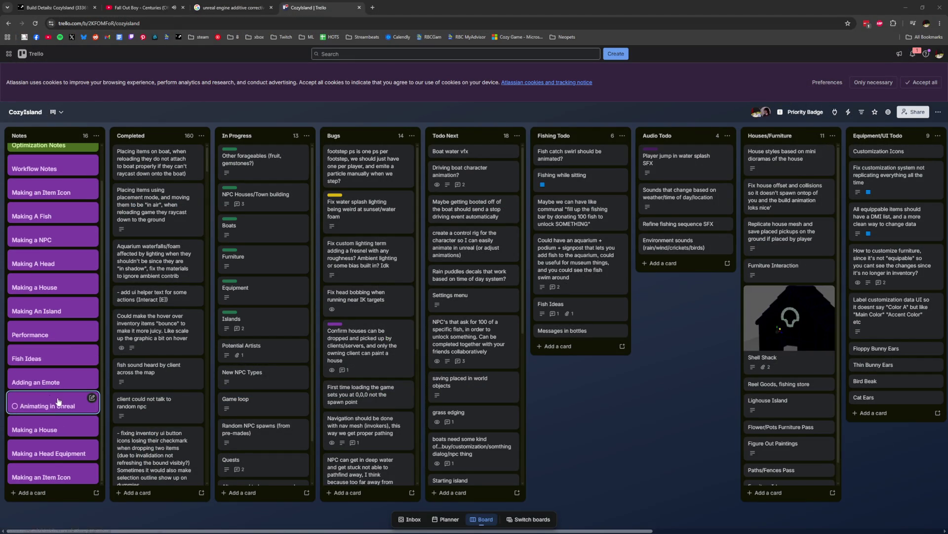
pyautogui.click(58, 401)
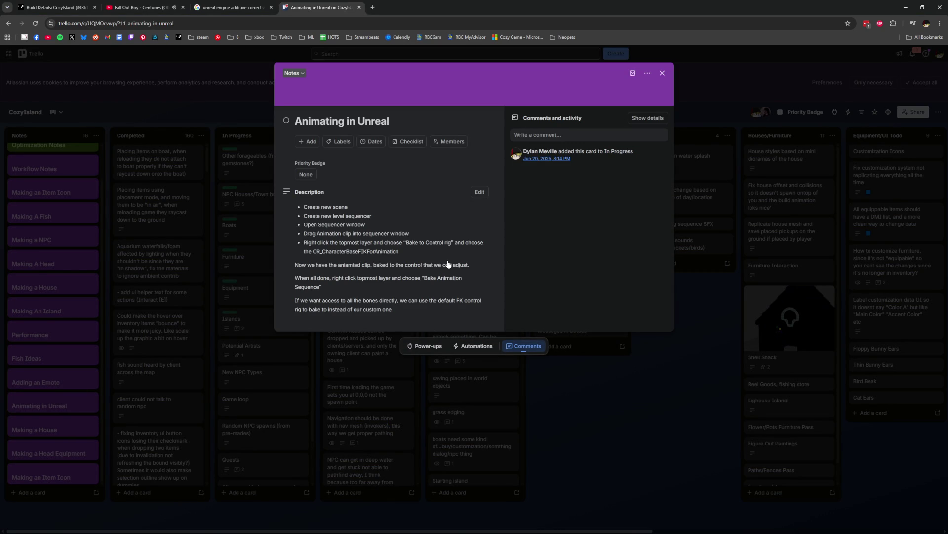
pyautogui.click(254, 7)
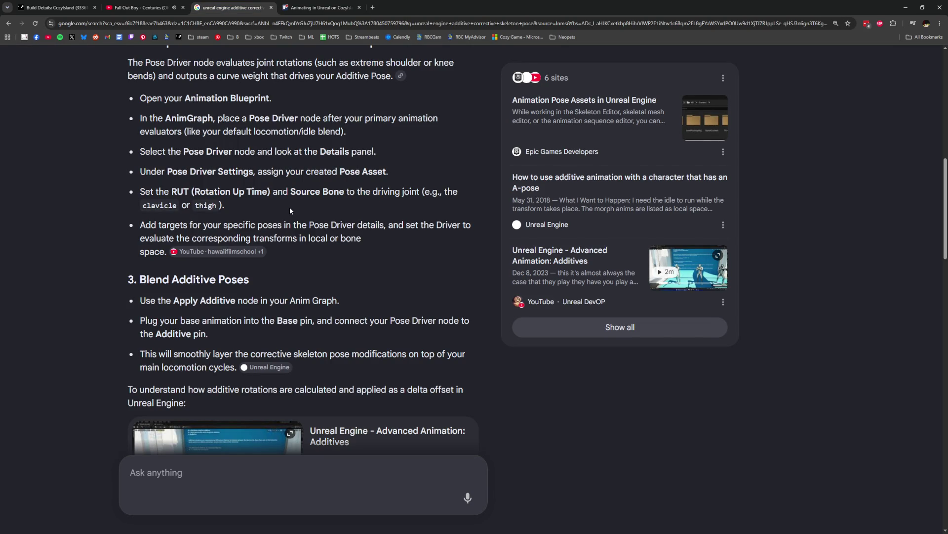
pyautogui.scroll(-4, 289, 207)
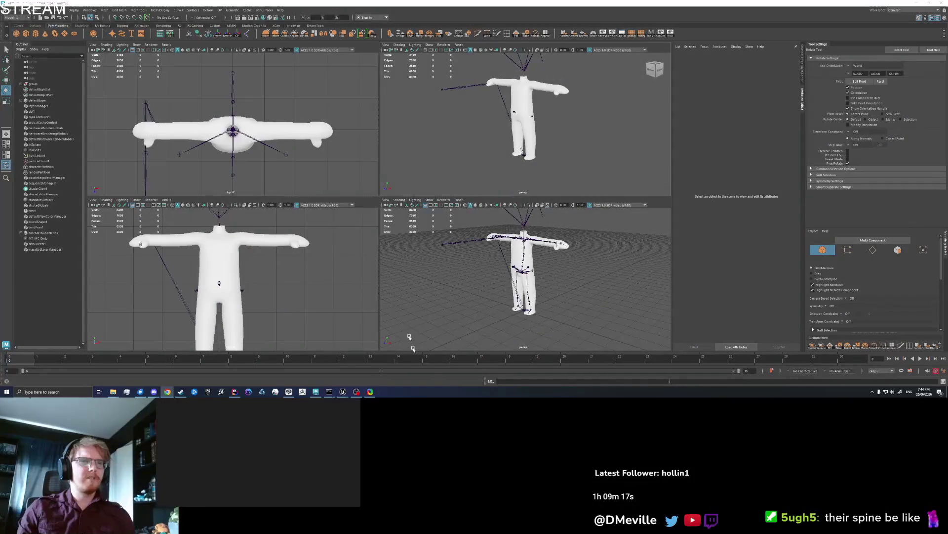
# - Add a Pose Driver node to the AnimGraph, delete it again, and restore the editor to a smaller window
pyautogui.hotkey('alt', 'Tab')
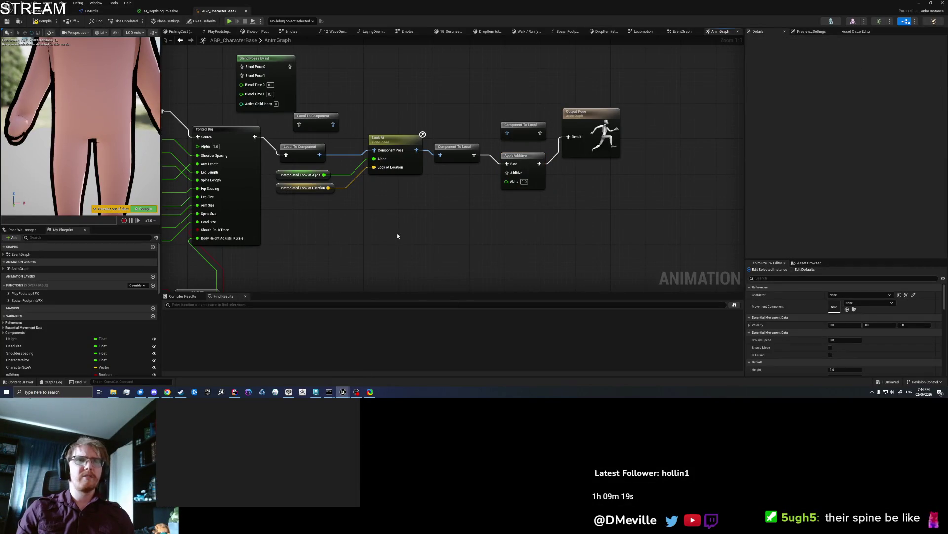
pyautogui.rightClick(397, 235)
pyautogui.write('pose dri')
pyautogui.press('Return')
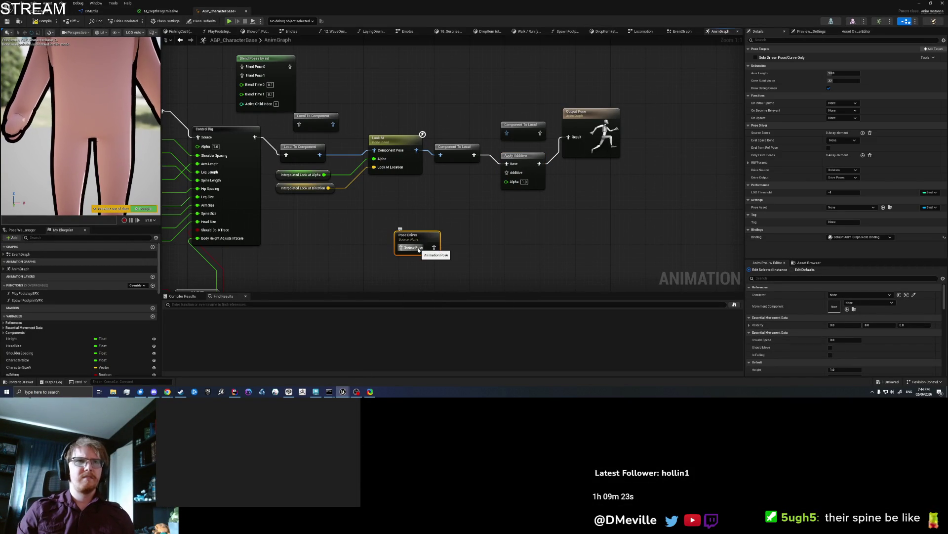
pyautogui.moveTo(418, 235); pyautogui.dragTo(445, 204)
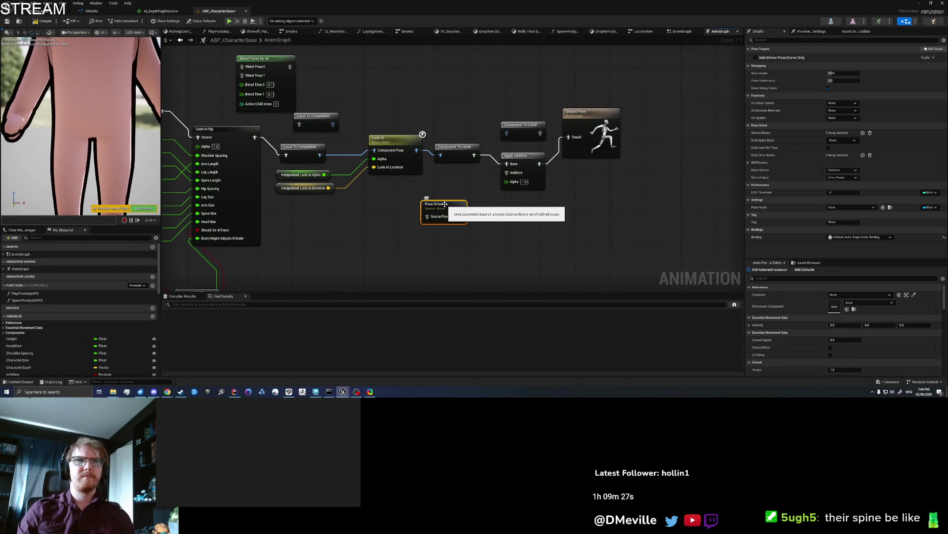
pyautogui.press('Delete')
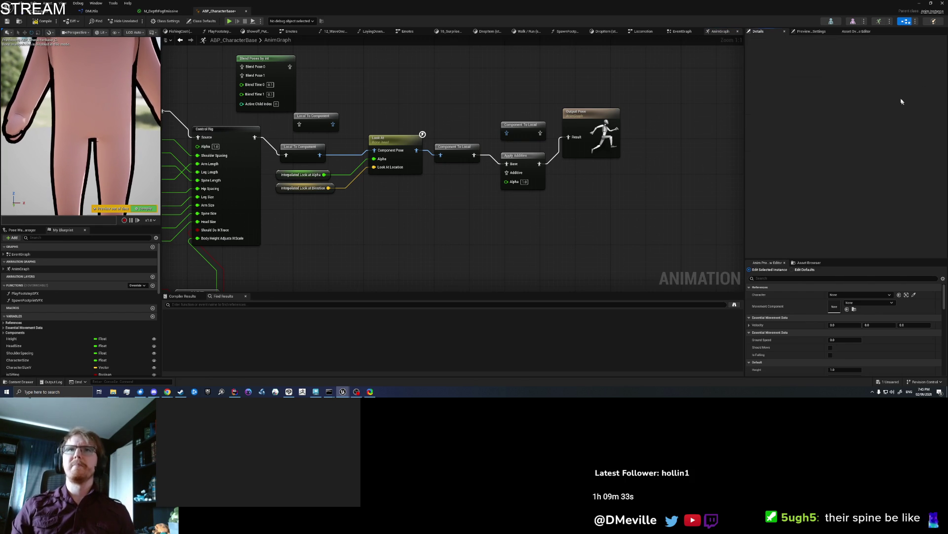
pyautogui.doubleClick(781, 5)
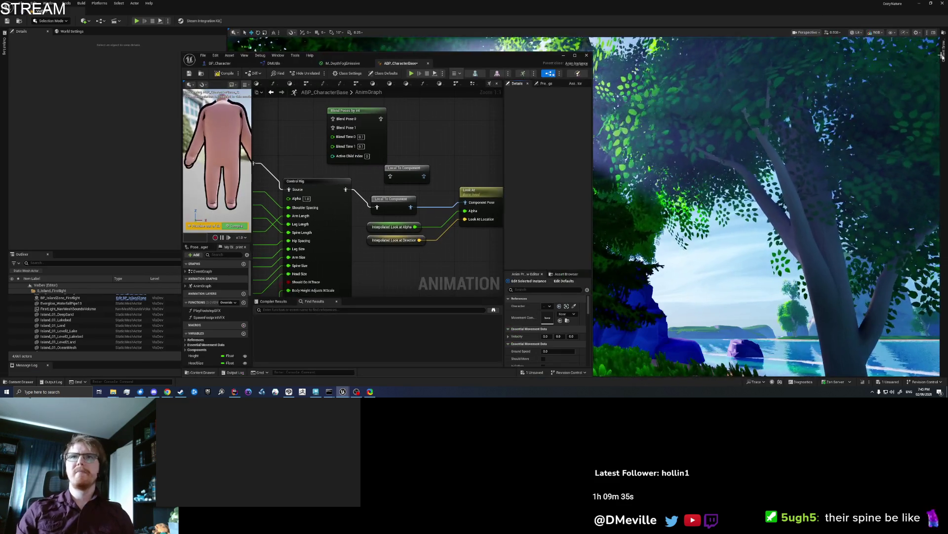
# - Browse the Content Browser to Characters > BaseCharacter > Animations and search for 'Idle'
pyautogui.click(881, 94)
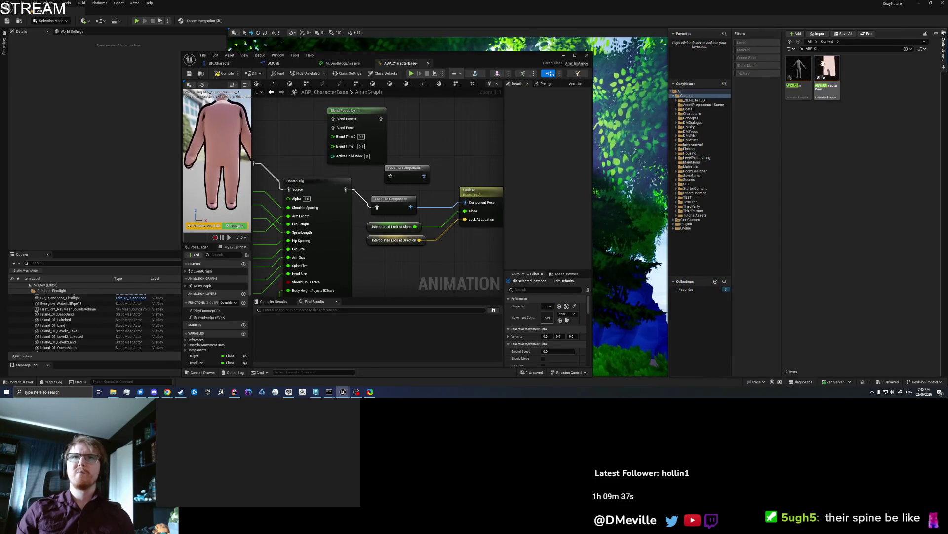
pyautogui.click(802, 48)
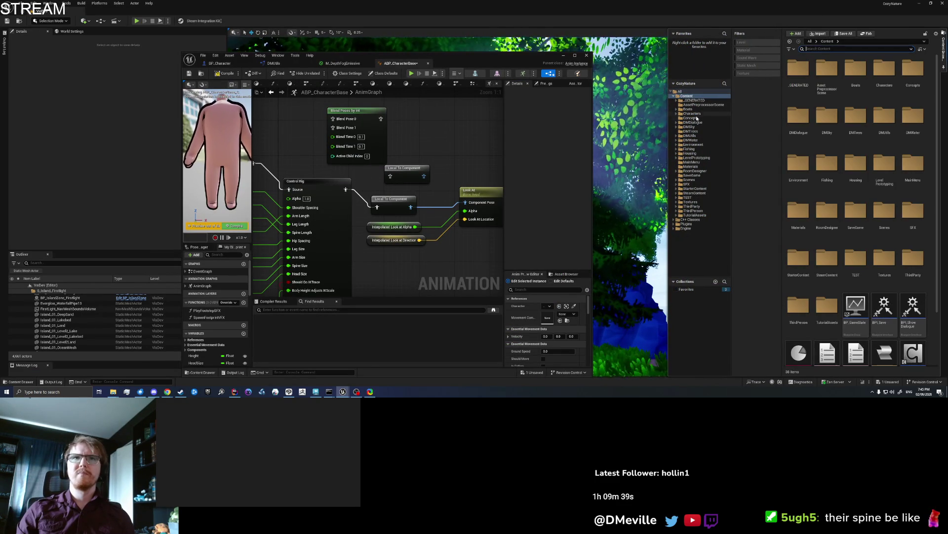
pyautogui.click(692, 113)
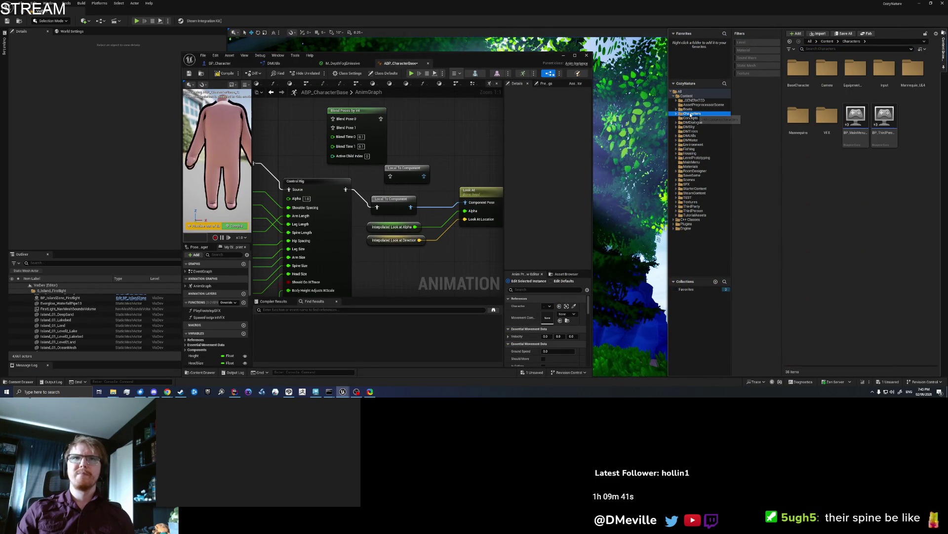
pyautogui.doubleClick(798, 68)
pyautogui.doubleClick(798, 68)
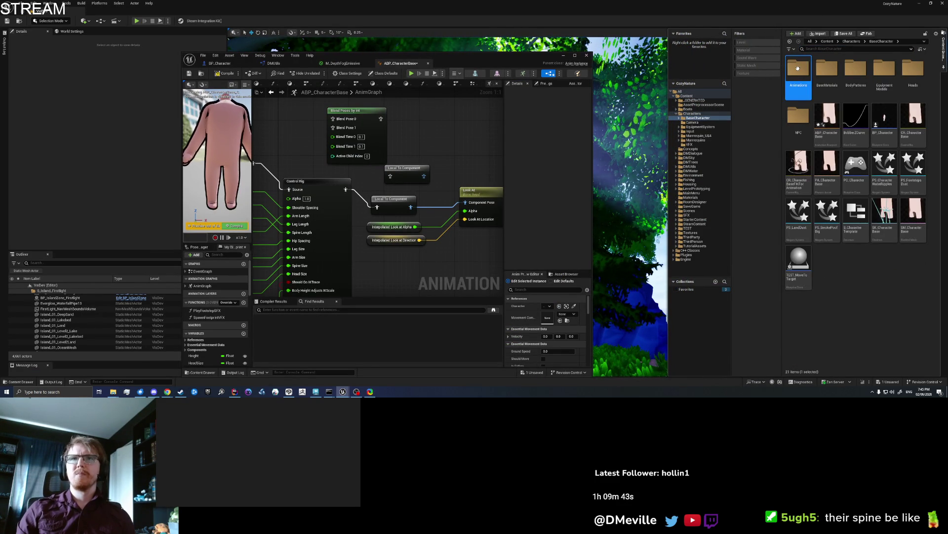
pyautogui.doubleClick(798, 68)
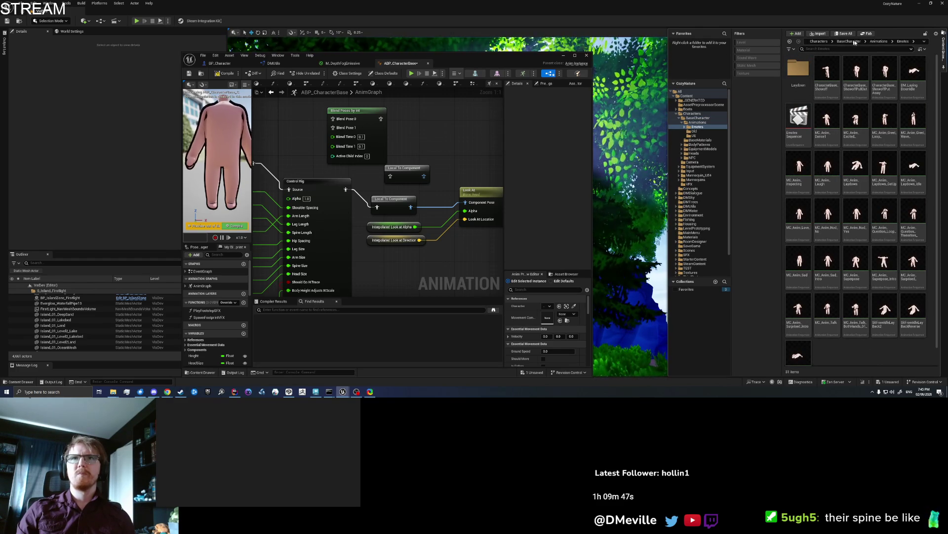
pyautogui.click(887, 44)
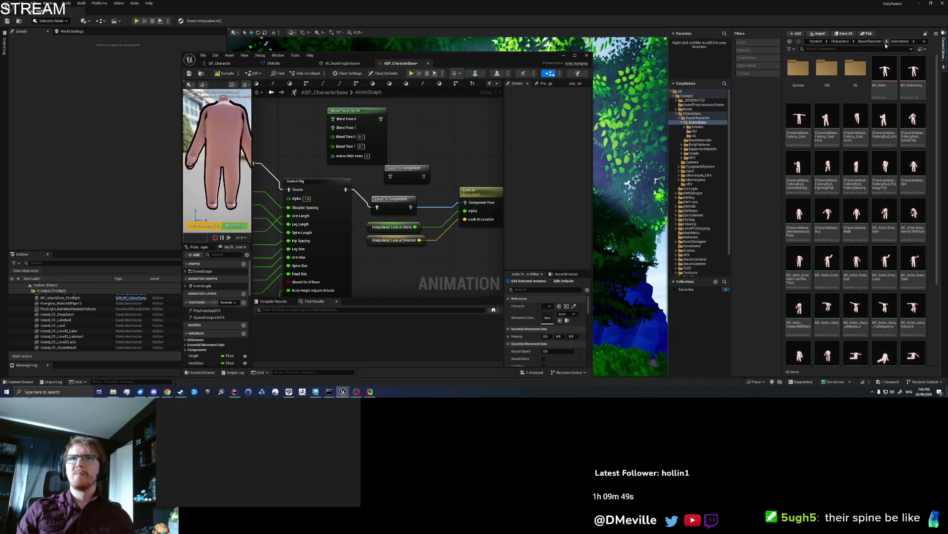
pyautogui.moveTo(881, 173)
pyautogui.click(863, 49)
pyautogui.write('Idle')
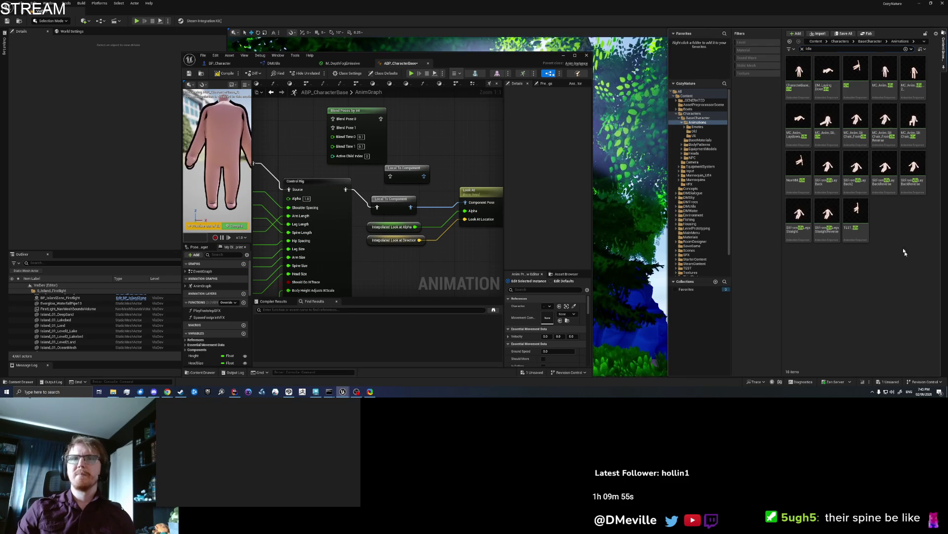
# - Place CharacterBase_Idle in the AnimGraph feeding Apply Additive, then compile the animation blueprint
pyautogui.moveTo(799, 70)
pyautogui.mouseDown()
pyautogui.moveTo(642, 172)
pyautogui.moveTo(459, 247)
pyautogui.moveTo(452, 264)
pyautogui.moveTo(360, 165)
pyautogui.moveTo(345, 163)
pyautogui.moveTo(440, 144)
pyautogui.moveTo(422, 208)
pyautogui.moveTo(410, 188)
pyautogui.moveTo(423, 179)
pyautogui.moveTo(422, 190)
pyautogui.mouseUp()
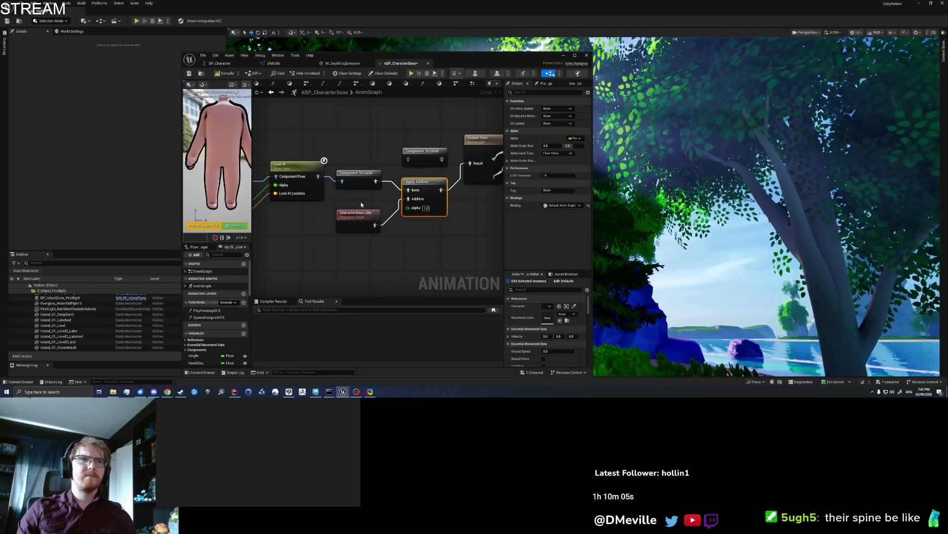
pyautogui.moveTo(357, 213); pyautogui.dragTo(362, 204)
pyautogui.click(225, 73)
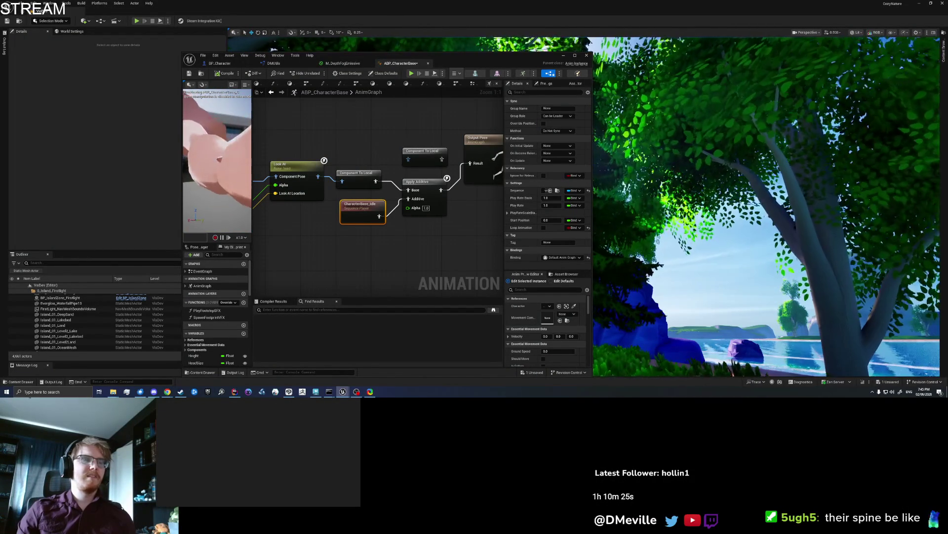
pyautogui.click(370, 228)
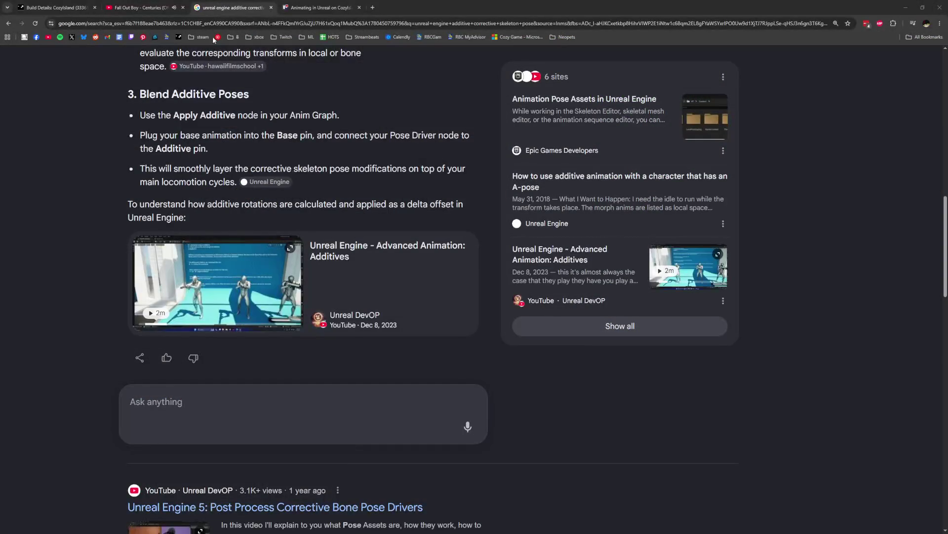
# - Search 'unreal engine animation blueprint apply additive' and open the Applying An Additive Animation in UE 5.4 video
pyautogui.click(217, 27)
pyautogui.write('unreal engine ')
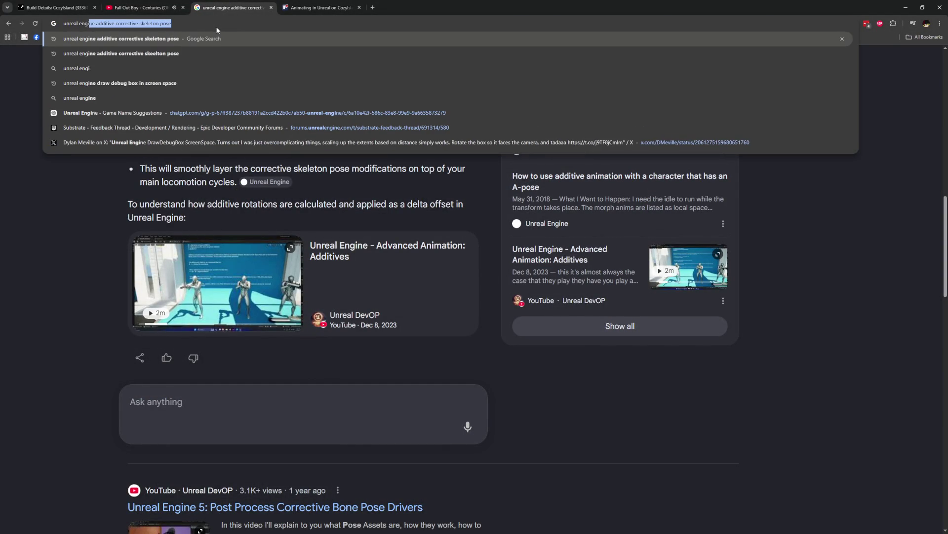
pyautogui.write('animation b')
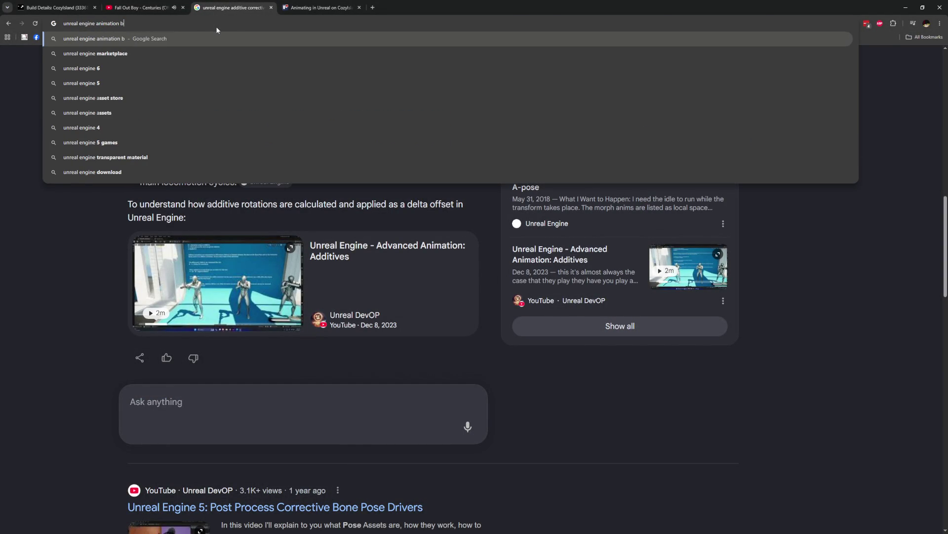
pyautogui.write('lueprint apply additive')
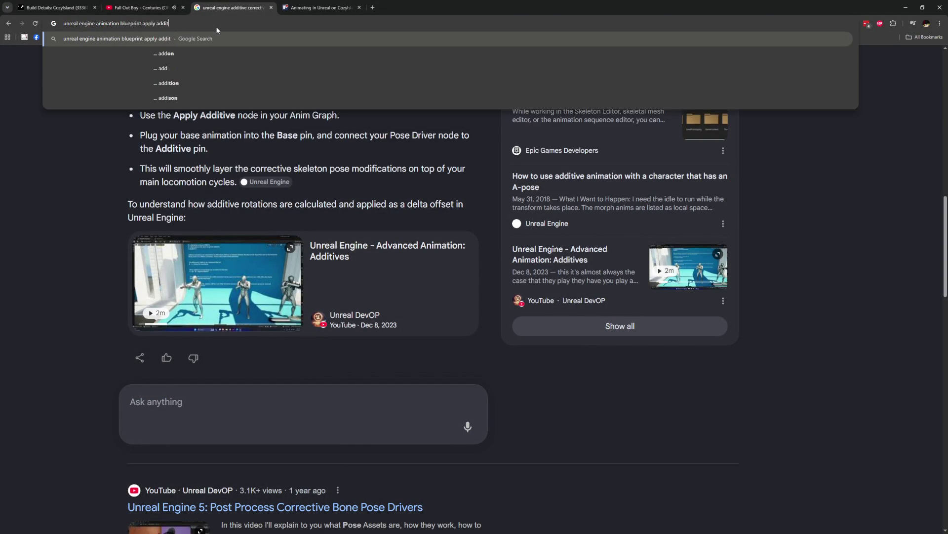
pyautogui.press('Return')
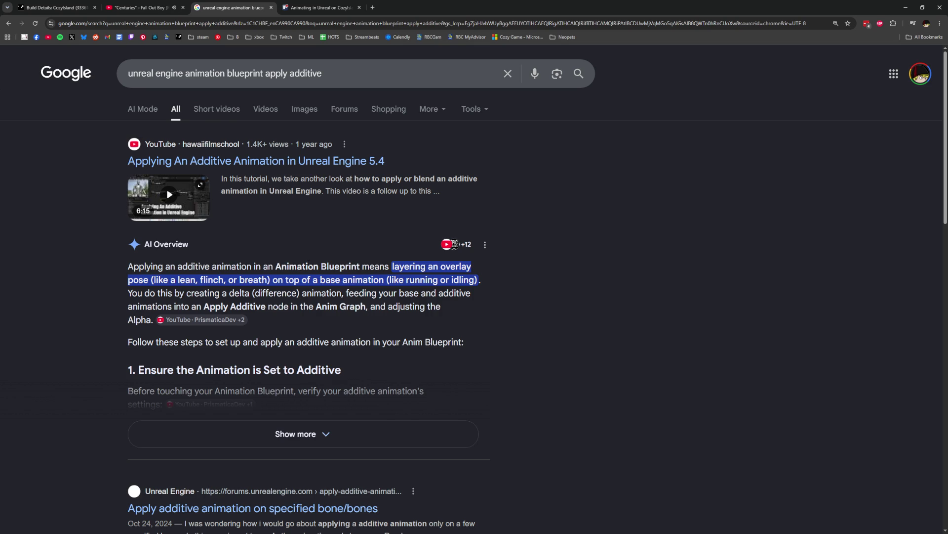
pyautogui.click(222, 161)
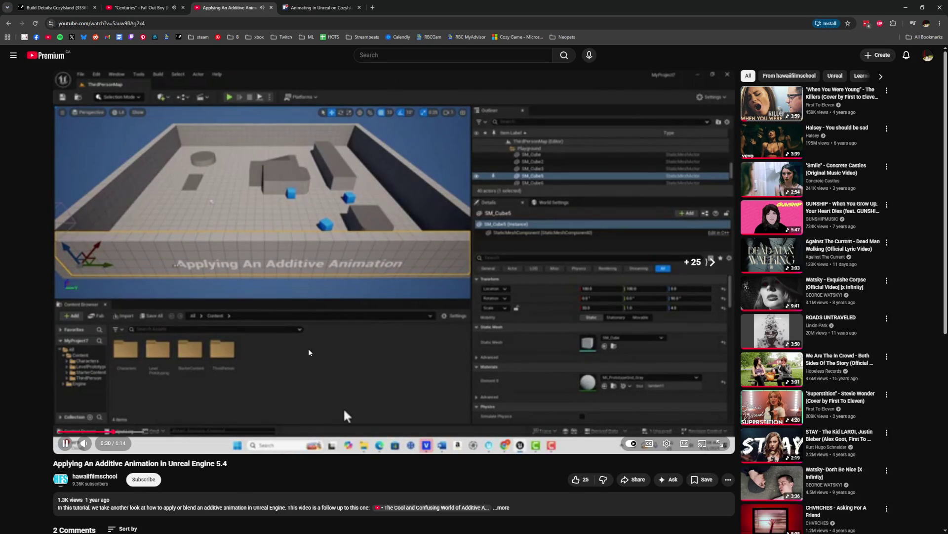
# - Skip the additive animation tutorial forward five times and pause it around 2:19
pyautogui.press('Right')
pyautogui.press('Right')
pyautogui.press('Right')
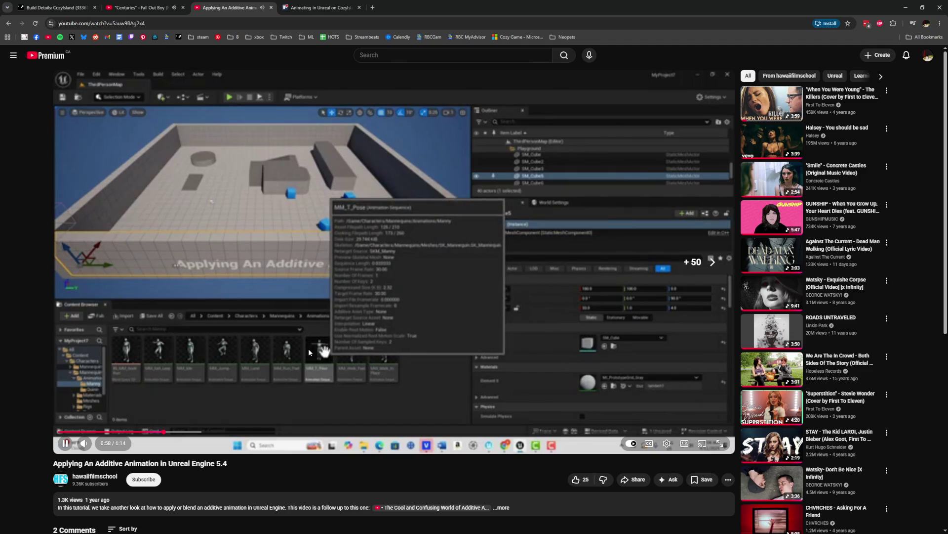
pyautogui.press('Right')
pyautogui.press('Right')
pyautogui.press('Right')
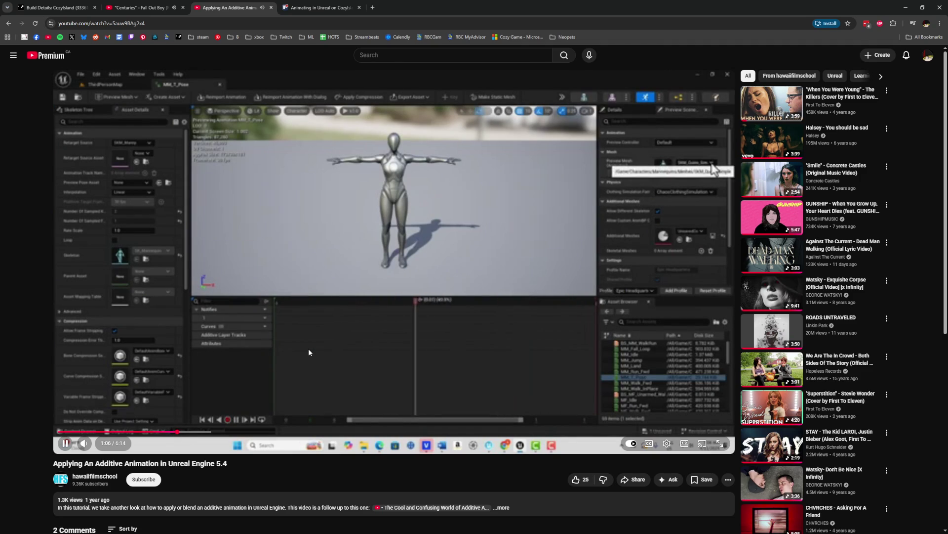
pyautogui.press('Right')
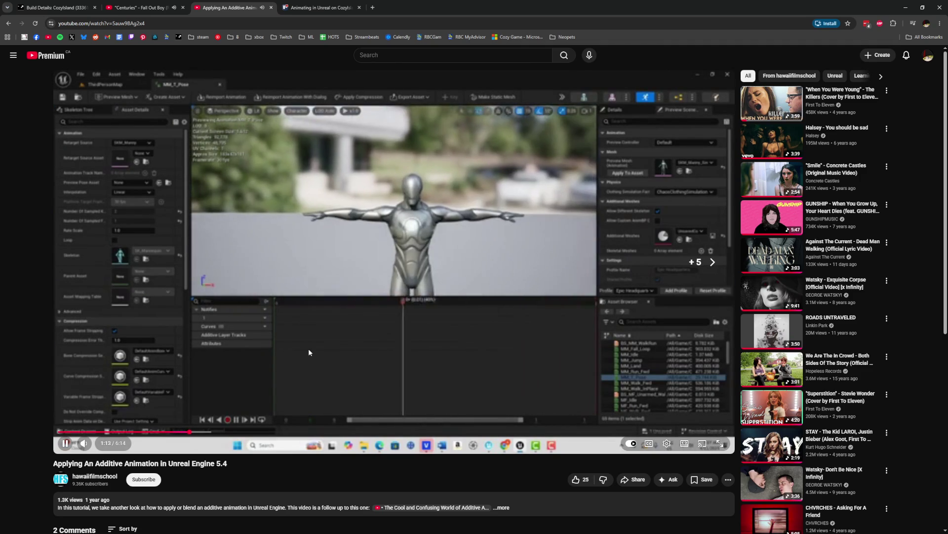
pyautogui.press('Right')
pyautogui.press('Right')
pyautogui.press('Right')
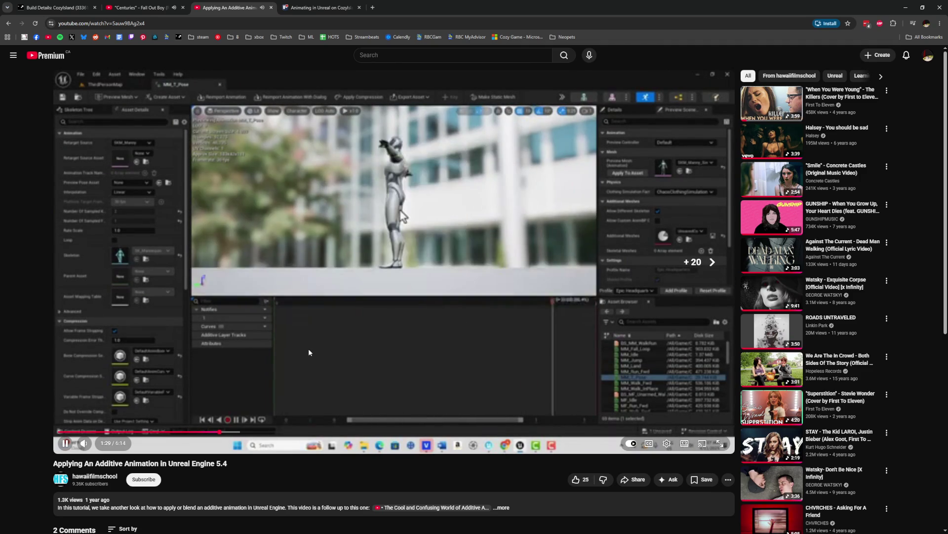
pyautogui.press('Right')
pyautogui.press('Right')
pyautogui.press('Right')
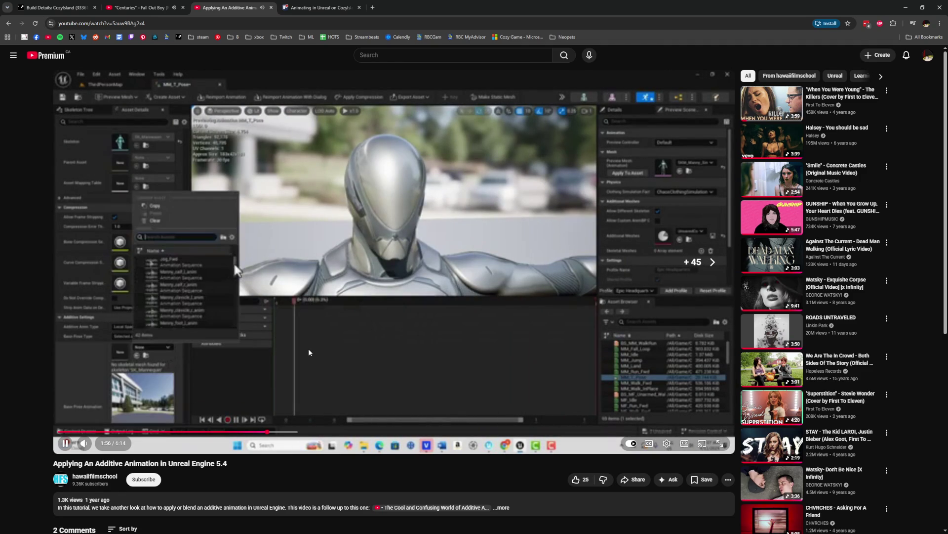
pyautogui.press('Right')
pyautogui.press('Right')
pyautogui.press('Right')
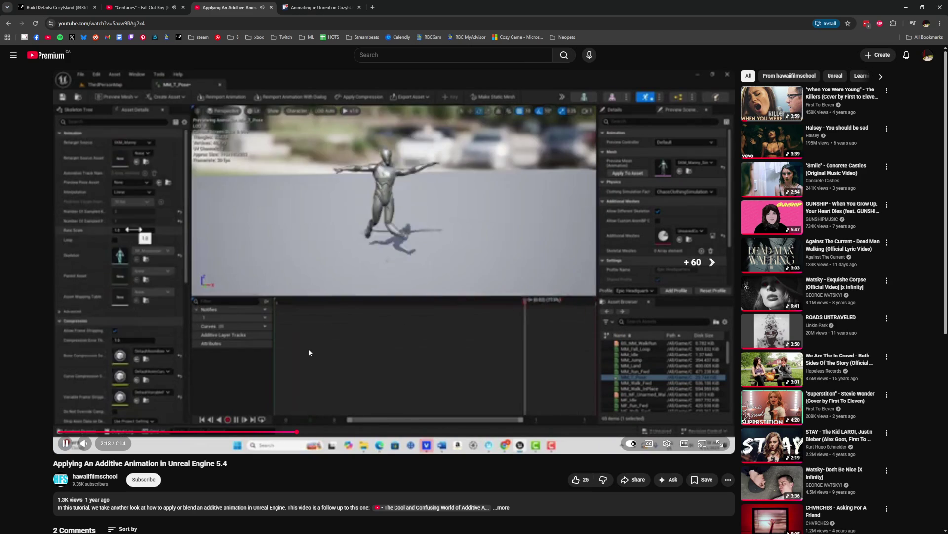
pyautogui.press('Right')
pyautogui.click(363, 257)
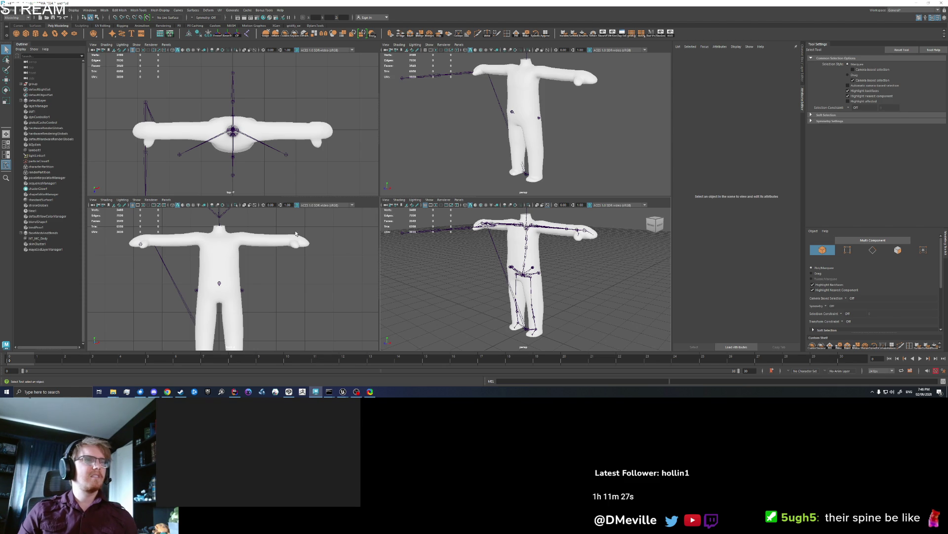
# - Expand the Outliner's group and select the root joint, then return to the Trello card
pyautogui.click(33, 84)
pyautogui.click(21, 84)
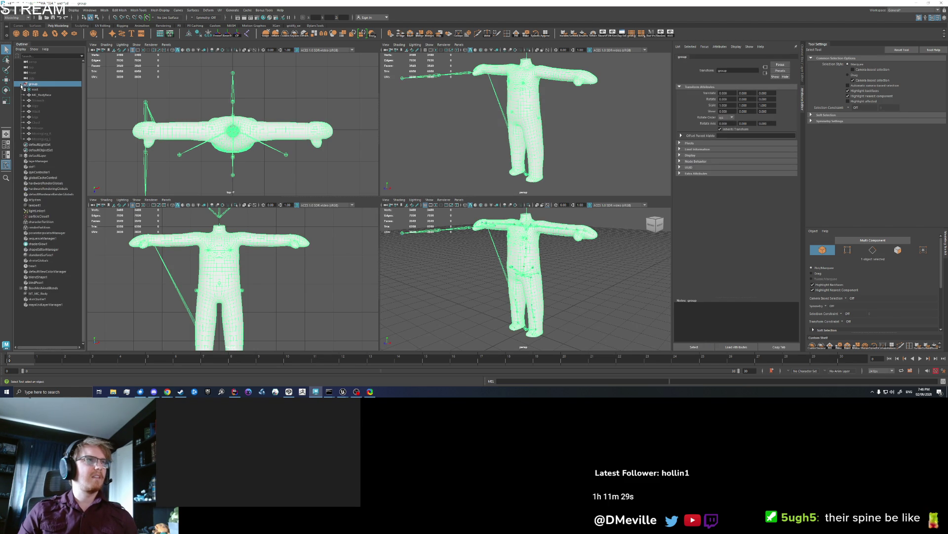
pyautogui.click(35, 89)
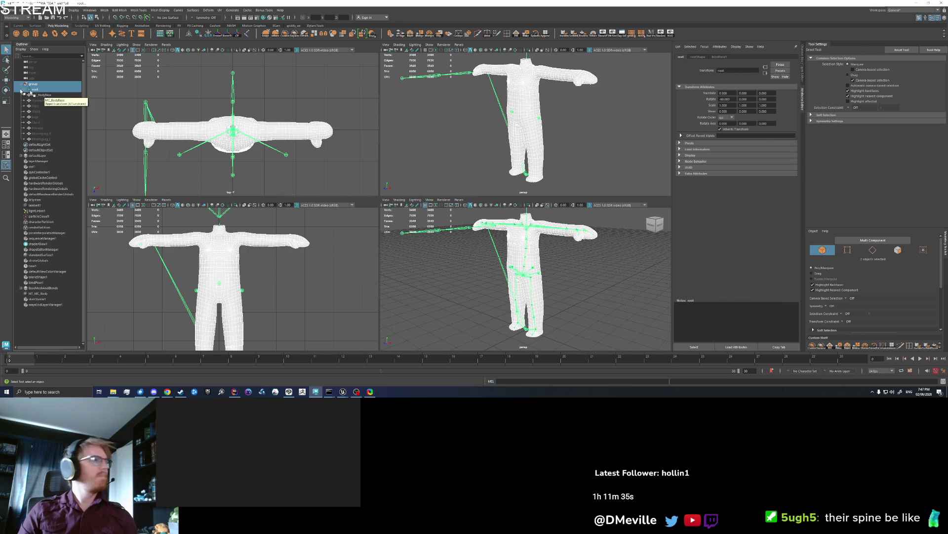
pyautogui.hotkey('ctrl', 'Tab')
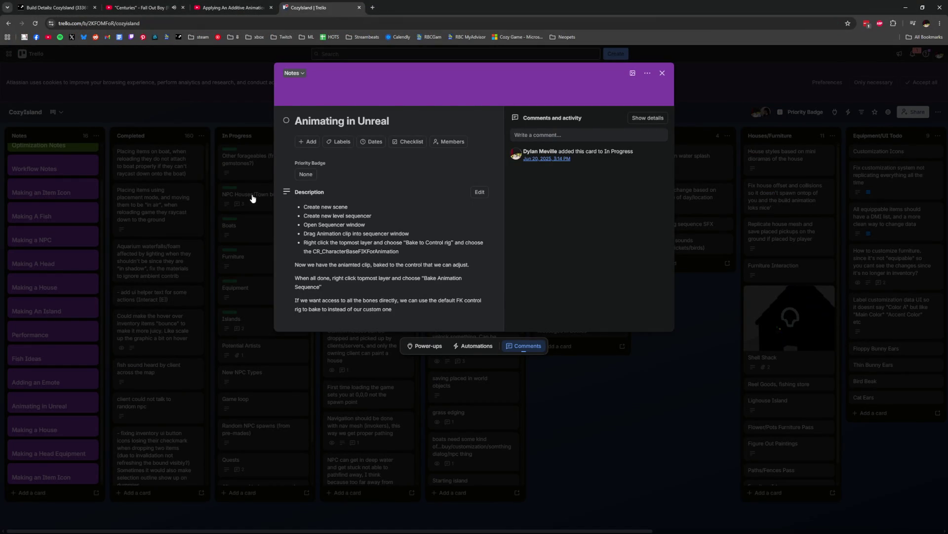
pyautogui.click(251, 193)
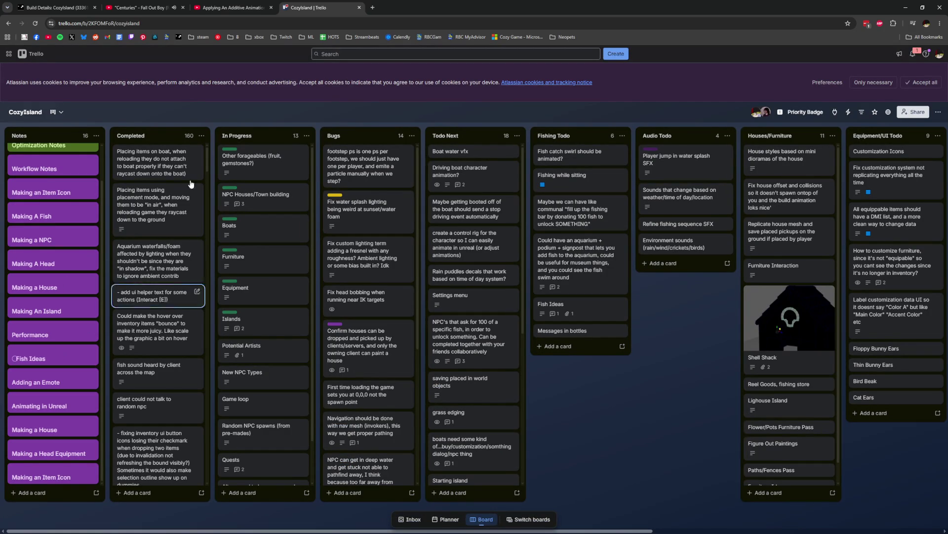
pyautogui.click(358, 55)
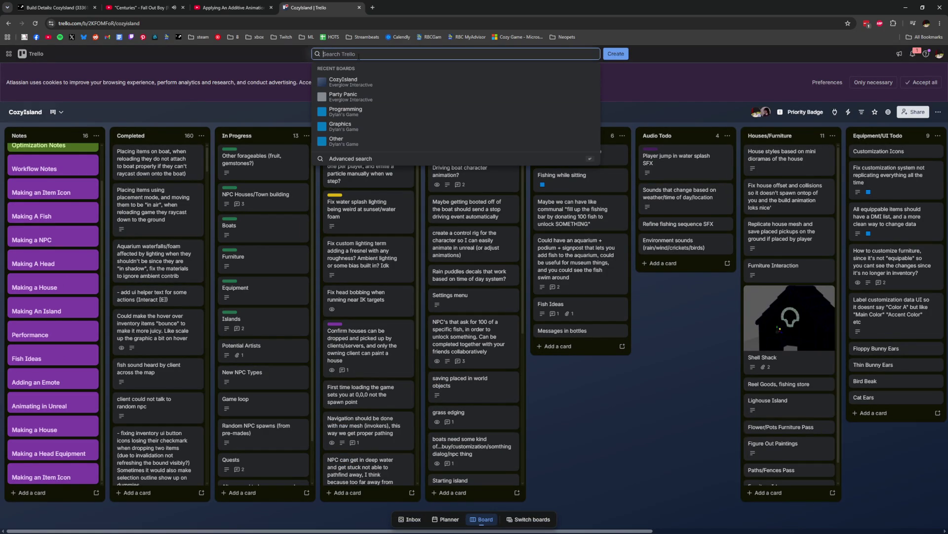
pyautogui.write('animation')
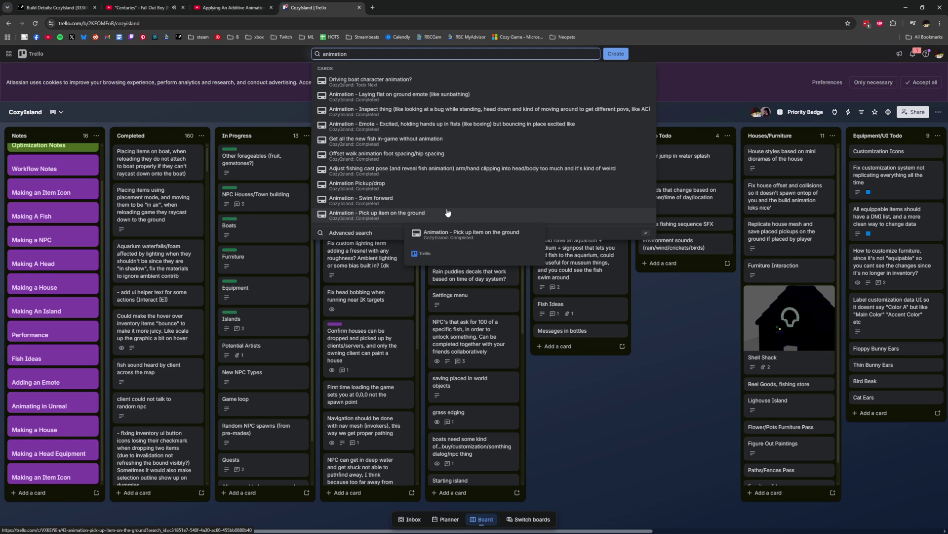
pyautogui.press('Escape')
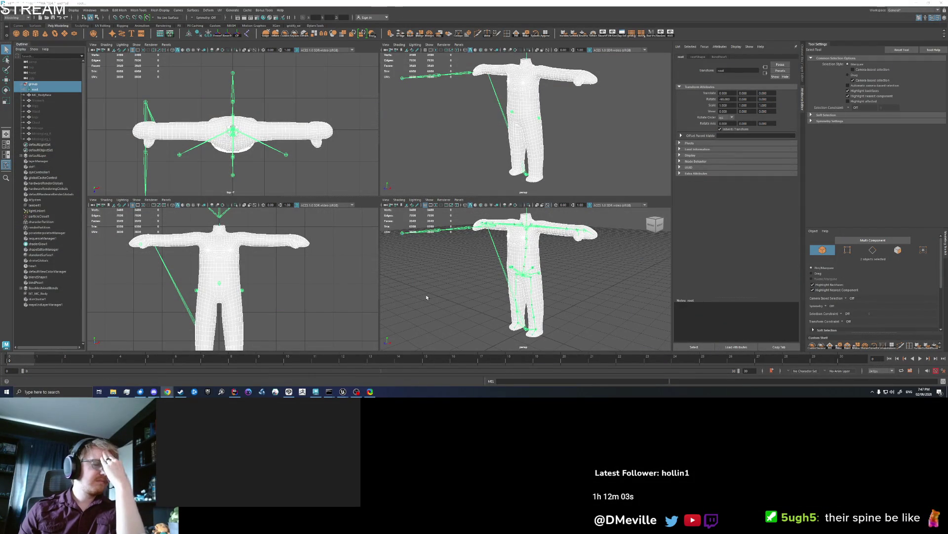
# - Select the root joint and MC_BodyBase mesh in Maya, then select CharacterBase_Idle in Unreal's AnimGraph
pyautogui.click(427, 297)
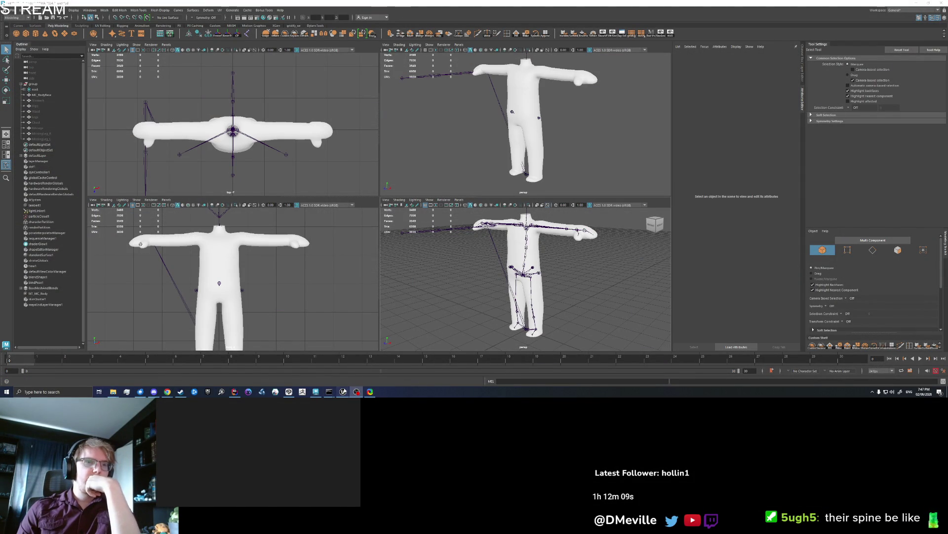
pyautogui.moveTo(343, 392)
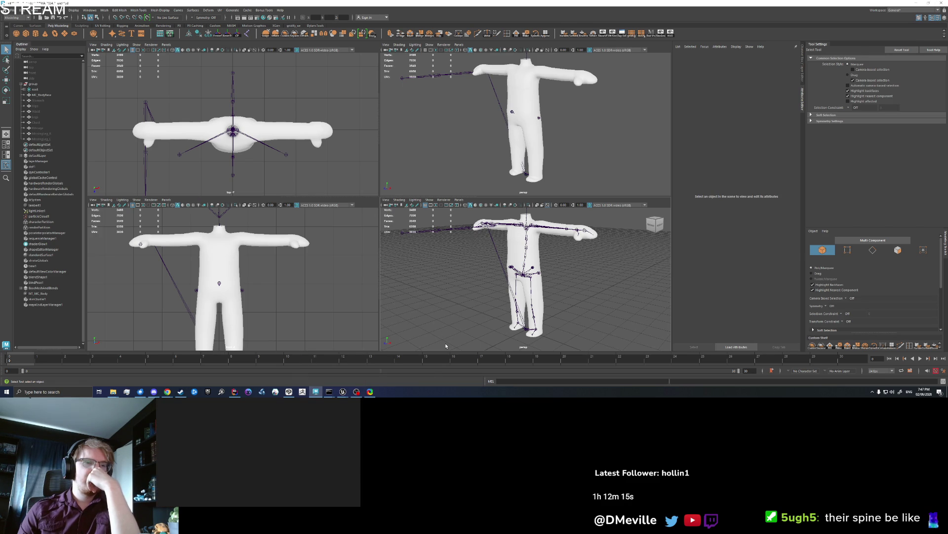
pyautogui.moveTo(446, 346); pyautogui.dragTo(609, 218)
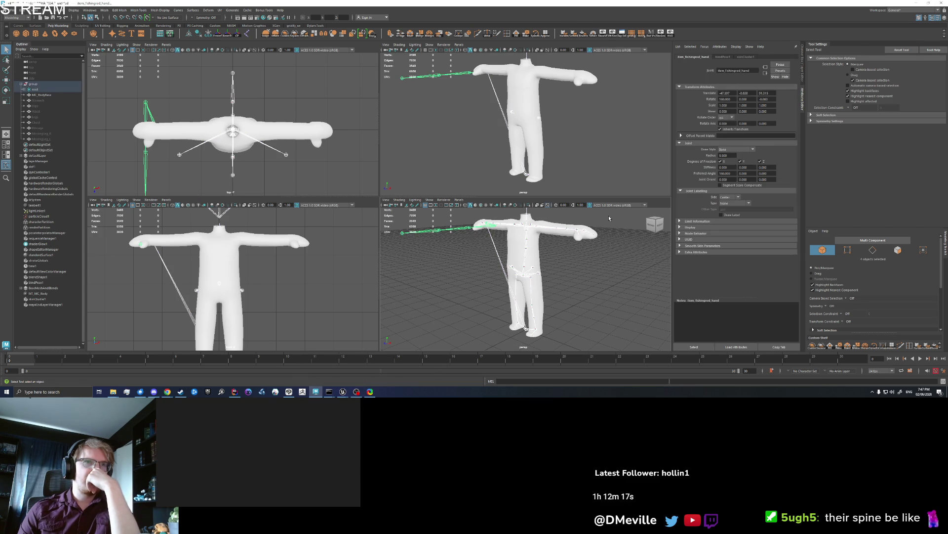
pyautogui.click(33, 84)
pyautogui.moveTo(38, 89); pyautogui.dragTo(50, 94)
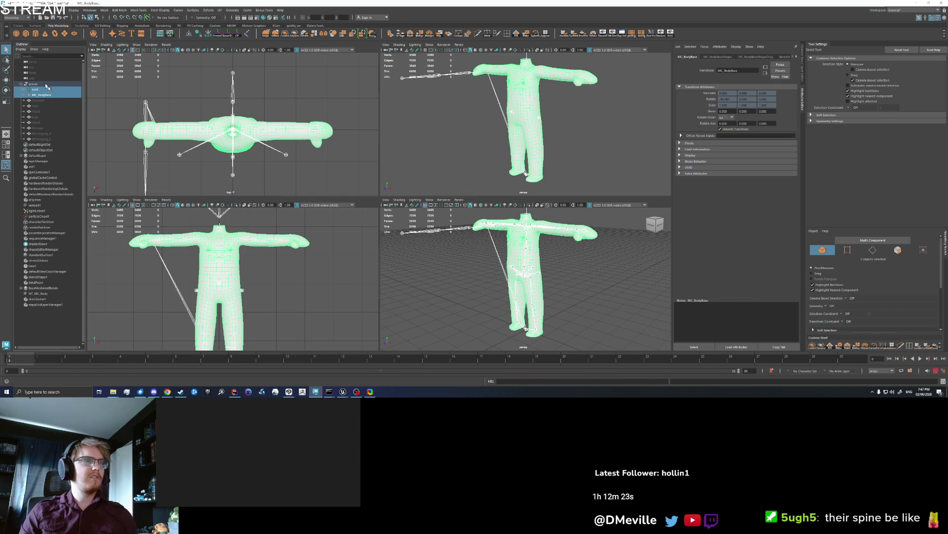
pyautogui.click(46, 84)
pyautogui.moveTo(47, 90); pyautogui.dragTo(49, 96)
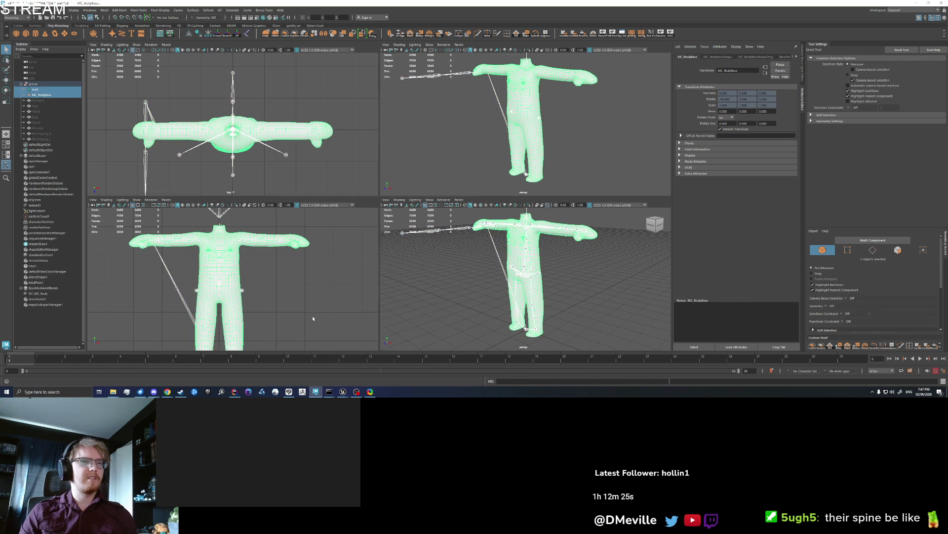
pyautogui.click(343, 392)
pyautogui.click(362, 212)
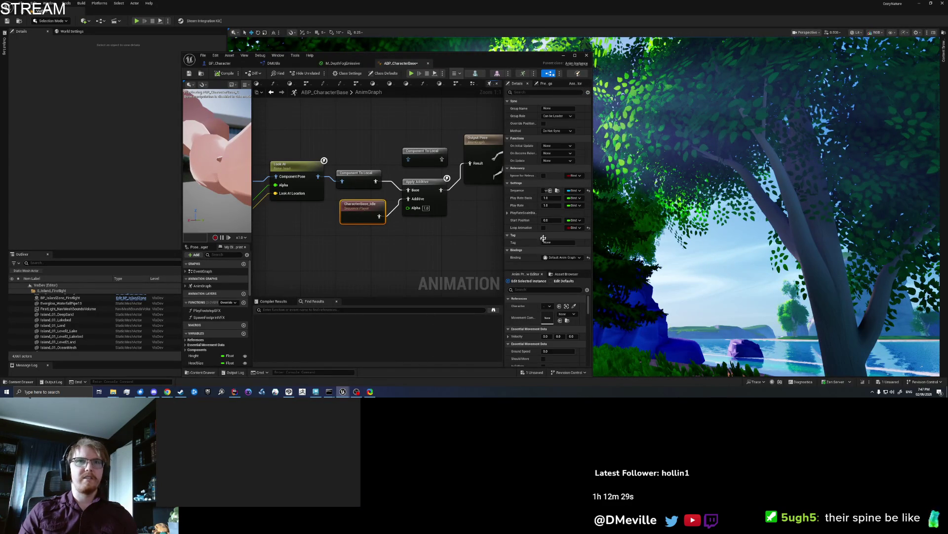
# - Open CharacterBase_Idle full-screen and collapse the ik_foot_root, ik_hand_root, item_fishingrod_hand and pelvis branches under root
pyautogui.click(557, 191)
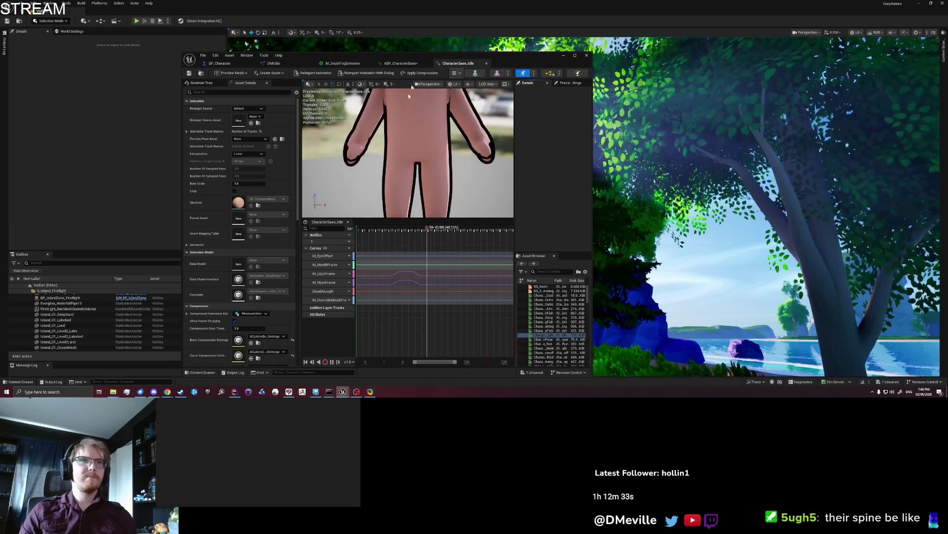
pyautogui.doubleClick(419, 58)
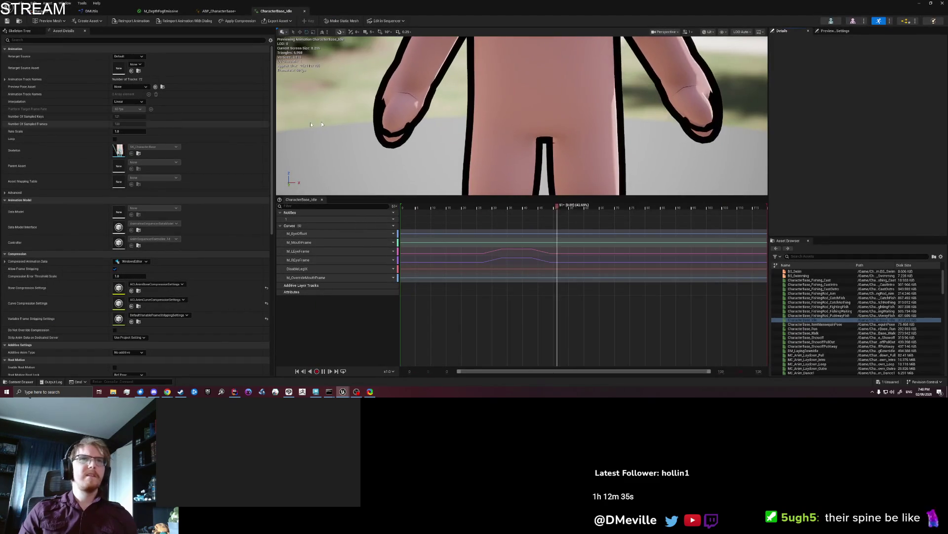
pyautogui.click(18, 30)
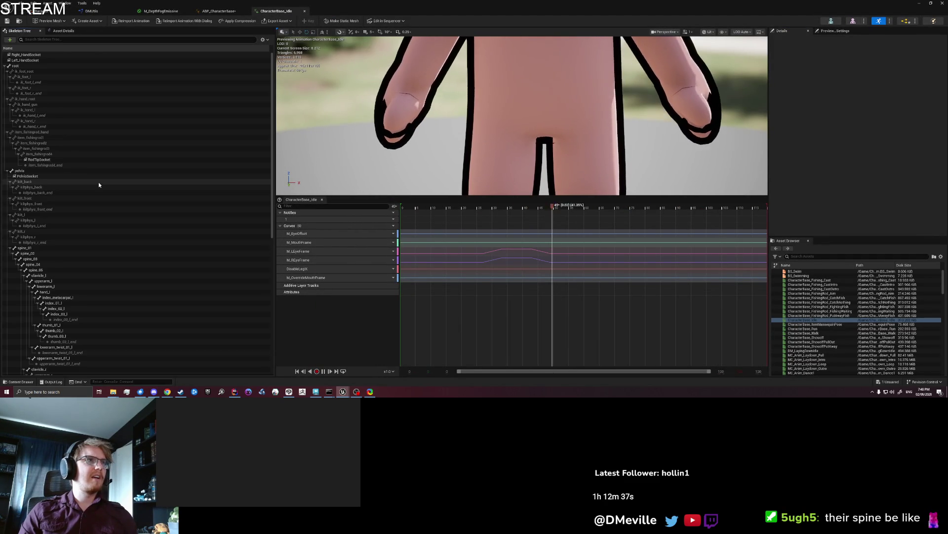
pyautogui.click(18, 66)
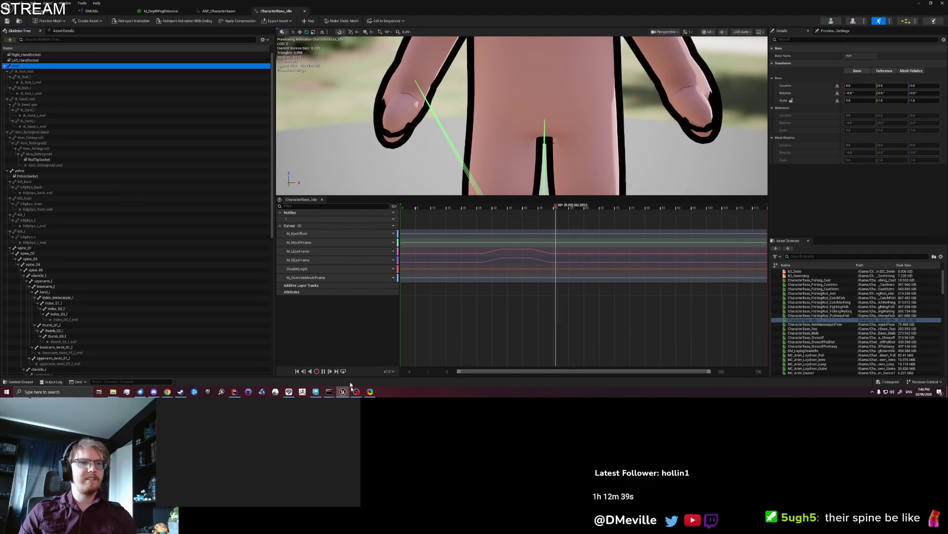
pyautogui.moveTo(355, 393)
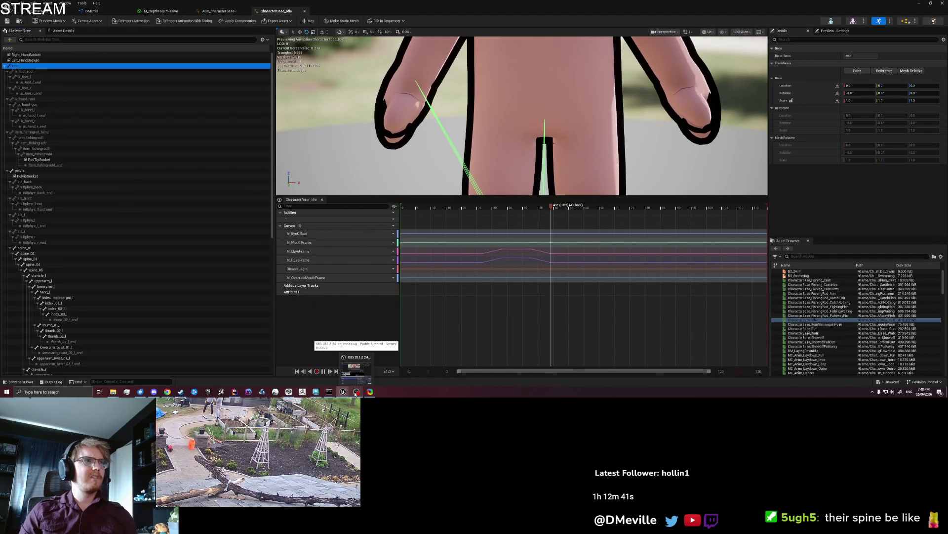
pyautogui.click(7, 72)
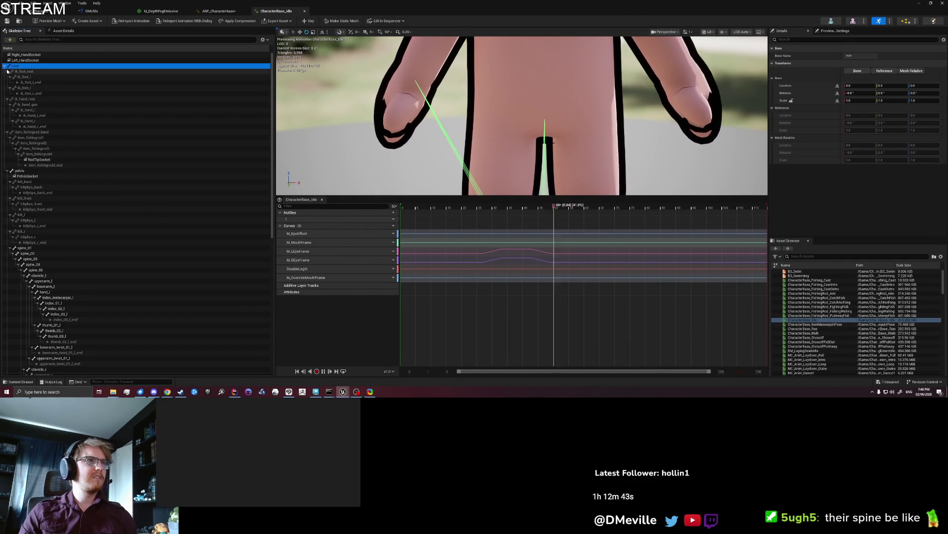
pyautogui.click(8, 76)
pyautogui.click(7, 82)
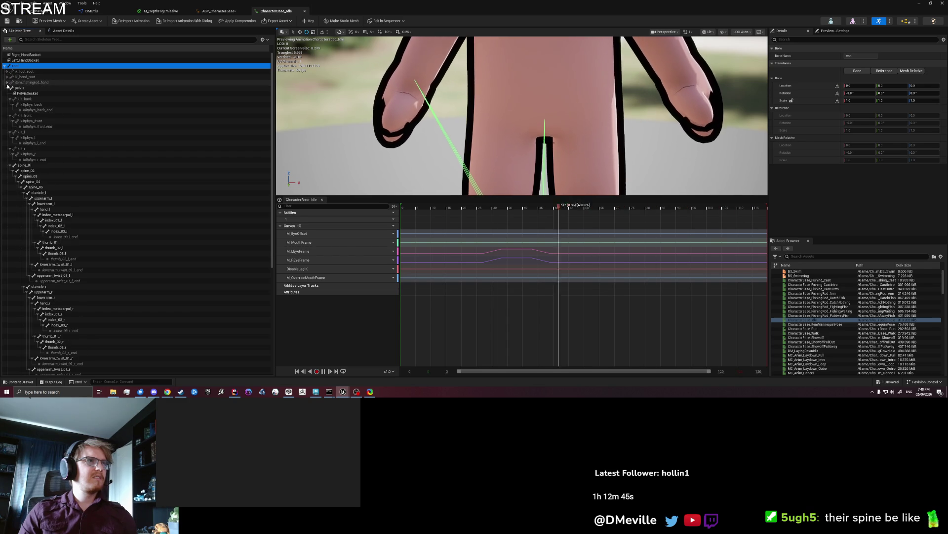
pyautogui.click(7, 88)
pyautogui.click(36, 142)
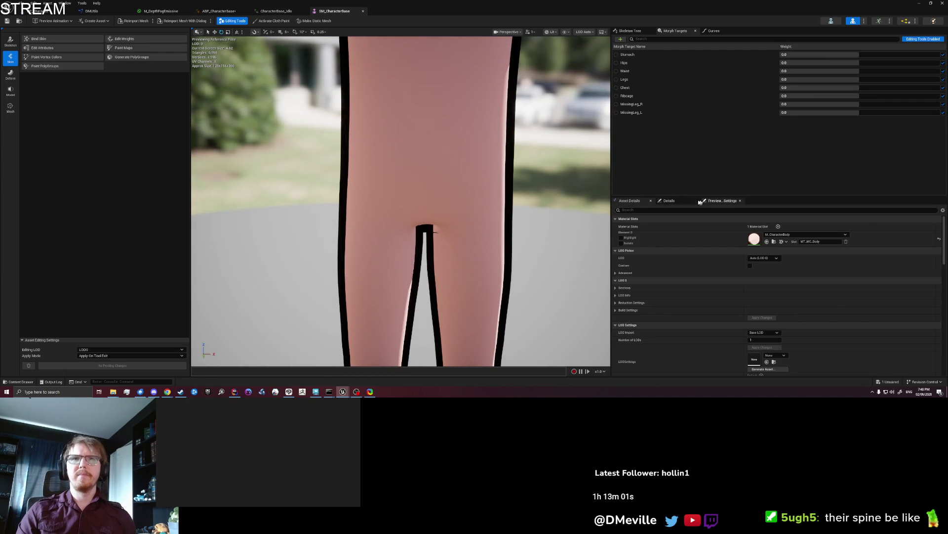
# - Collapse the SK_CharacterBase skeleton tree to root, select it and frame the whole character
pyautogui.click(630, 31)
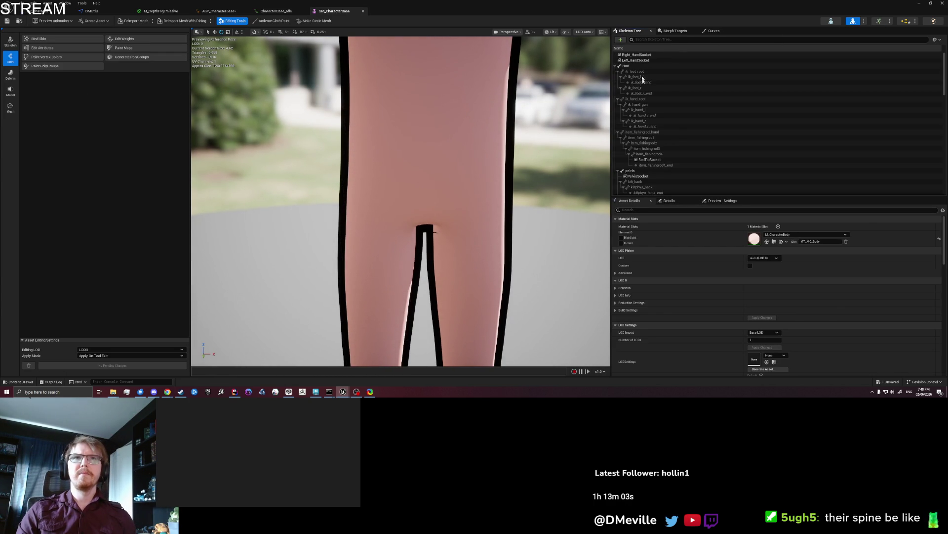
pyautogui.click(616, 66)
pyautogui.click(627, 69)
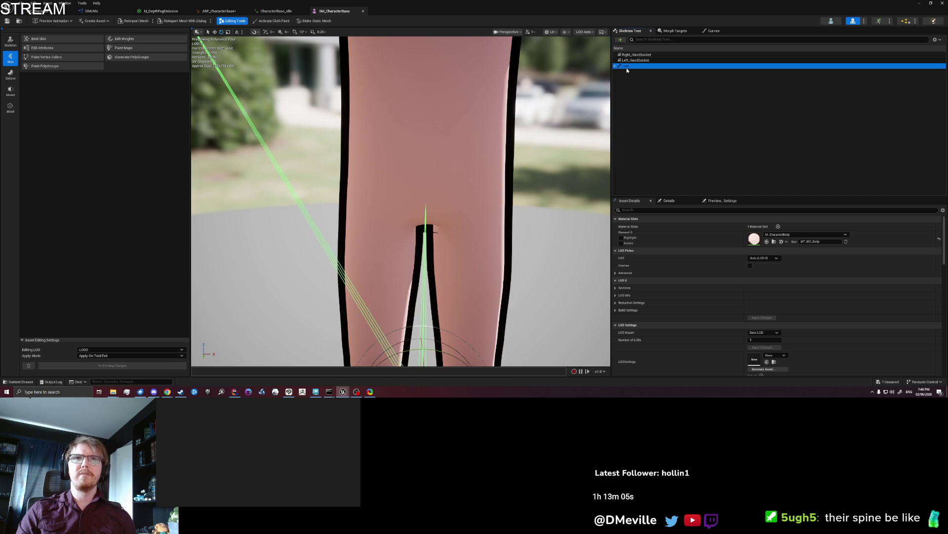
pyautogui.press('f')
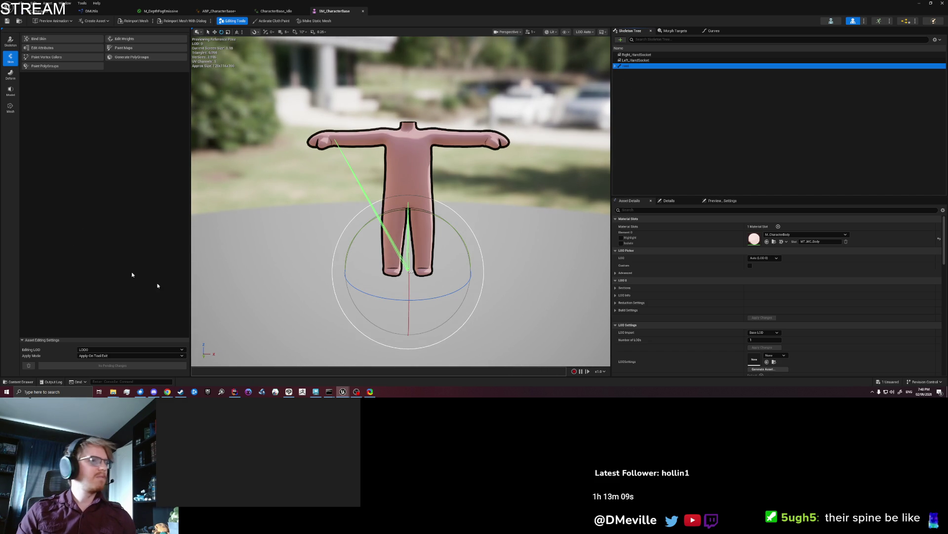
# - Back in Maya, select the root joint together with the MC_BodyBase mesh
pyautogui.click(315, 391)
pyautogui.click(42, 89)
pyautogui.keyDown('ctrl'); pyautogui.click(47, 95); pyautogui.keyUp('ctrl')
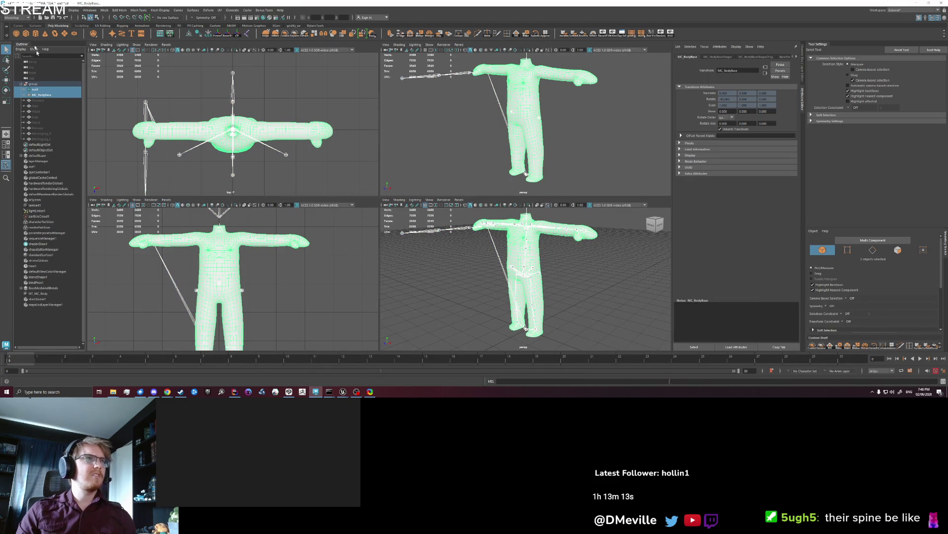
# - Start an Export Selection and navigate to the Models > CharacterBase folder
pyautogui.click(8, 10)
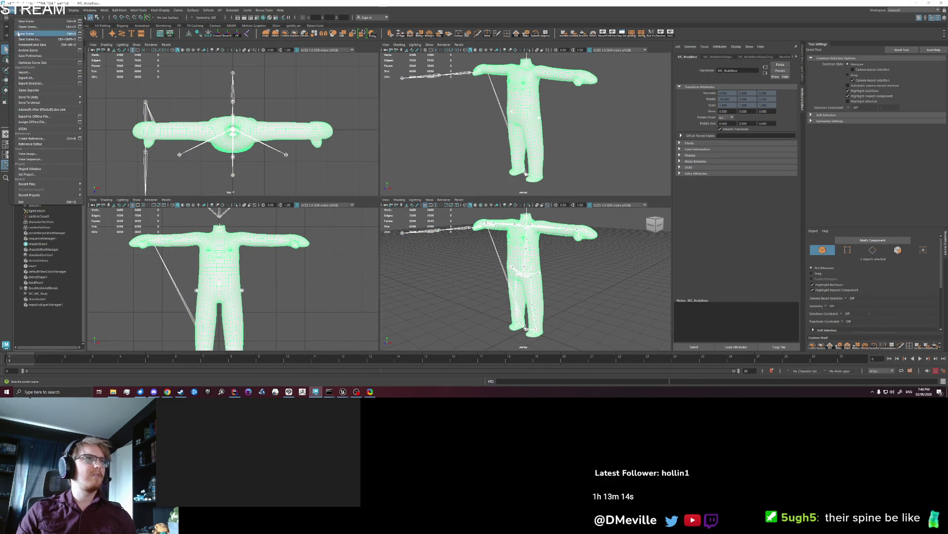
pyautogui.click(34, 83)
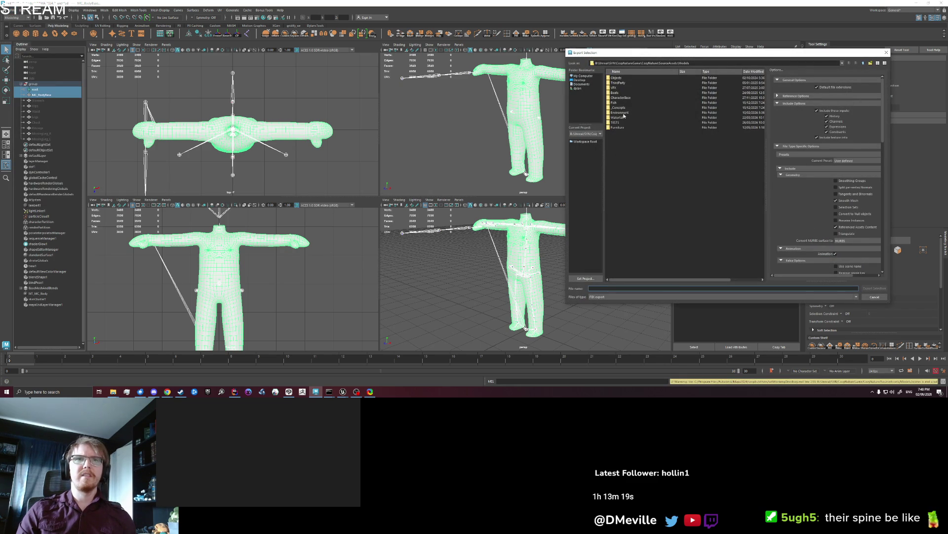
pyautogui.doubleClick(620, 112)
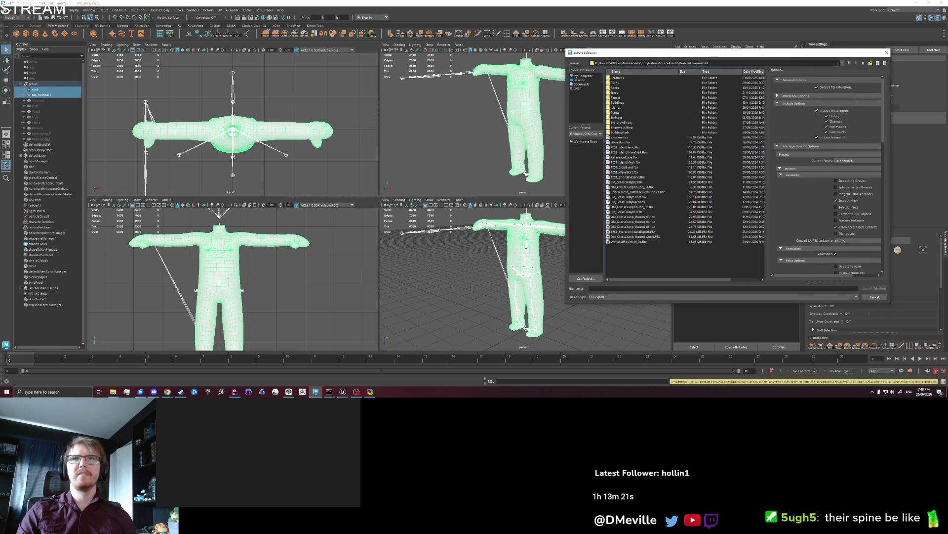
pyautogui.click(863, 64)
pyautogui.doubleClick(620, 97)
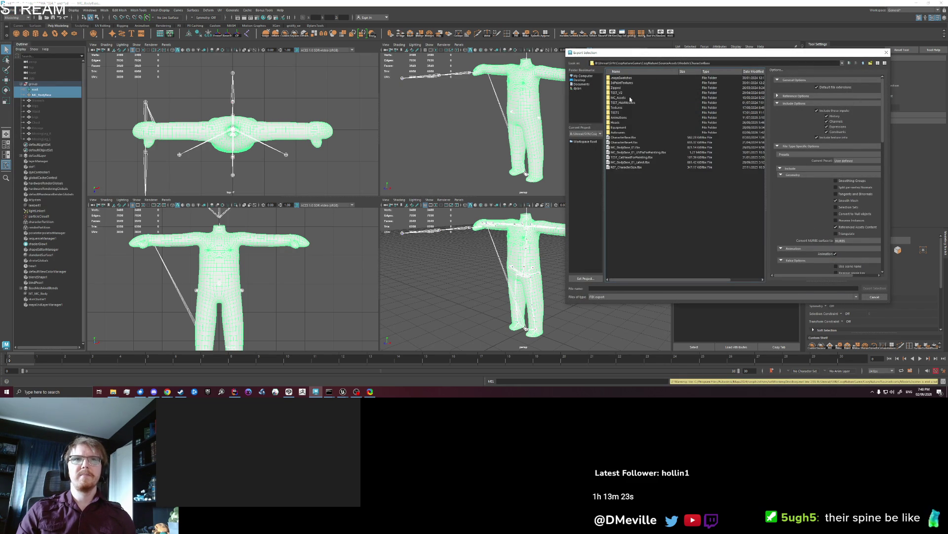
# - Export the selection as MC_BodyBase_01_AdditivePoseCorrection.fbx with the default FBX settings
pyautogui.click(612, 288)
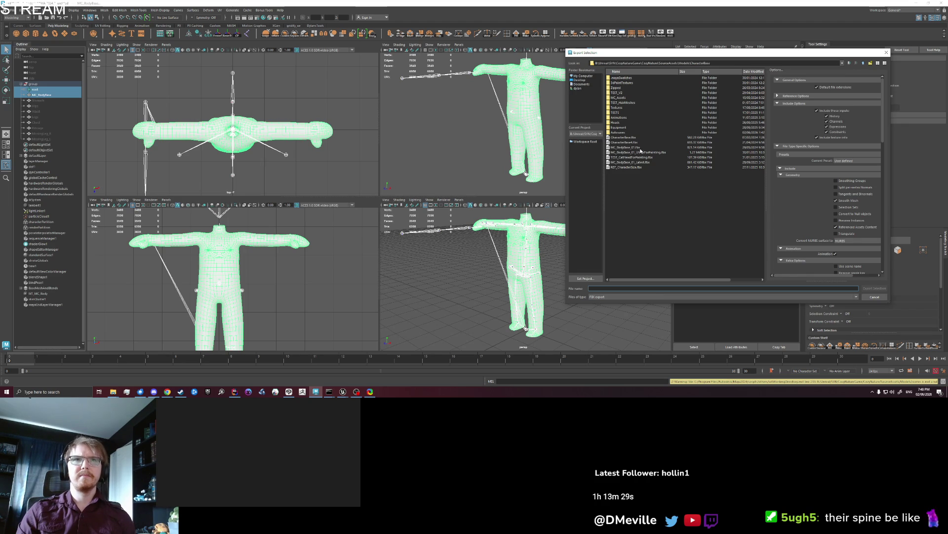
pyautogui.click(646, 163)
pyautogui.click(617, 288)
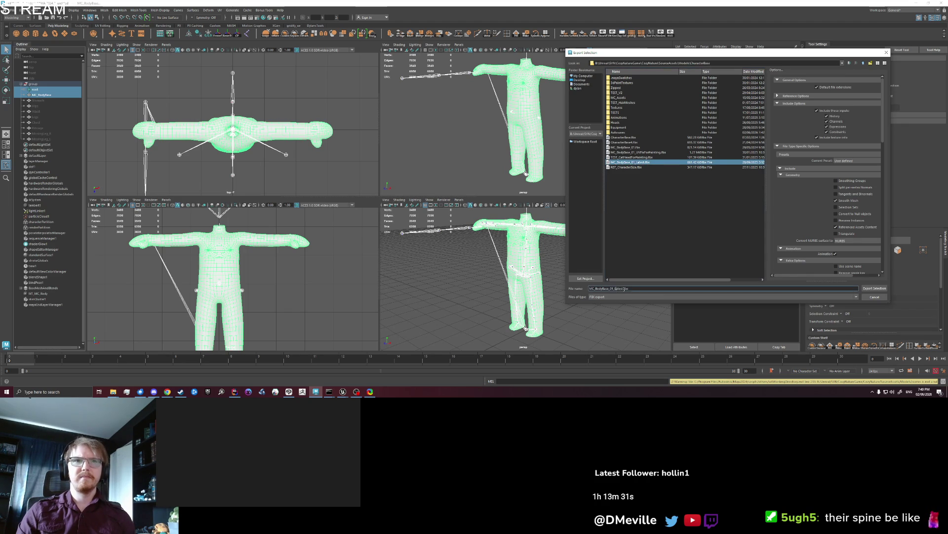
pyautogui.press('BackSpace')
pyautogui.press('BackSpace')
pyautogui.press('BackSpace')
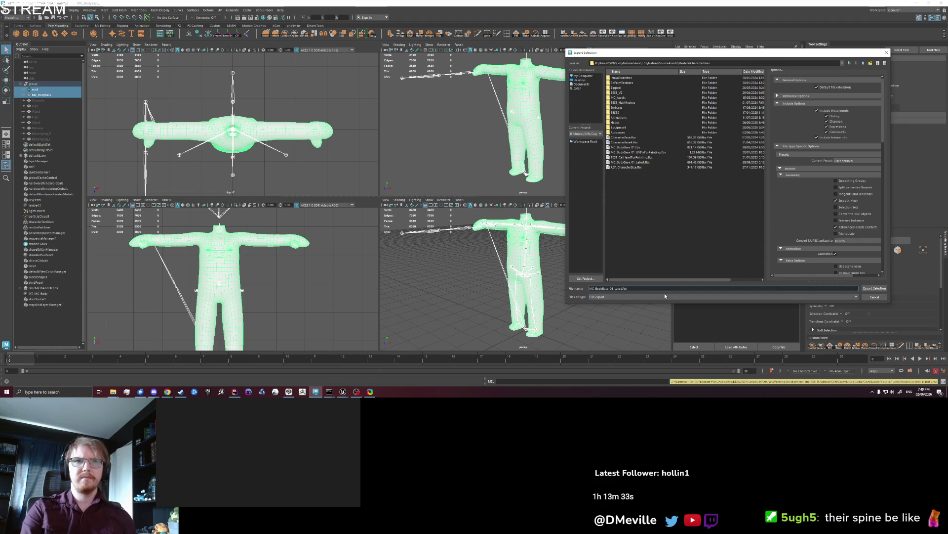
pyautogui.write('oseCorrected')
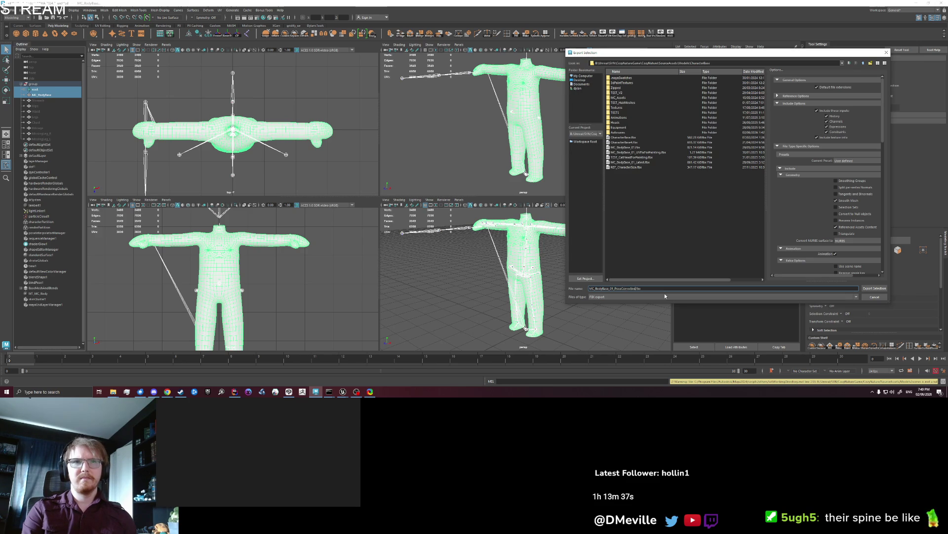
pyautogui.press('BackSpace')
pyautogui.press('BackSpace')
pyautogui.press('BackSpace')
pyautogui.write('Additive')
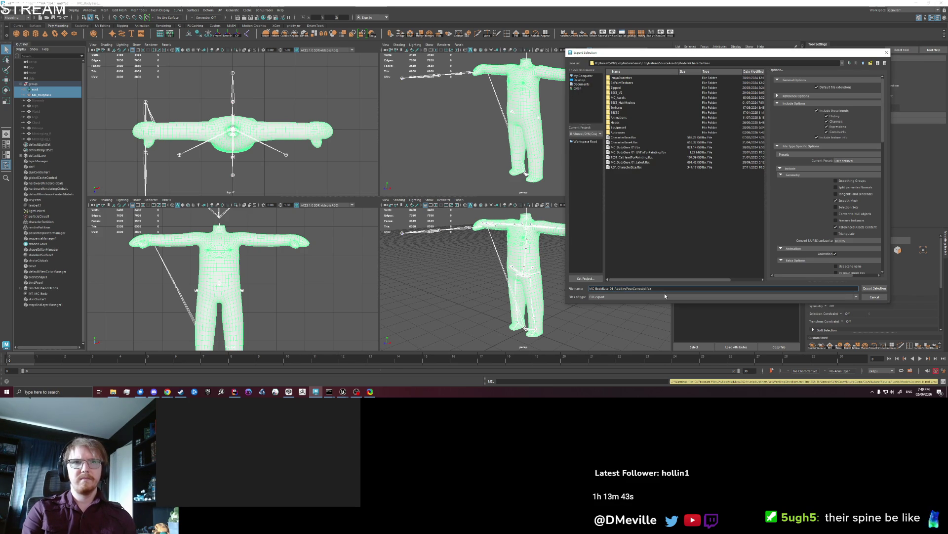
pyautogui.press('Return')
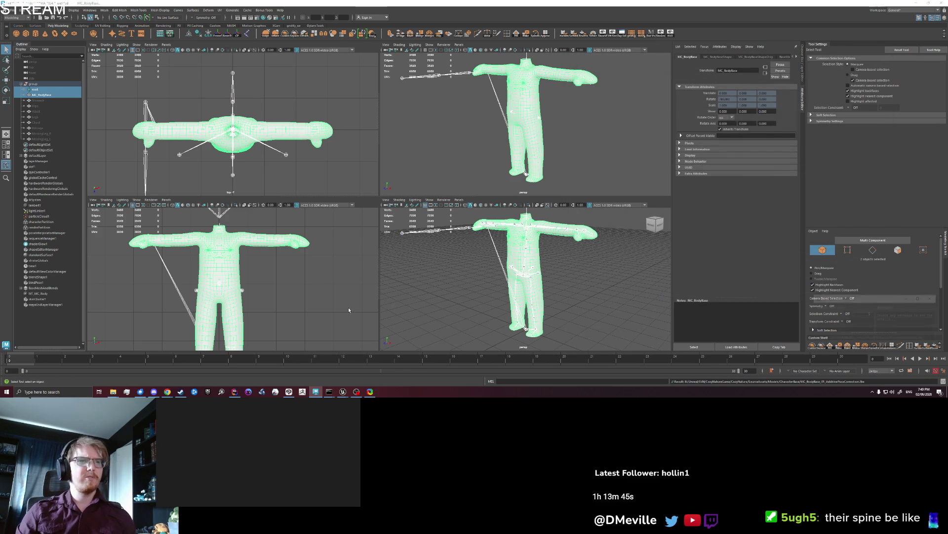
# - In Unreal's Content Browser, drag the new FBX into the BaseCharacter folder to import it
pyautogui.click(343, 391)
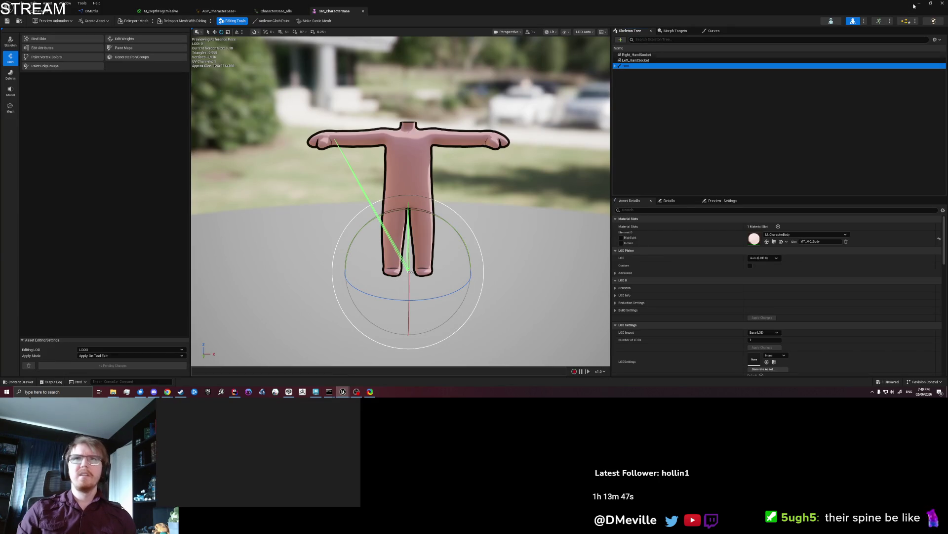
pyautogui.doubleClick(870, 3)
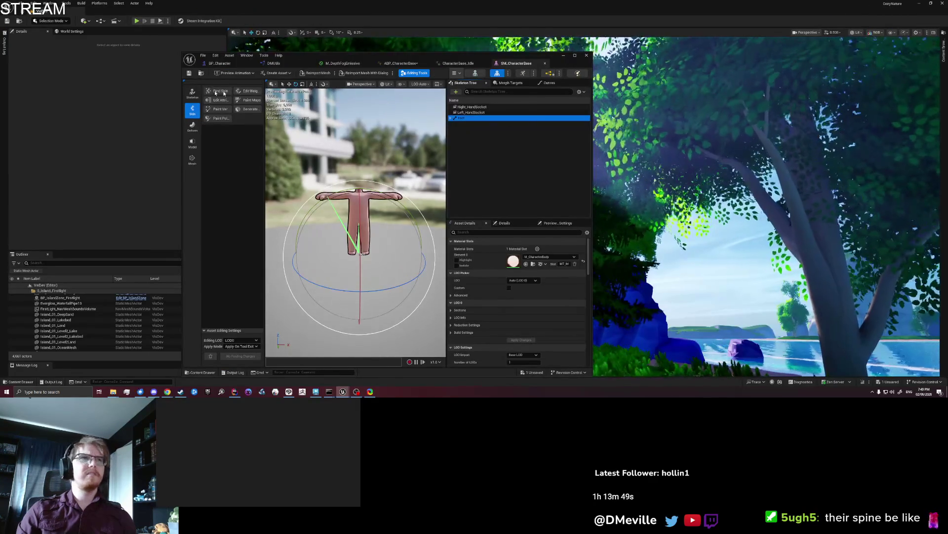
pyautogui.click(200, 74)
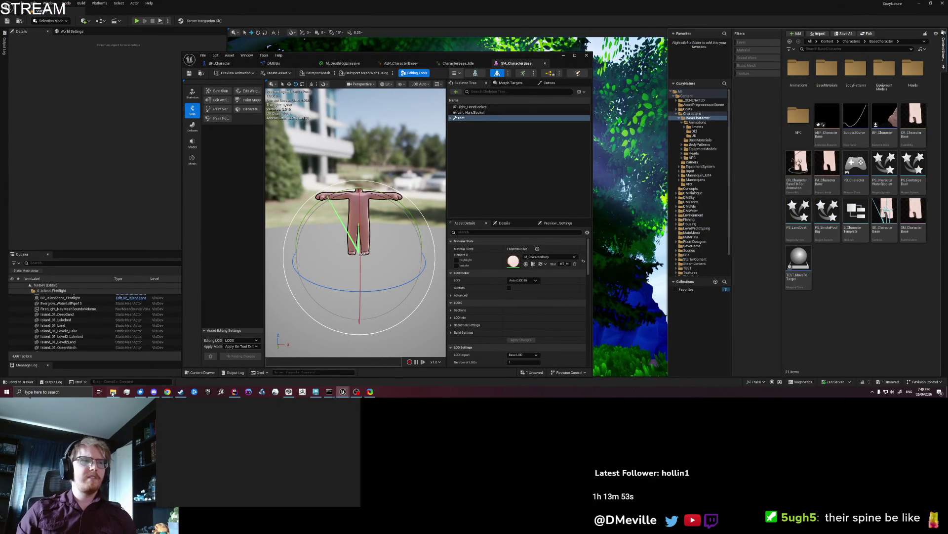
pyautogui.moveTo(113, 391)
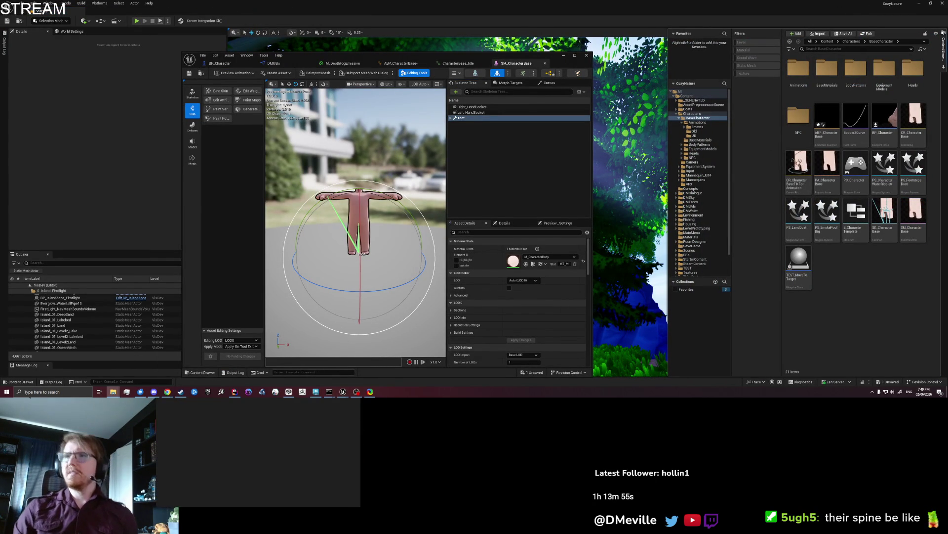
pyautogui.moveTo(947, 297)
pyautogui.mouseDown()
pyautogui.moveTo(796, 300)
pyautogui.moveTo(852, 297)
pyautogui.mouseUp()
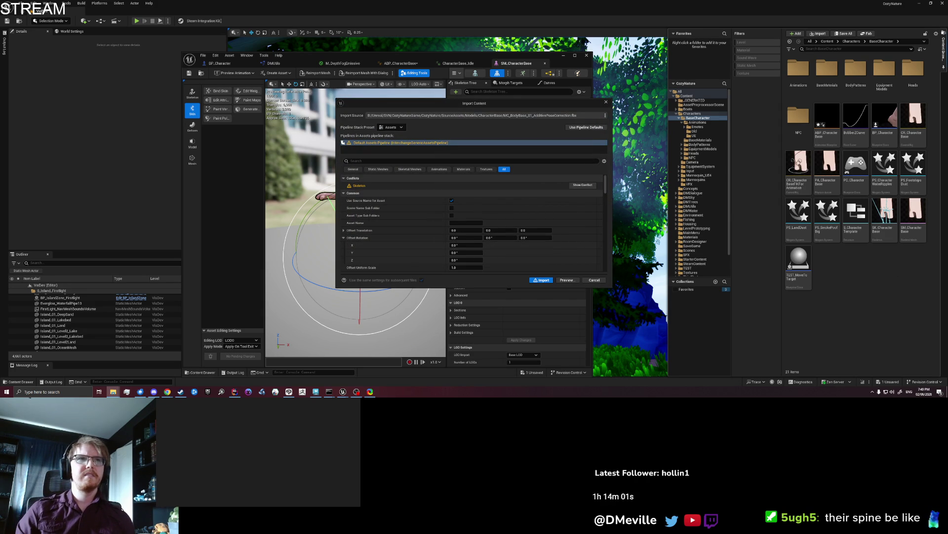
pyautogui.click(354, 191)
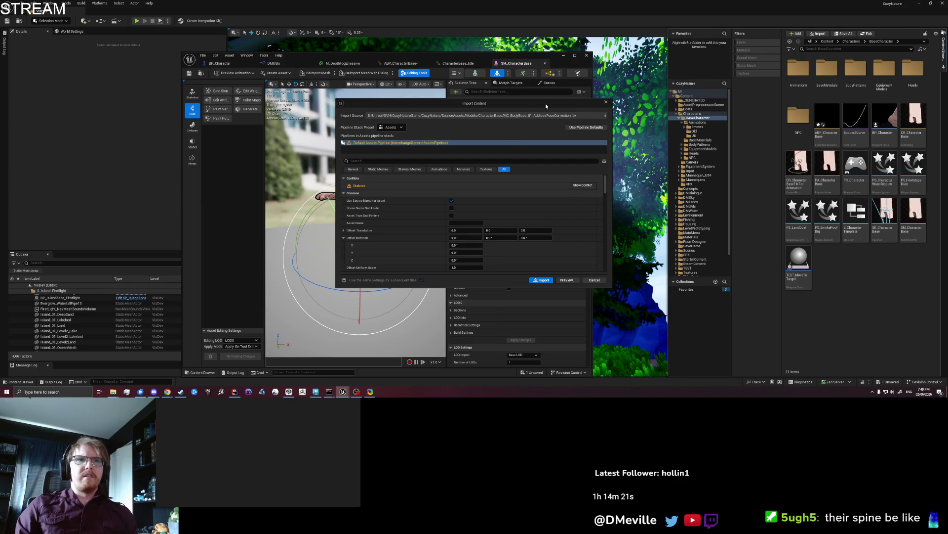
# - Review the skeleton conflict, expanding the group and root bone trees, then cancel the import
pyautogui.click(583, 185)
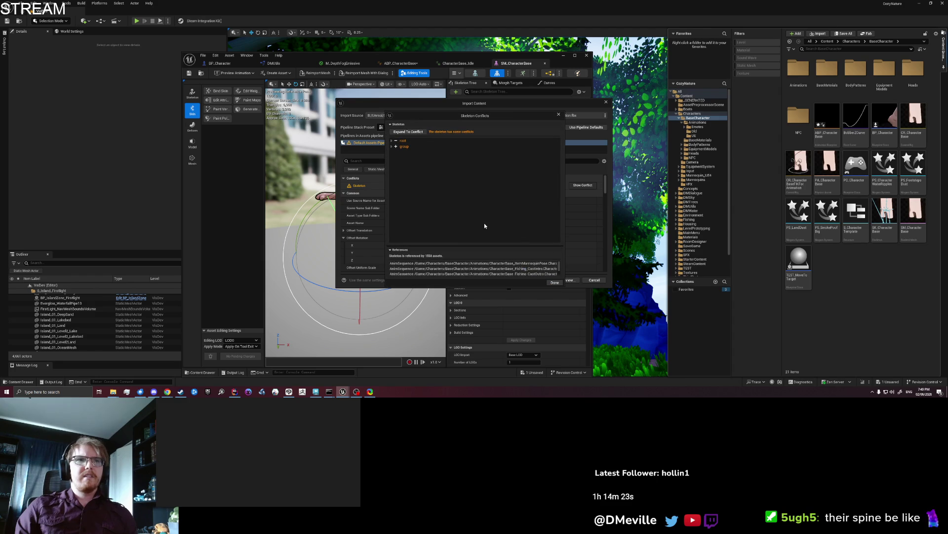
pyautogui.click(392, 146)
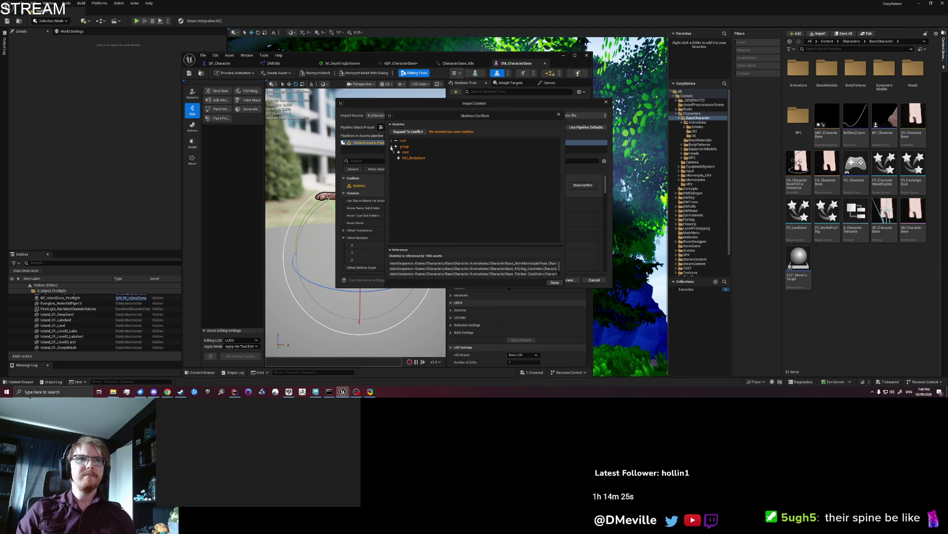
pyautogui.click(392, 141)
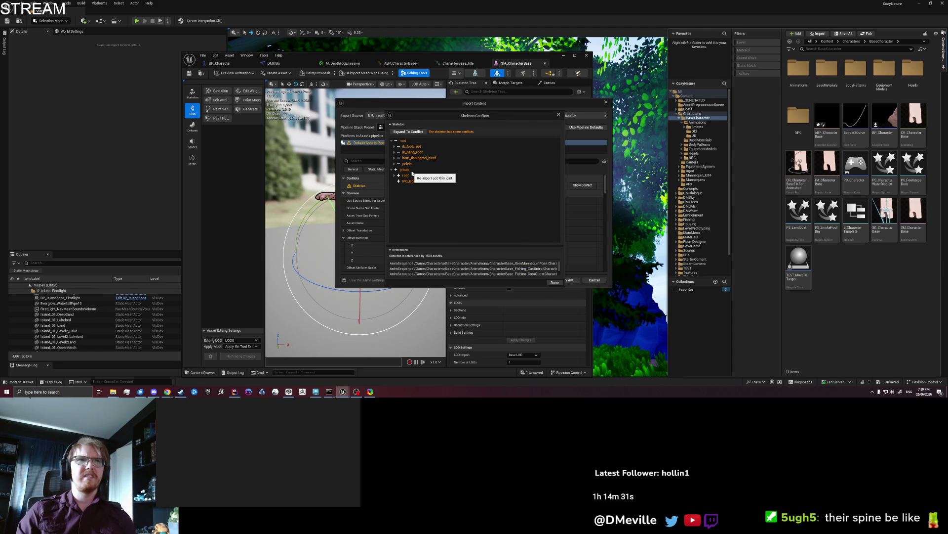
pyautogui.click(559, 114)
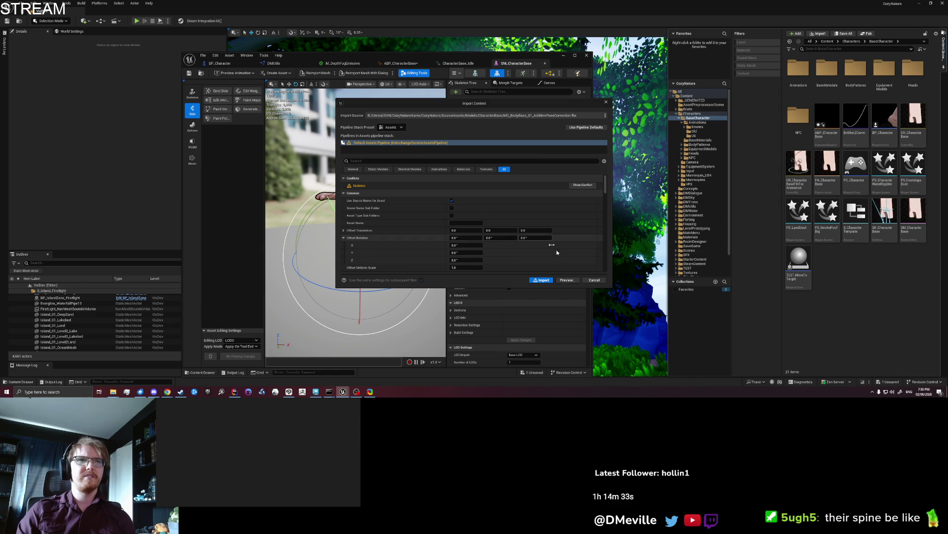
pyautogui.click(594, 280)
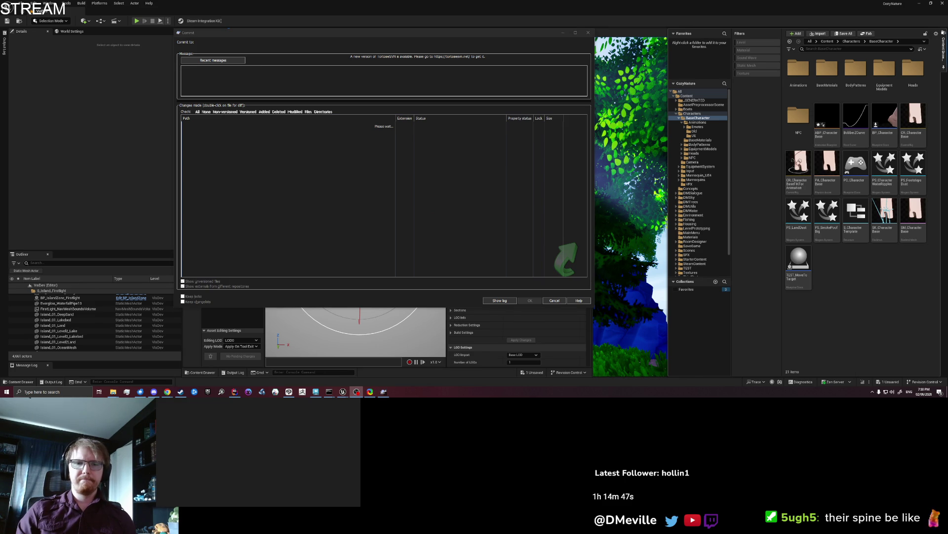
pyautogui.click(316, 391)
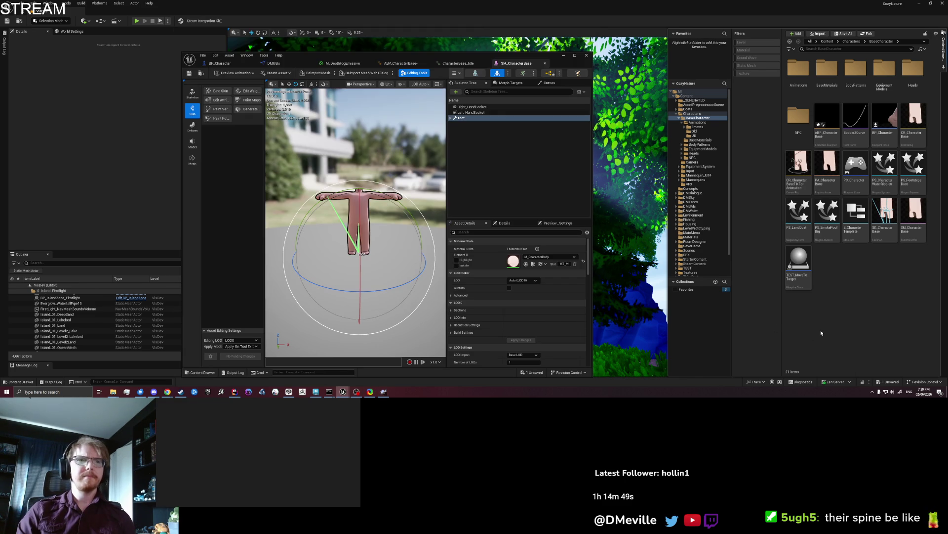
# - Back in Maya, select the root joint plus the group node in the Outliner for Export Selection
pyautogui.click(317, 391)
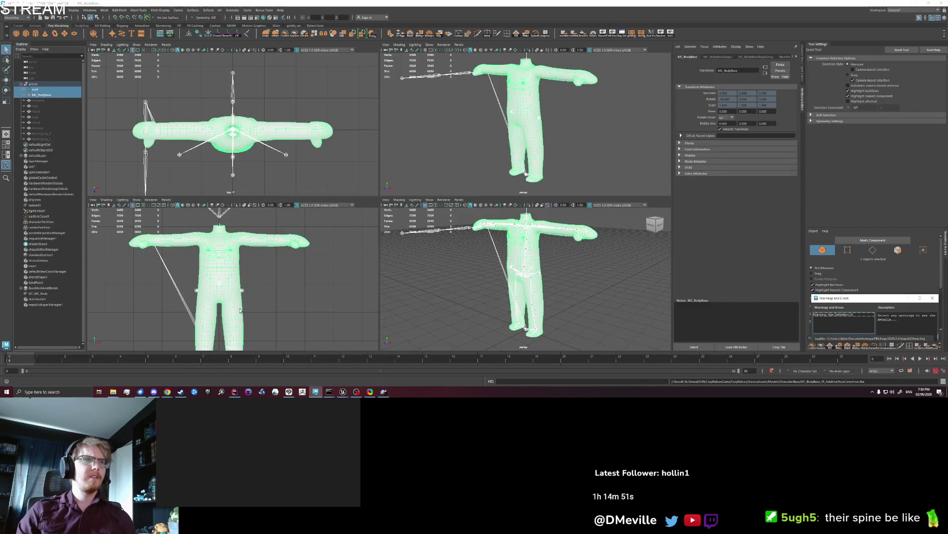
pyautogui.click(43, 85)
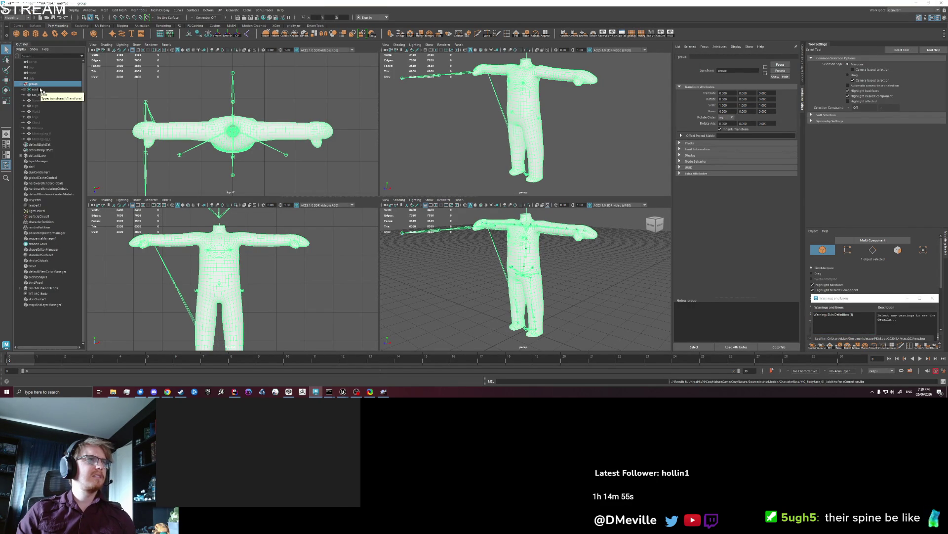
pyautogui.click(42, 133)
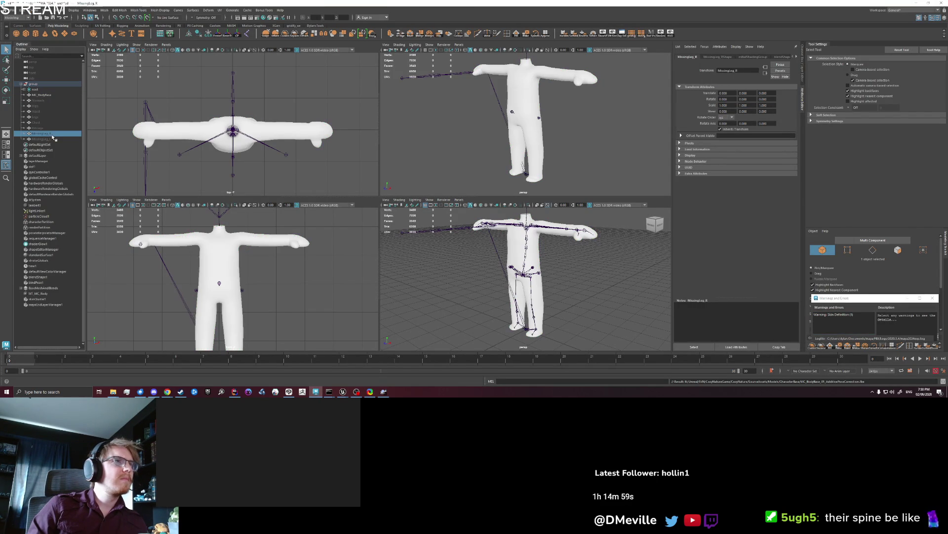
pyautogui.click(45, 95)
pyautogui.click(23, 89)
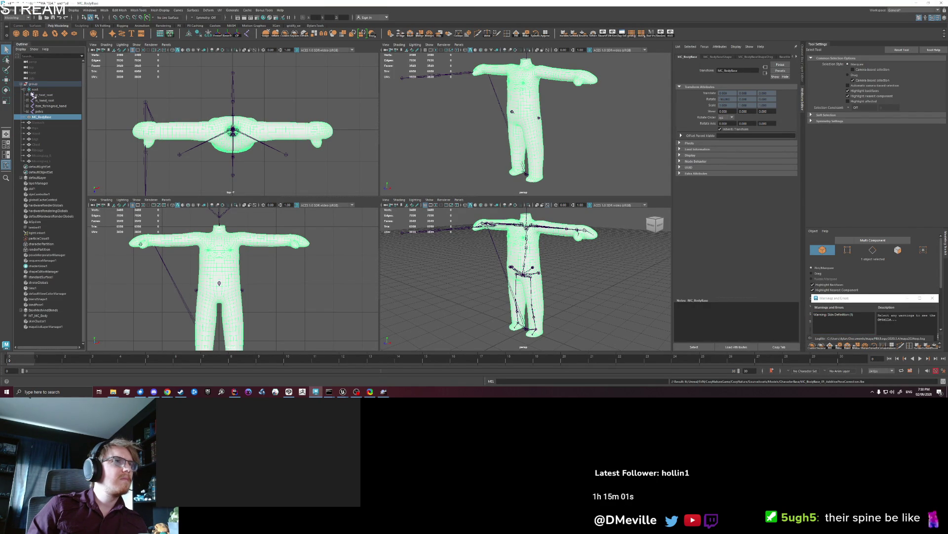
pyautogui.click(35, 89)
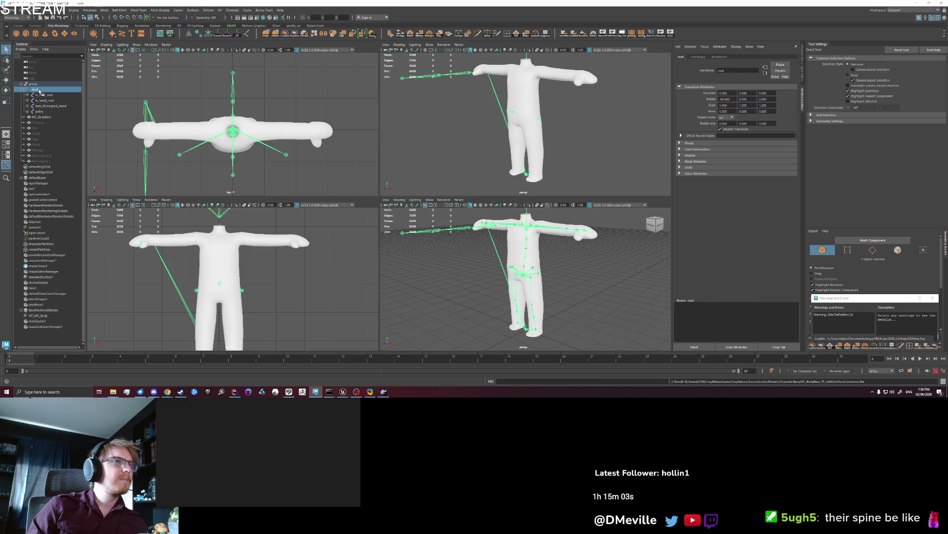
pyautogui.keyDown('shift'); pyautogui.click(40, 91); pyautogui.keyUp('shift')
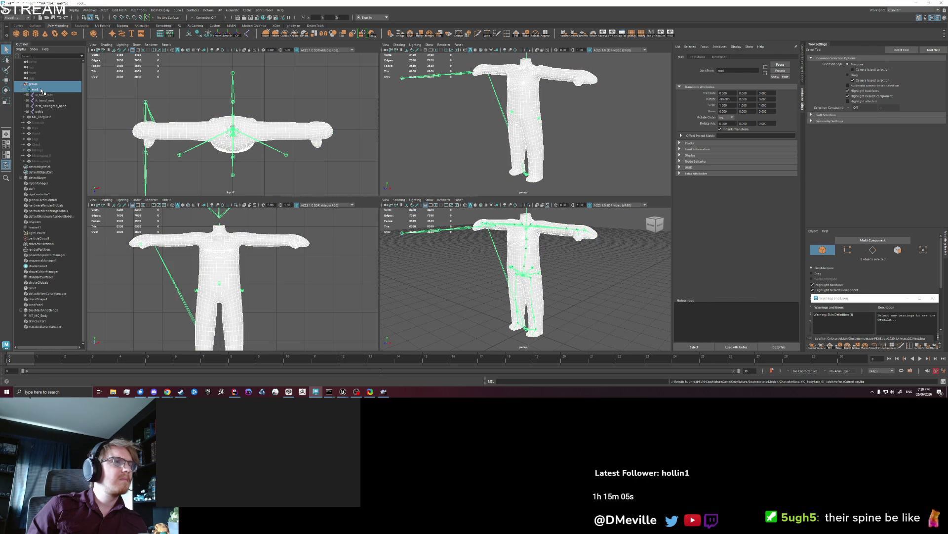
pyautogui.click(10, 10)
pyautogui.click(30, 82)
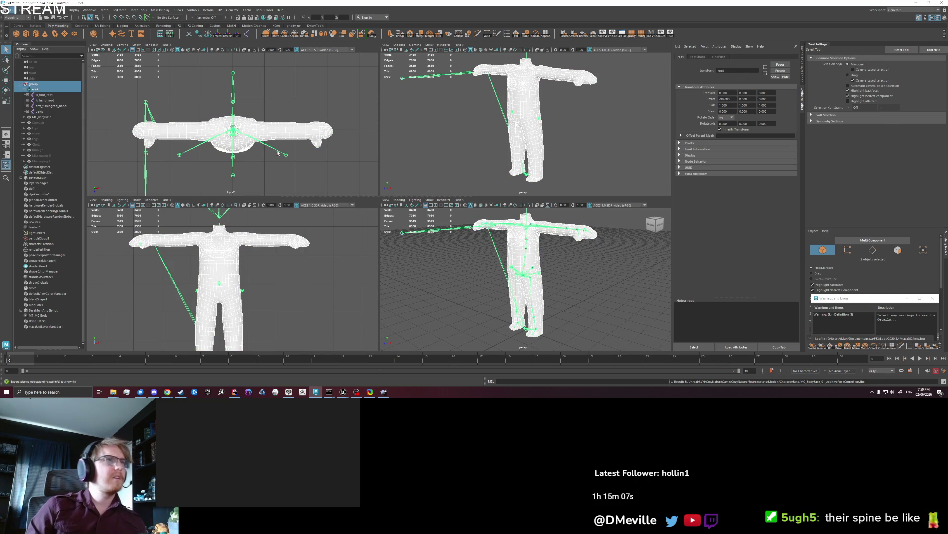
# - Export the selection over AdditivePoseCorrection.fbx, confirming the file replacement
pyautogui.click(642, 173)
pyautogui.click(875, 288)
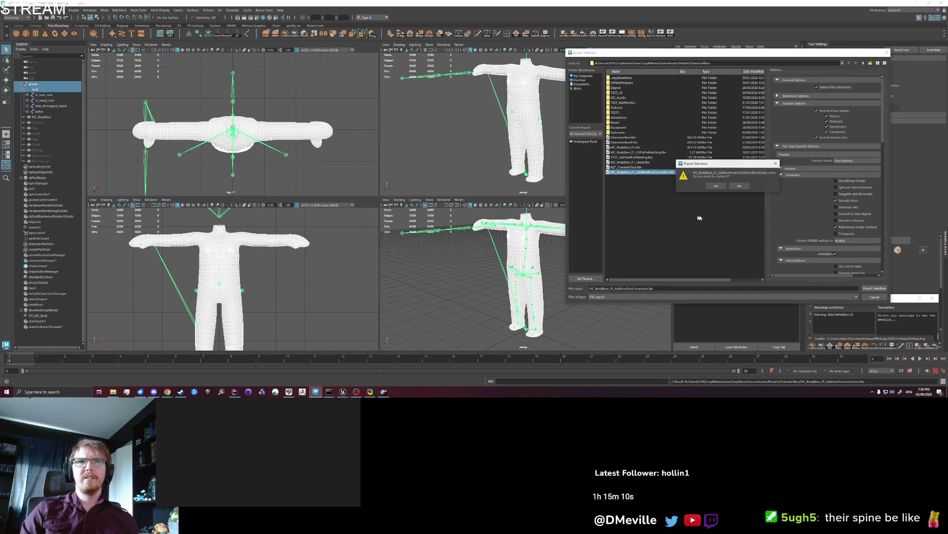
pyautogui.click(717, 186)
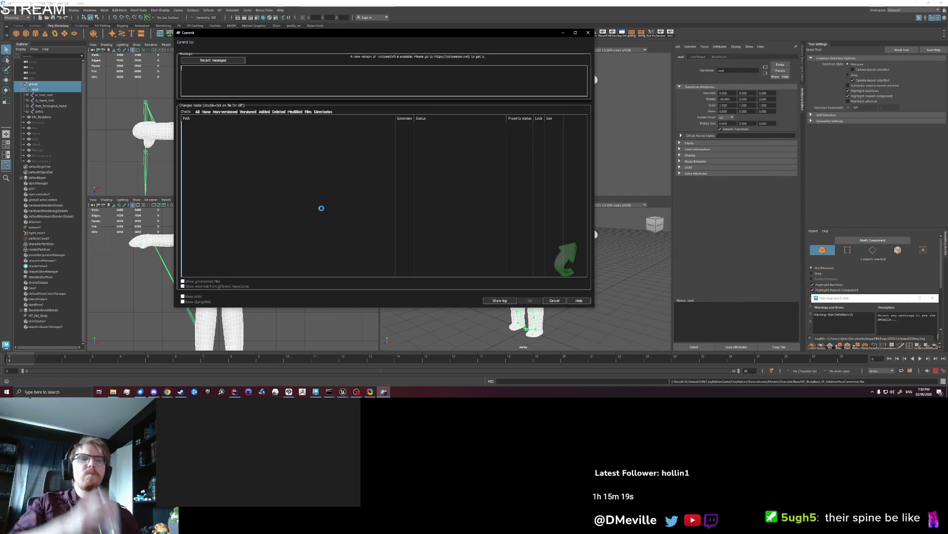
# - Bring the TortoiseSVN commit window to the front
pyautogui.hotkey('alt', 'Tab')
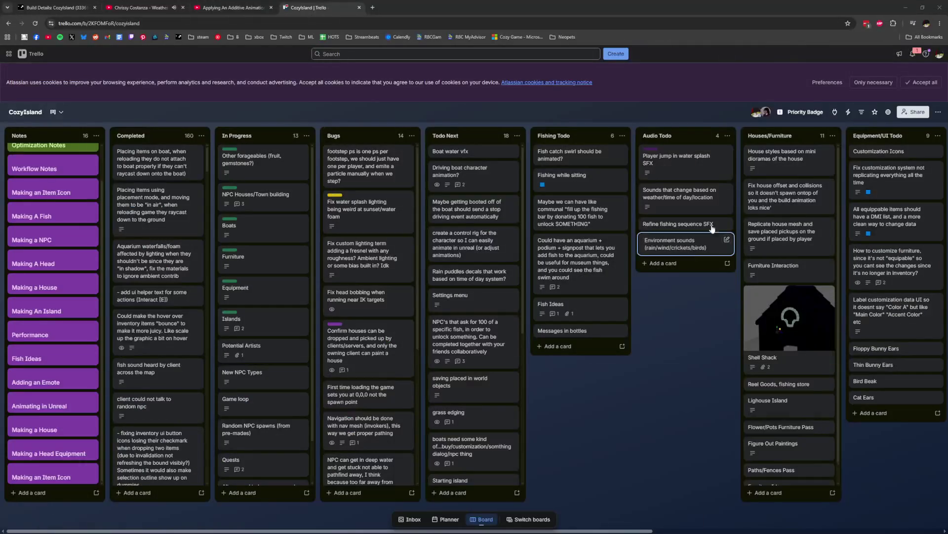
pyautogui.click(170, 5)
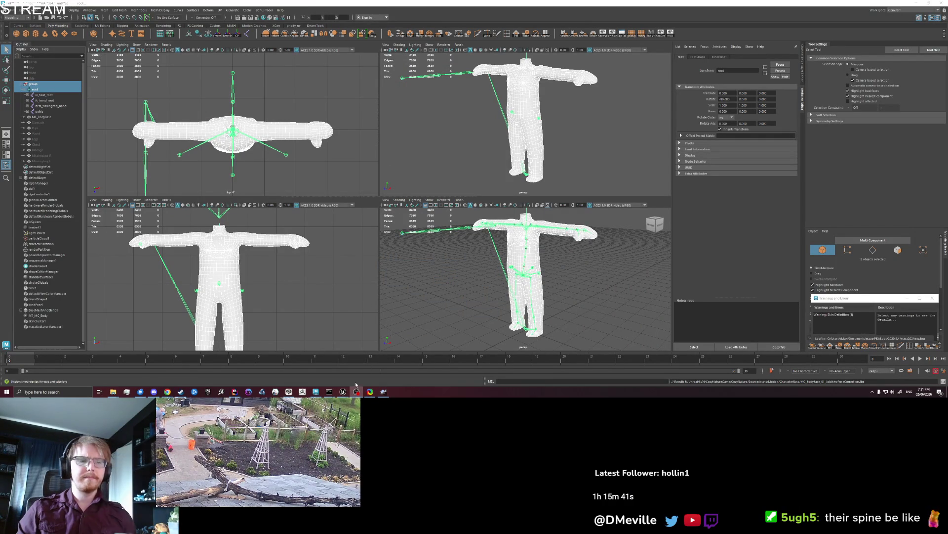
pyautogui.click(383, 392)
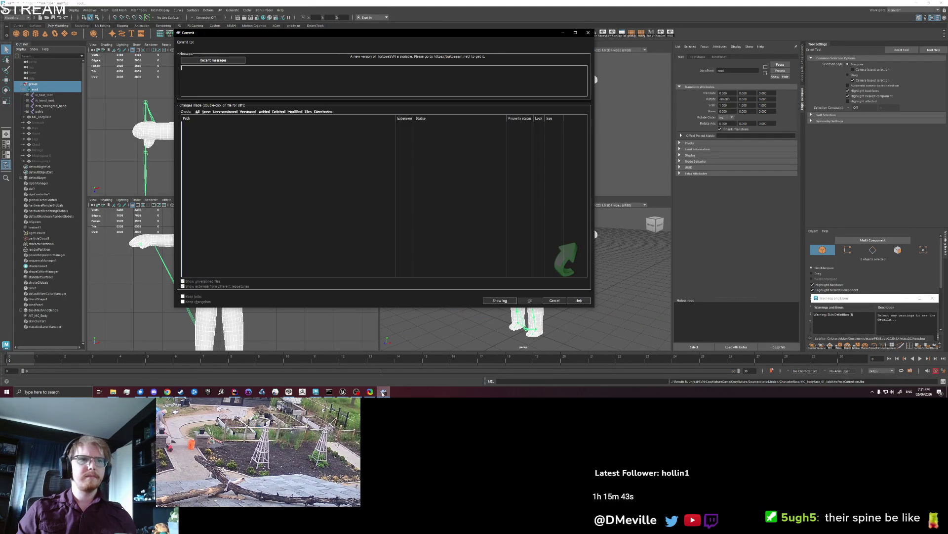
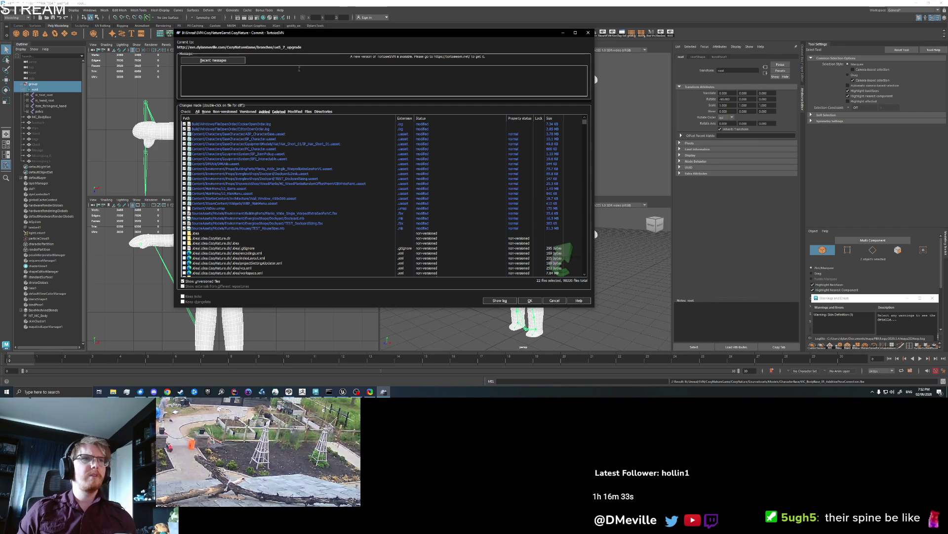
# - Check the recent messages, then enter the commit message 'prompts (for pickup, talk, etc) - sitting positions'
pyautogui.click(243, 62)
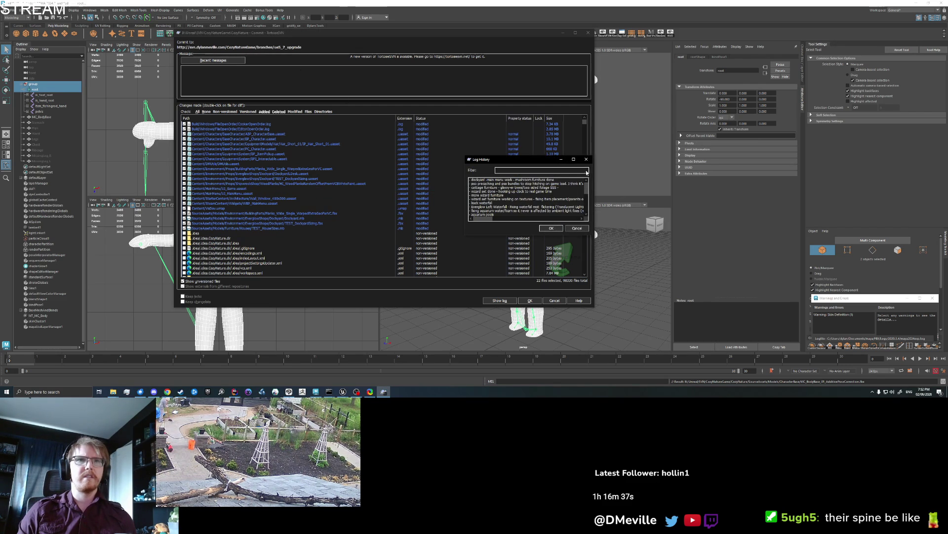
pyautogui.click(561, 159)
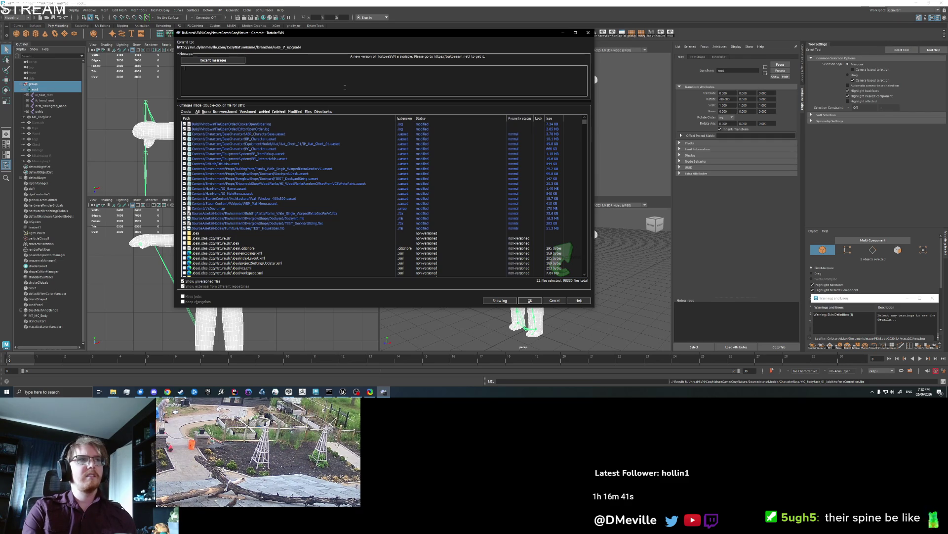
pyautogui.write('ui promp')
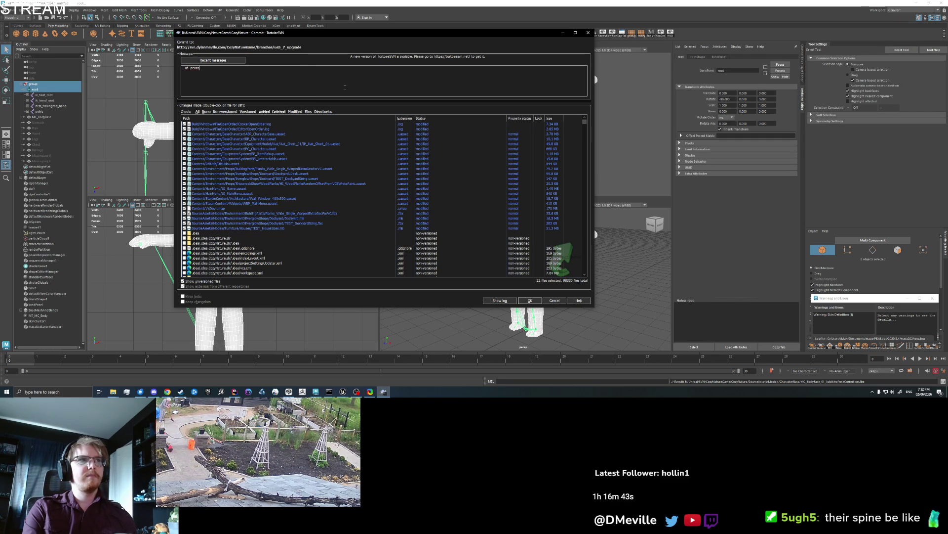
pyautogui.write('ts (for pickup, et')
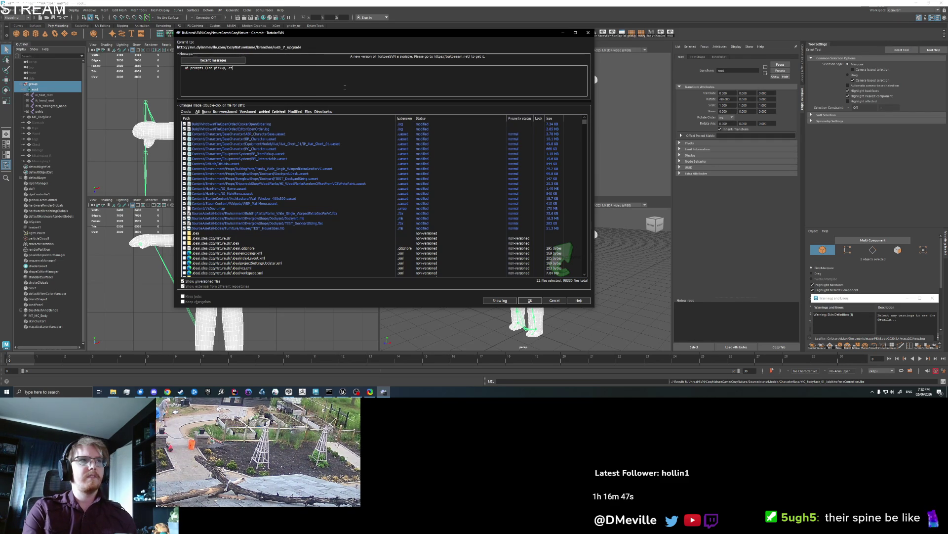
pyautogui.press('BackSpace')
pyautogui.press('BackSpace')
pyautogui.write('talk, etc) ')
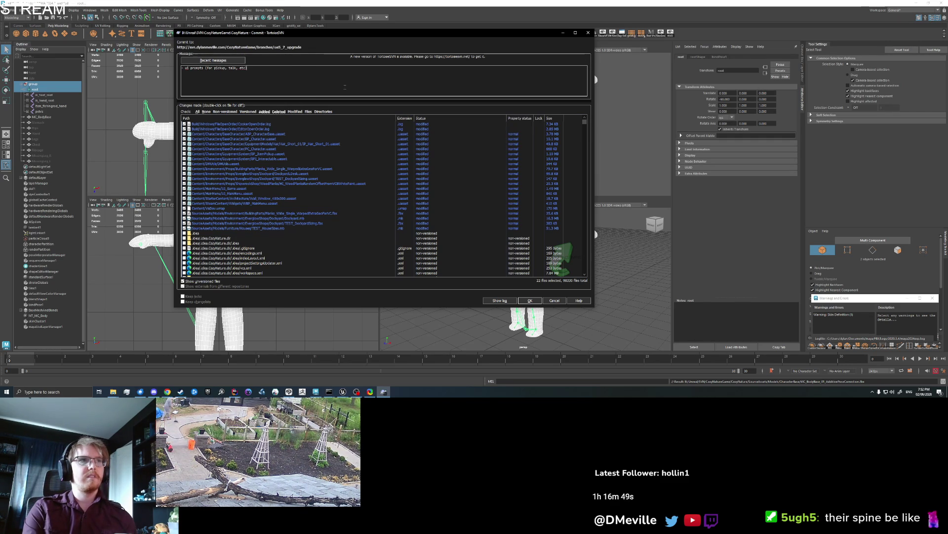
pyautogui.write('- sitting positions')
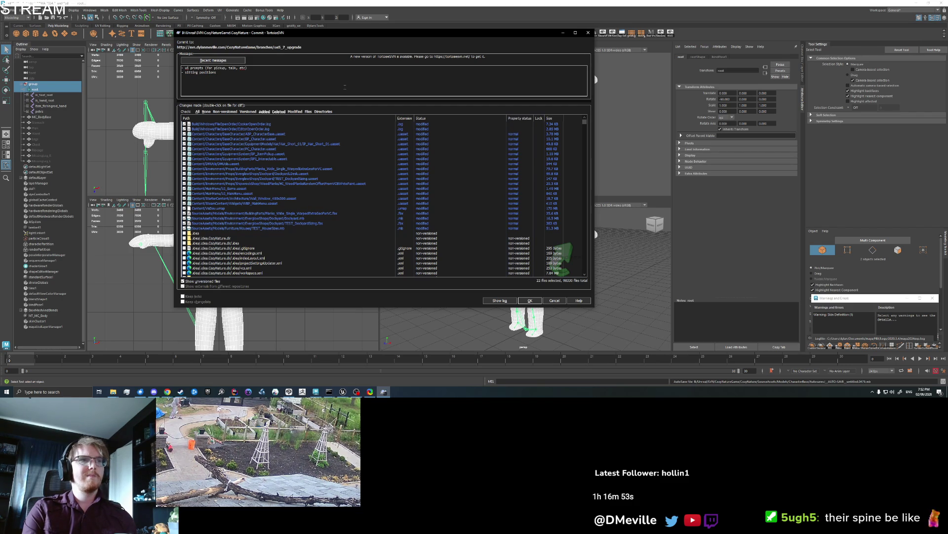
# - Select the unversioned rows from SittingPosition through dockyard, window, LilypadStool and wood plank assets
pyautogui.scroll(-10, 338, 208)
pyautogui.scroll(-15, 338, 221)
pyautogui.scroll(-15, 328, 220)
pyautogui.moveTo(585, 124); pyautogui.dragTo(595, 170)
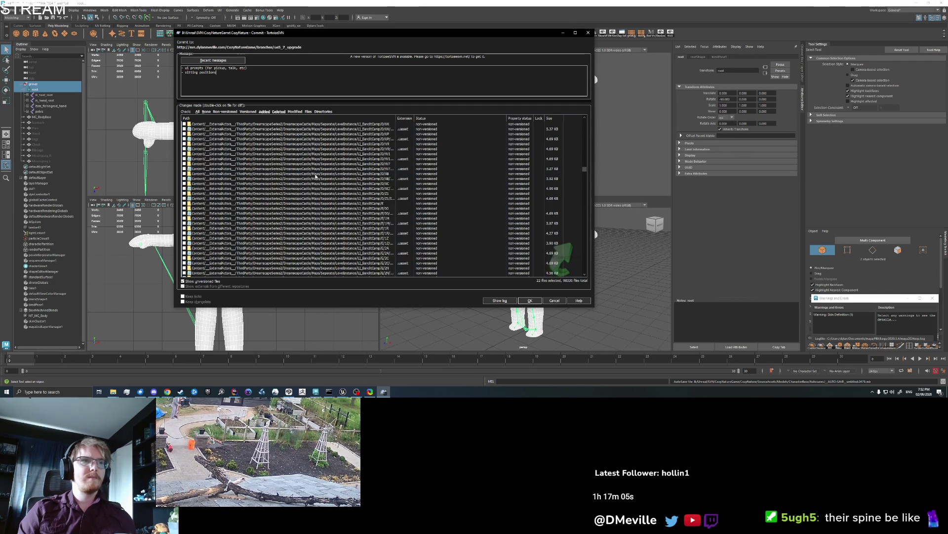
pyautogui.scroll(-10, 334, 195)
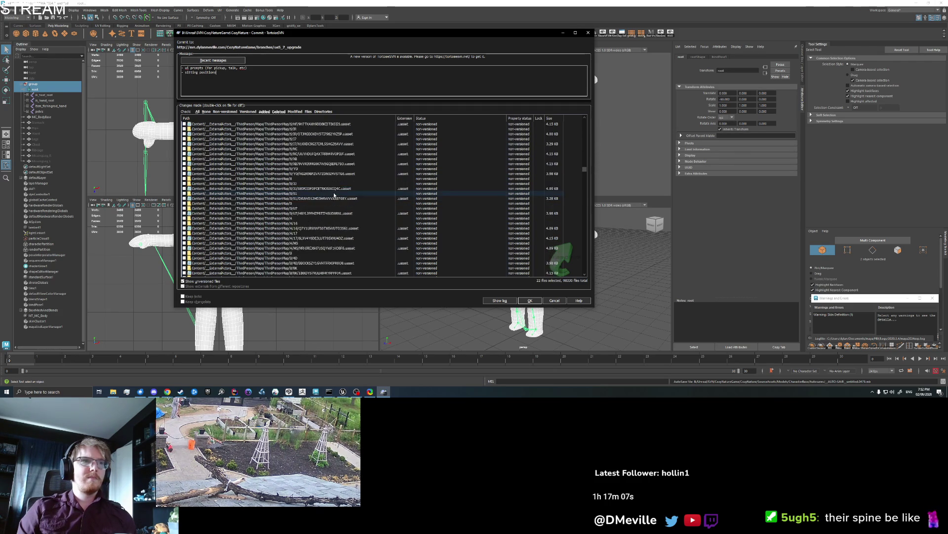
pyautogui.scroll(-15, 334, 195)
pyautogui.click(257, 154)
pyautogui.keyDown('shift'); pyautogui.click(257, 159); pyautogui.keyUp('shift')
pyautogui.keyDown('shift'); pyautogui.click(309, 165); pyautogui.keyUp('shift')
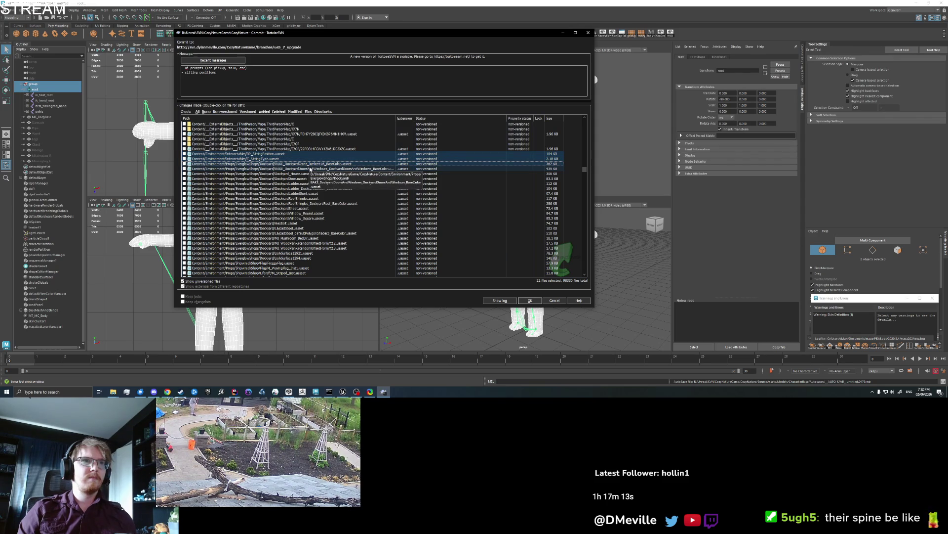
pyautogui.keyDown('shift'); pyautogui.click(309, 169); pyautogui.keyUp('shift')
pyautogui.keyDown('shift'); pyautogui.click(311, 173); pyautogui.keyUp('shift')
pyautogui.keyDown('shift'); pyautogui.click(313, 179); pyautogui.keyUp('shift')
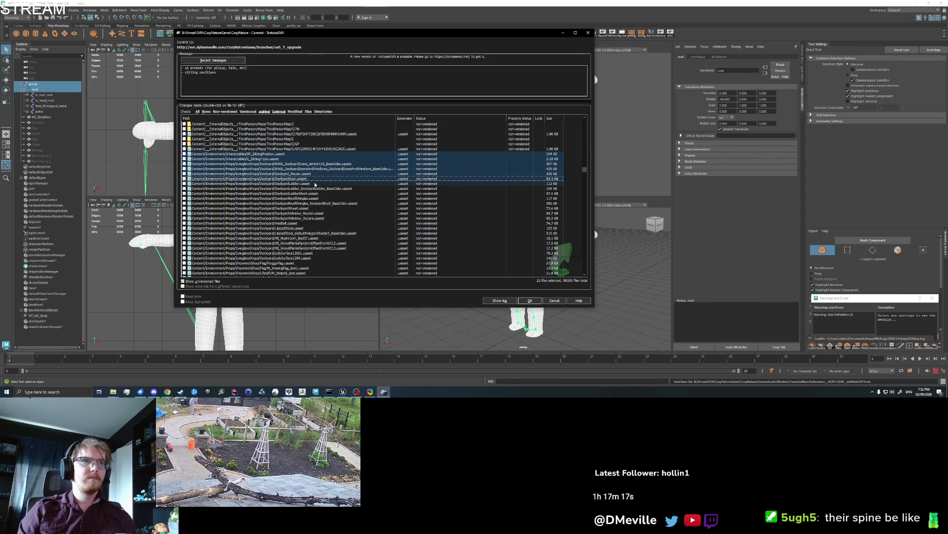
pyautogui.keyDown('shift'); pyautogui.click(315, 184); pyautogui.keyUp('shift')
pyautogui.keyDown('shift'); pyautogui.click(315, 188); pyautogui.keyUp('shift')
pyautogui.keyDown('shift'); pyautogui.click(315, 194); pyautogui.keyUp('shift')
pyautogui.keyDown('shift'); pyautogui.click(316, 199); pyautogui.keyUp('shift')
pyautogui.keyDown('shift'); pyautogui.click(316, 203); pyautogui.keyUp('shift')
pyautogui.keyDown('shift'); pyautogui.click(317, 209); pyautogui.keyUp('shift')
pyautogui.keyDown('shift'); pyautogui.click(317, 213); pyautogui.keyUp('shift')
pyautogui.keyDown('shift'); pyautogui.click(318, 219); pyautogui.keyUp('shift')
pyautogui.keyDown('shift'); pyautogui.click(319, 223); pyautogui.keyUp('shift')
pyautogui.keyDown('shift'); pyautogui.click(320, 228); pyautogui.keyUp('shift')
pyautogui.keyDown('shift'); pyautogui.click(320, 233); pyautogui.keyUp('shift')
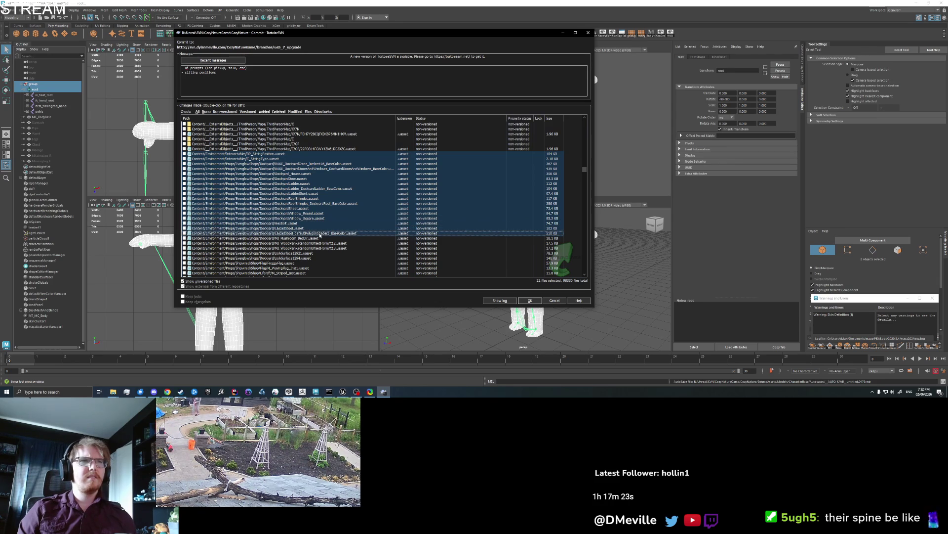
pyautogui.keyDown('shift'); pyautogui.click(322, 238); pyautogui.keyUp('shift')
pyautogui.keyDown('shift'); pyautogui.click(327, 243); pyautogui.keyUp('shift')
pyautogui.keyDown('shift'); pyautogui.click(325, 248); pyautogui.keyUp('shift')
pyautogui.keyDown('shift'); pyautogui.click(324, 253); pyautogui.keyUp('shift')
pyautogui.keyDown('shift'); pyautogui.click(323, 258); pyautogui.keyUp('shift')
# - Extend the selection through the FroggyFlag, sail and painted WoodPlanks assets to VCGreen8
pyautogui.scroll(-4, 322, 261)
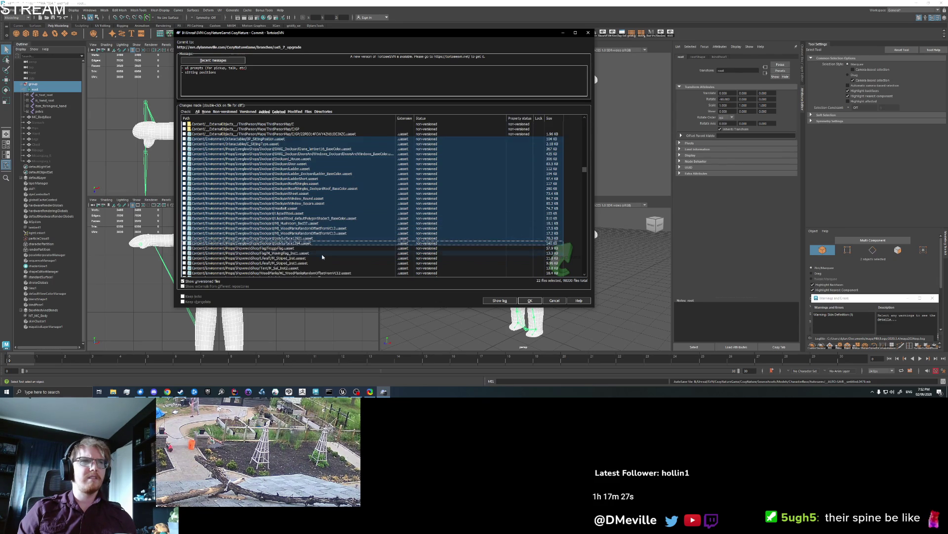
pyautogui.keyDown('shift'); pyautogui.click(304, 204); pyautogui.keyUp('shift')
pyautogui.keyDown('shift'); pyautogui.click(306, 208); pyautogui.keyUp('shift')
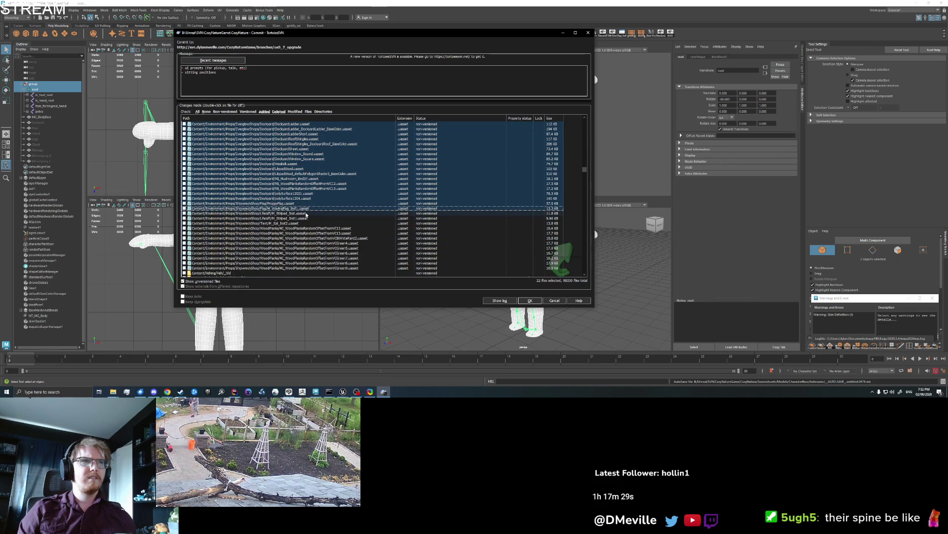
pyautogui.keyDown('shift'); pyautogui.click(310, 214); pyautogui.keyUp('shift')
pyautogui.keyDown('shift'); pyautogui.click(313, 219); pyautogui.keyUp('shift')
pyautogui.keyDown('shift'); pyautogui.click(315, 224); pyautogui.keyUp('shift')
pyautogui.keyDown('shift'); pyautogui.click(317, 228); pyautogui.keyUp('shift')
pyautogui.keyDown('shift'); pyautogui.click(319, 233); pyautogui.keyUp('shift')
pyautogui.keyDown('shift'); pyautogui.click(321, 238); pyautogui.keyUp('shift')
pyautogui.keyDown('shift'); pyautogui.click(327, 243); pyautogui.keyUp('shift')
pyautogui.keyDown('shift'); pyautogui.click(329, 248); pyautogui.keyUp('shift')
pyautogui.keyDown('shift'); pyautogui.click(332, 253); pyautogui.keyUp('shift')
pyautogui.keyDown('shift'); pyautogui.click(333, 258); pyautogui.keyUp('shift')
pyautogui.keyDown('shift'); pyautogui.click(336, 263); pyautogui.keyUp('shift')
# - Add the selected unversioned files to version control
pyautogui.scroll(-4, 339, 270)
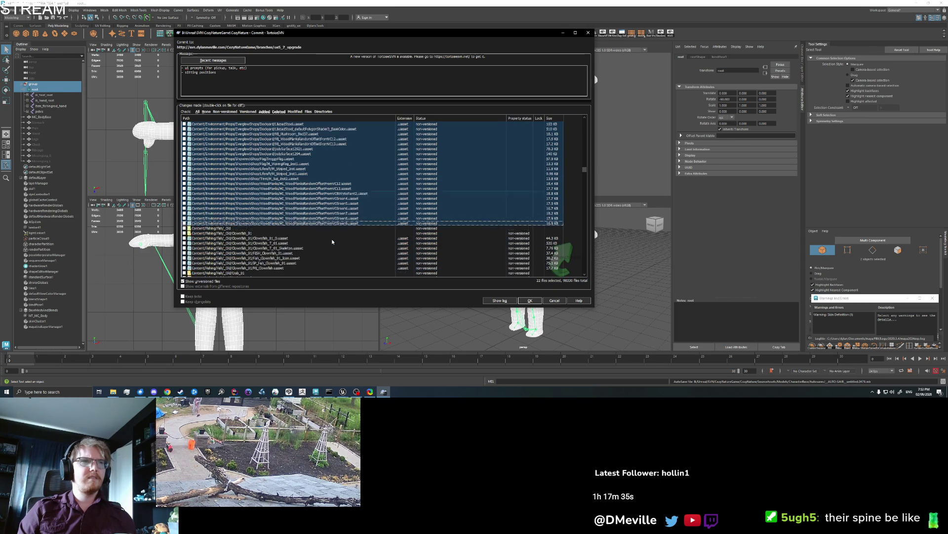
pyautogui.rightClick(286, 169)
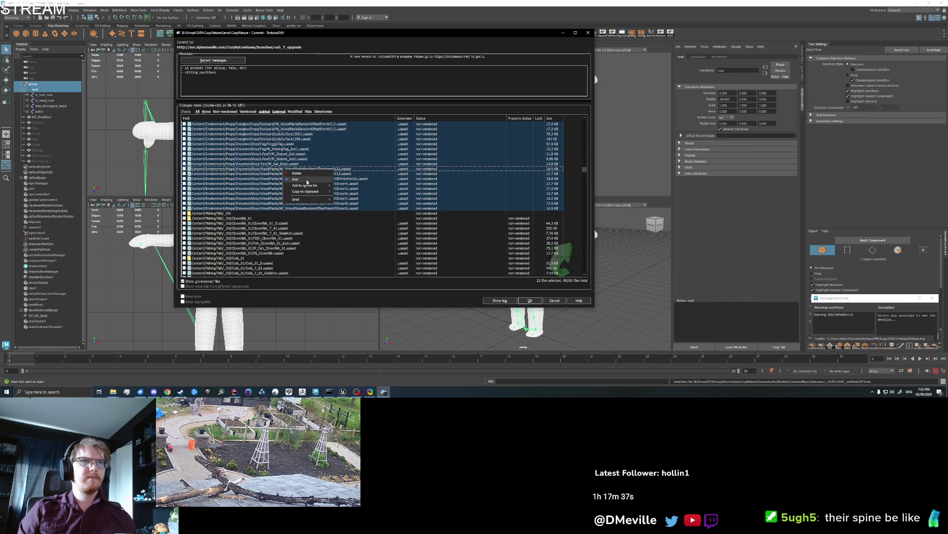
pyautogui.click(309, 179)
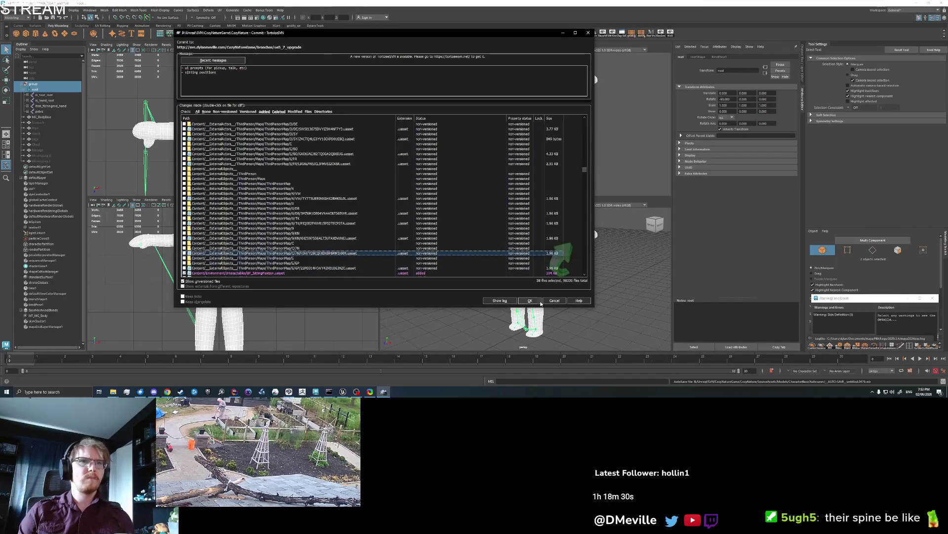
# - Start the commit of the selected files to the ue5_7_upgrade branch
pyautogui.click(539, 302)
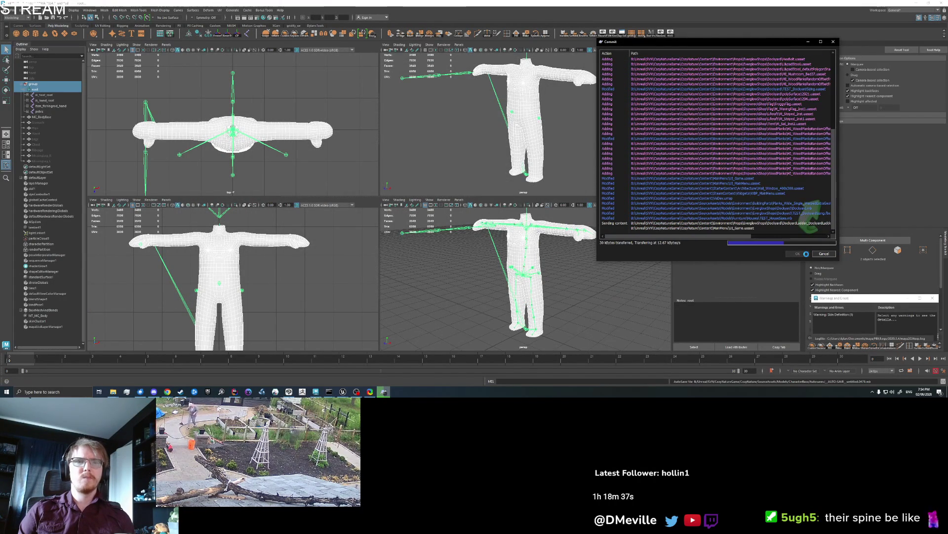
# - Bring Maya's rigged character scene forward and dolly the perspective camera
pyautogui.click(441, 321)
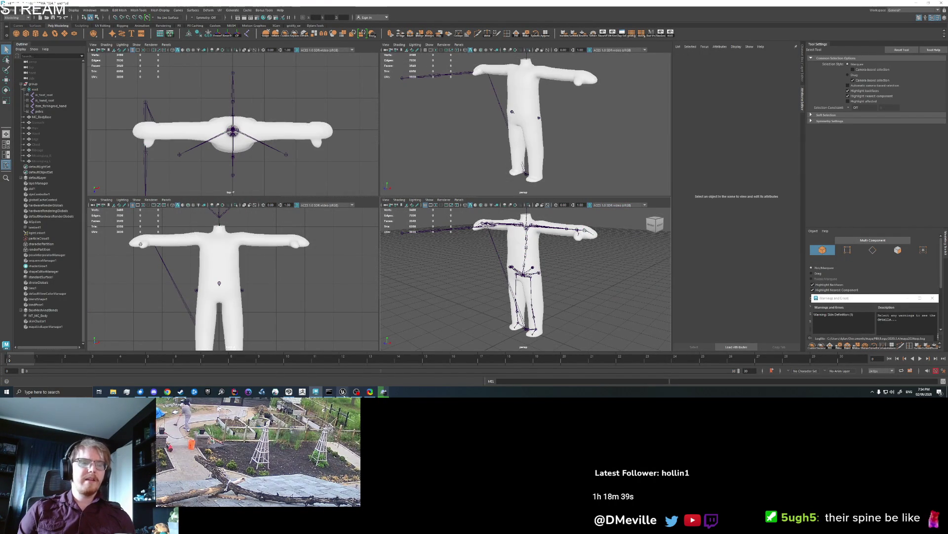
pyautogui.scroll(-2, 502, 313)
pyautogui.scroll(-3, 525, 277)
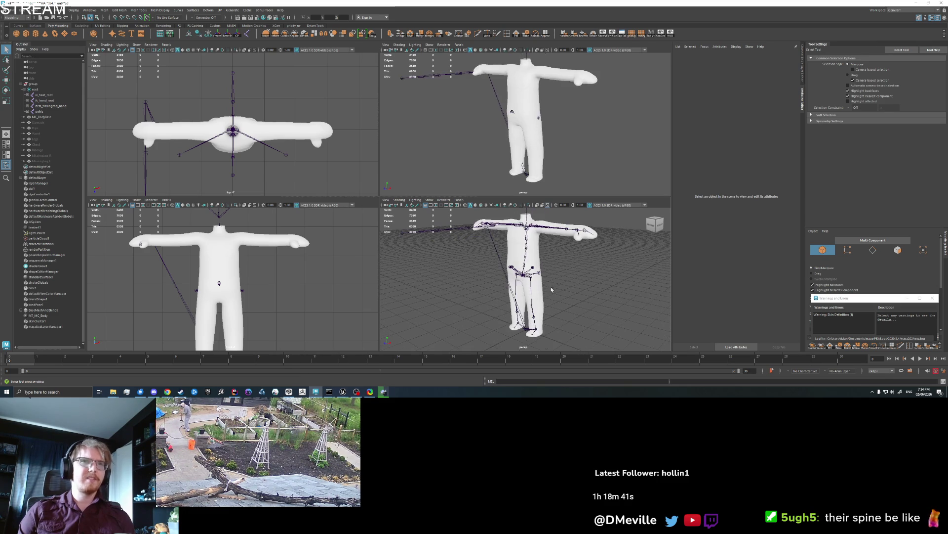
pyautogui.scroll(3, 523, 277)
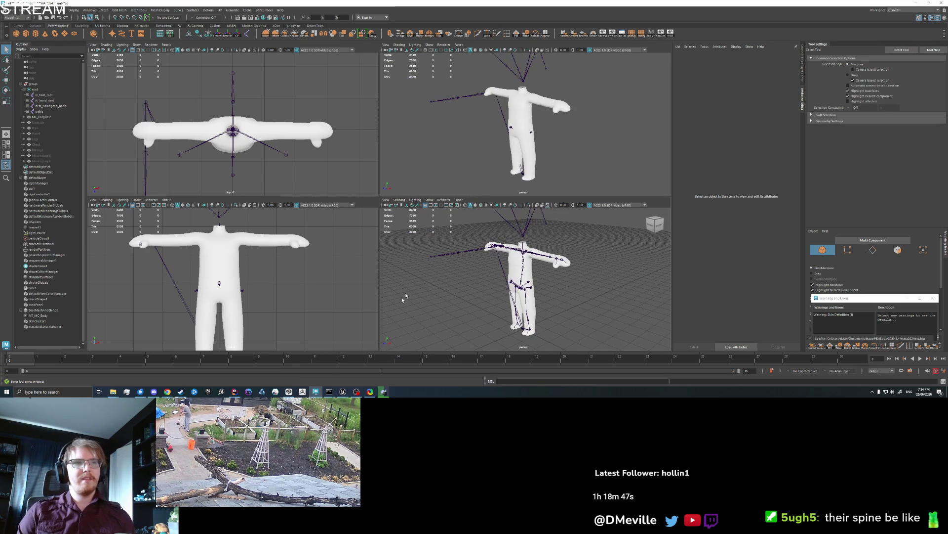
pyautogui.moveTo(342, 391)
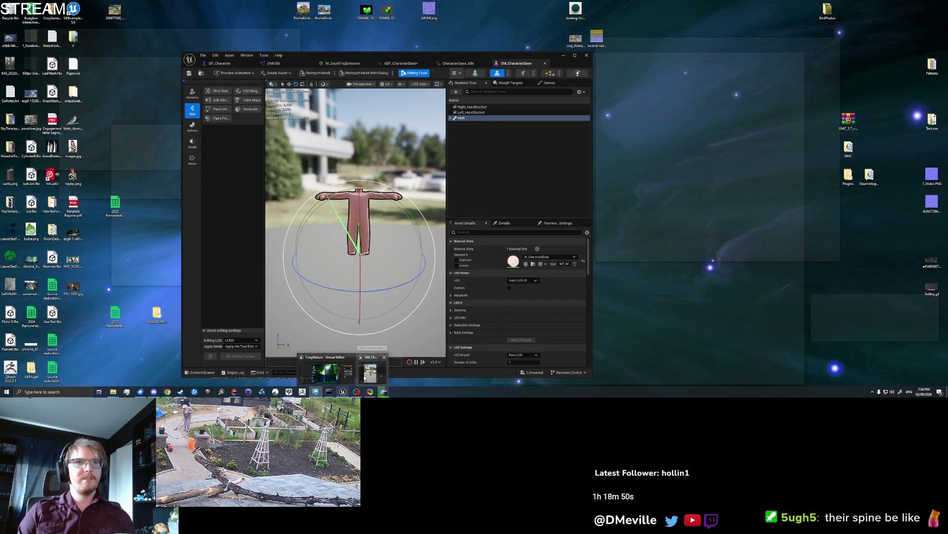
# - In ABP_CharacterBase, set the Apply Additive Alpha to 0.5 and recompile
pyautogui.click(364, 377)
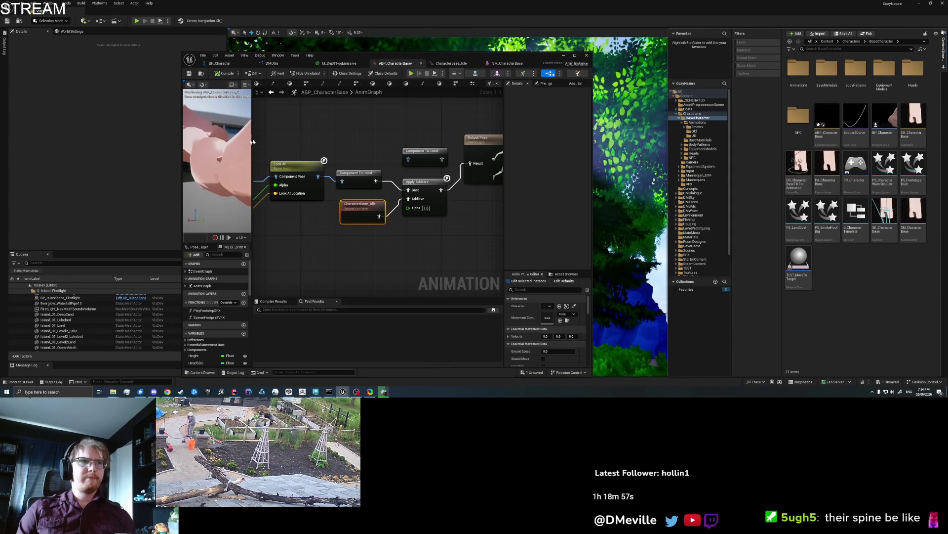
pyautogui.click(426, 208)
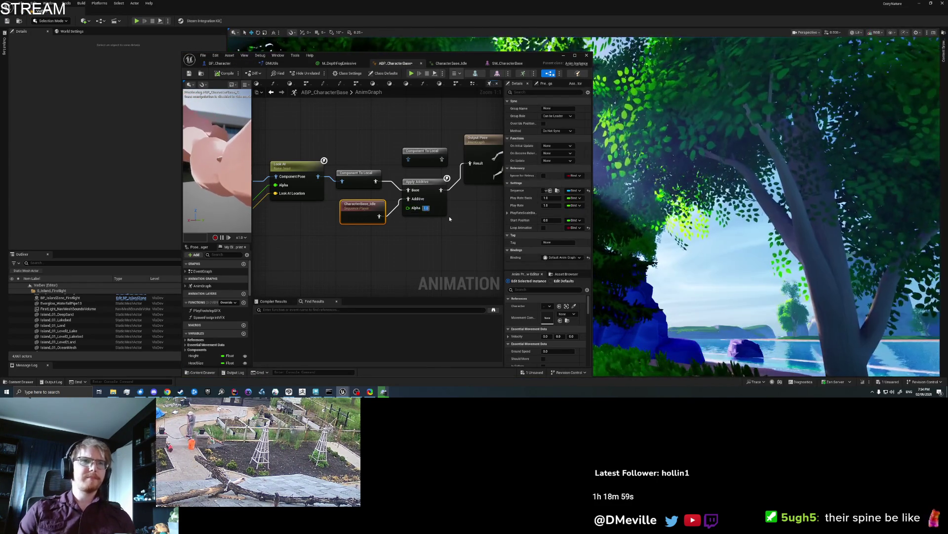
pyautogui.write('0.5')
pyautogui.press('Return')
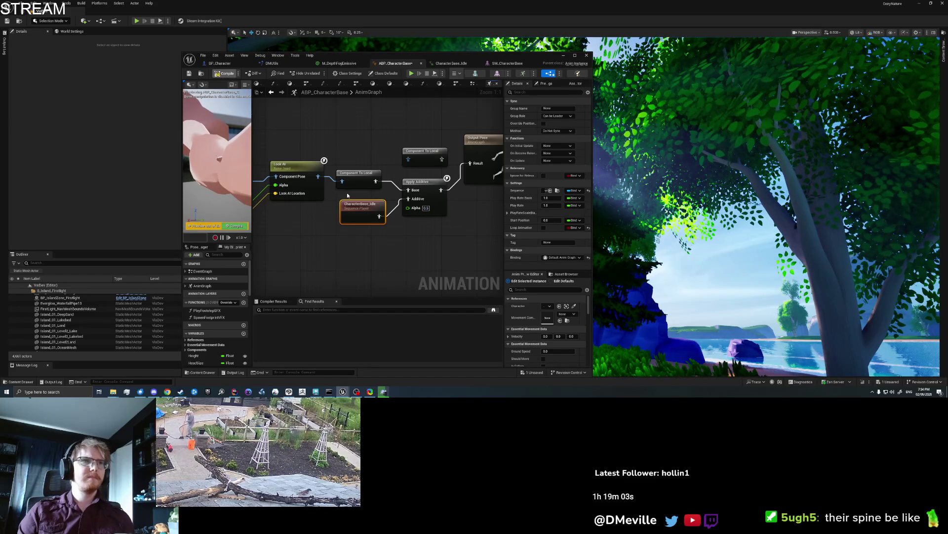
pyautogui.press('F7')
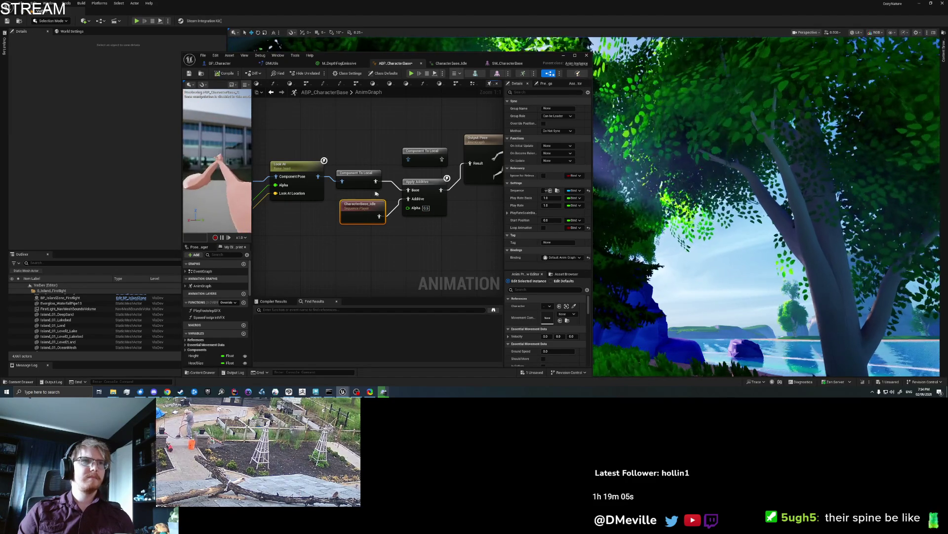
# - Try Alpha values 0.3 and then 0.01, recompiling and checking the preview each time
pyautogui.moveTo(218, 154); pyautogui.dragTo(219, 154)
pyautogui.write('0.3')
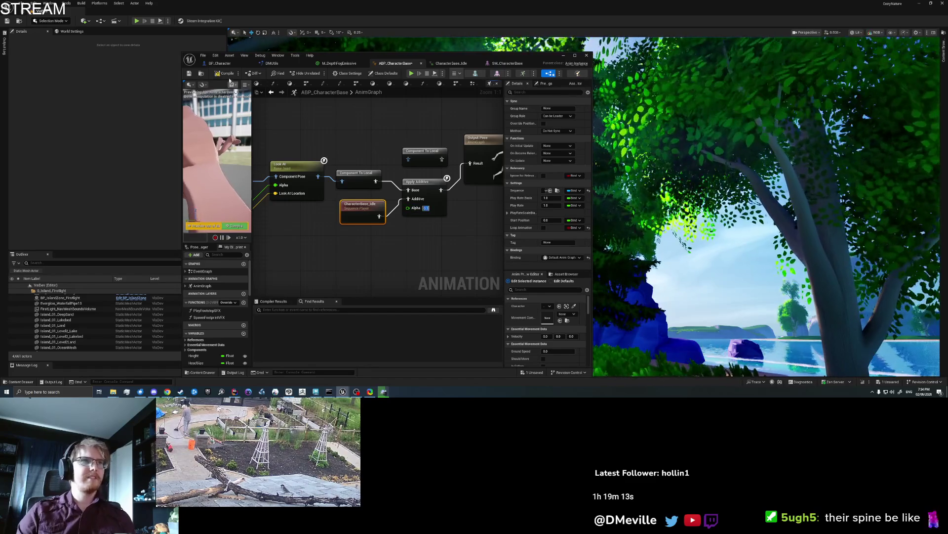
pyautogui.press('F7')
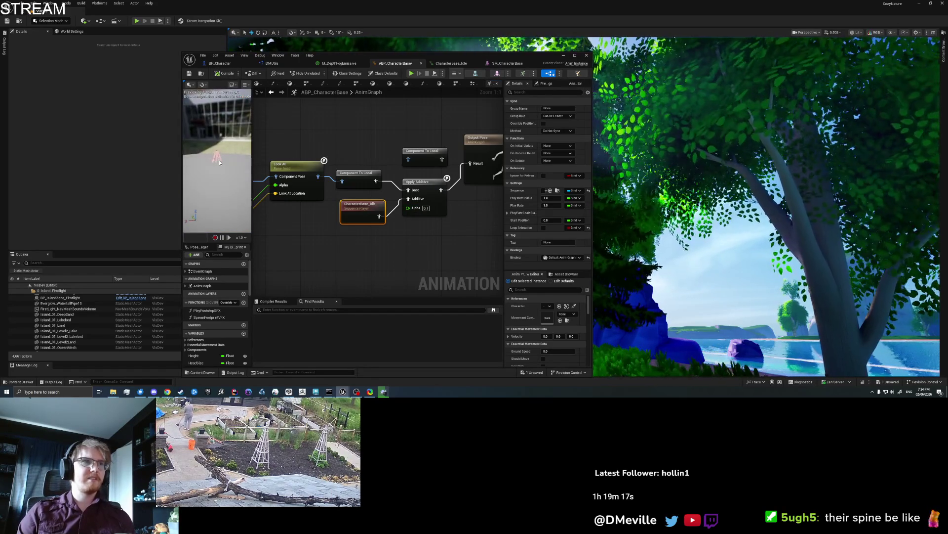
pyautogui.scroll(3, 221, 162)
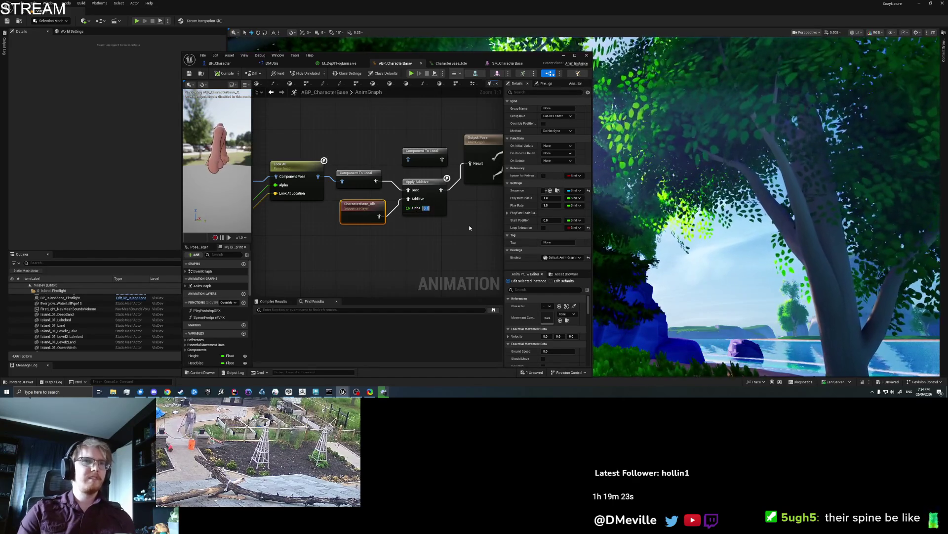
pyautogui.write('.01')
pyautogui.press('Return')
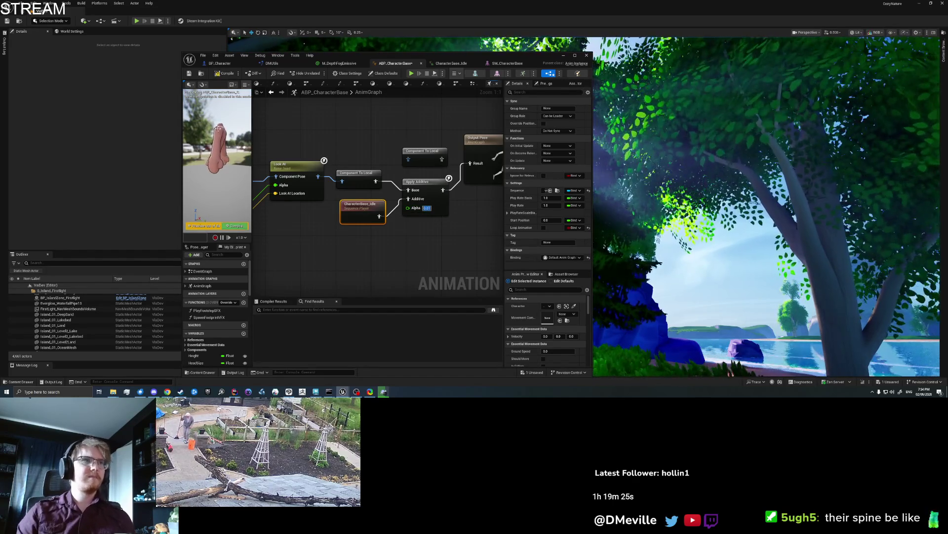
pyautogui.click(224, 74)
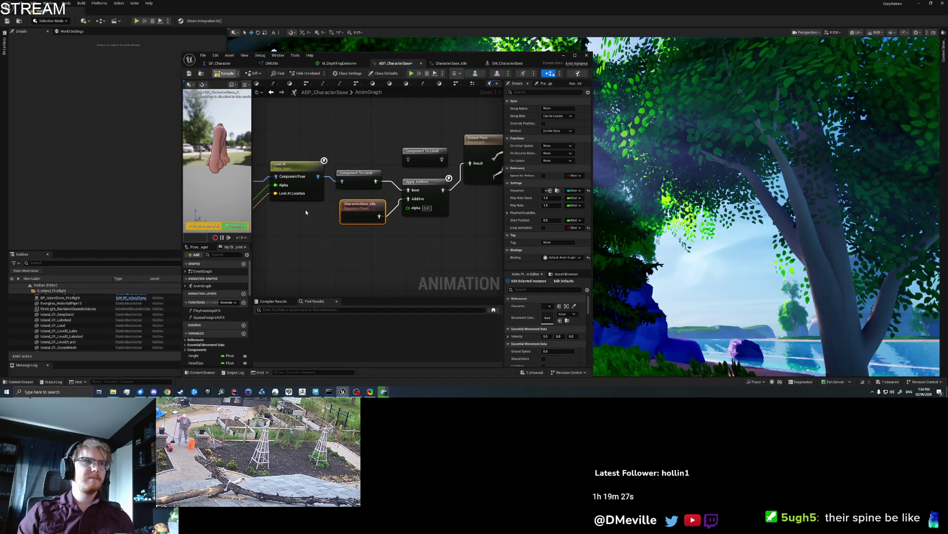
pyautogui.moveTo(218, 154); pyautogui.dragTo(235, 178)
pyautogui.moveTo(293, 199)
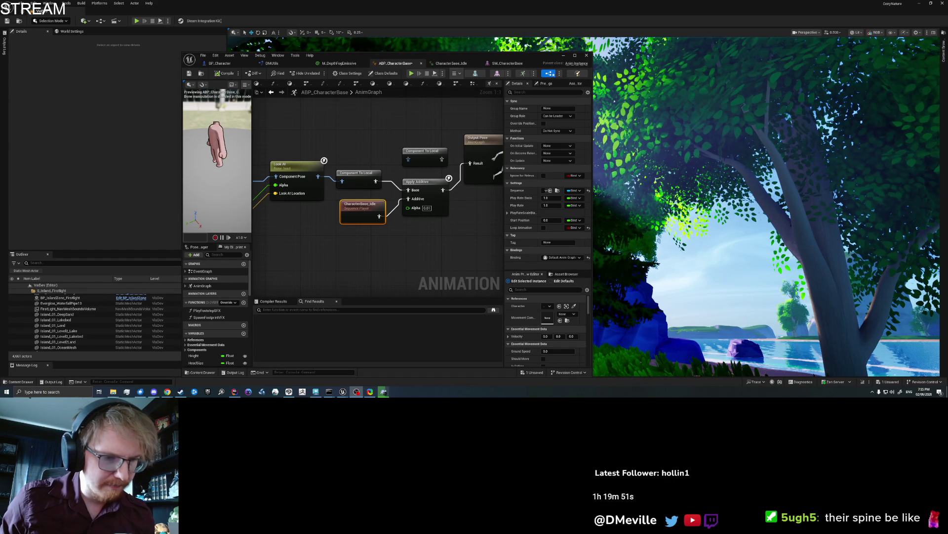
# - Maximize the ABP_CharacterBase editor and orbit the preview around the bent-over headless character
pyautogui.click(368, 268)
pyautogui.moveTo(203, 141)
pyautogui.mouseDown()
pyautogui.moveTo(203, 131)
pyautogui.moveTo(229, 155)
pyautogui.mouseUp()
pyautogui.moveTo(345, 56)
pyautogui.mouseDown()
pyautogui.moveTo(194, 21)
pyautogui.moveTo(194, 2)
pyautogui.mouseUp()
pyautogui.moveTo(109, 134); pyautogui.dragTo(108, 147)
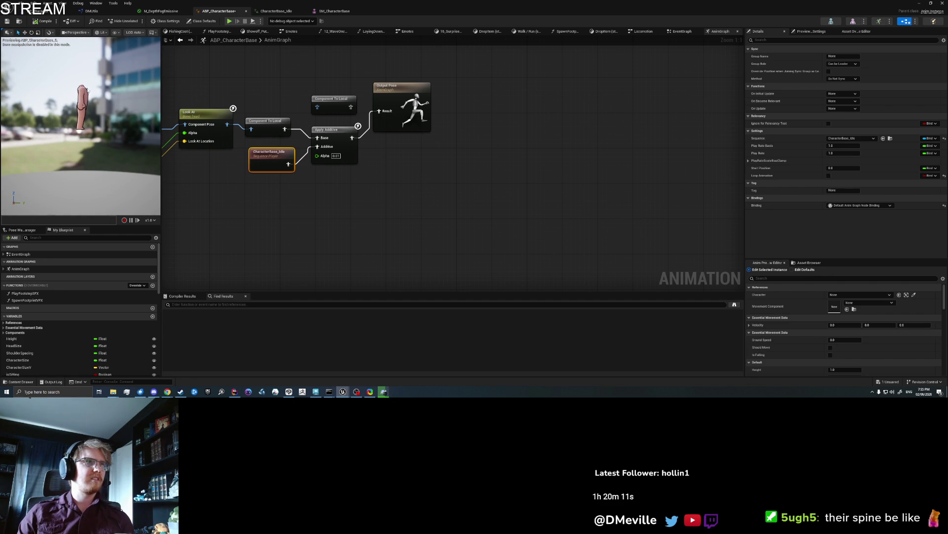
pyautogui.moveTo(86, 88); pyautogui.dragTo(87, 87)
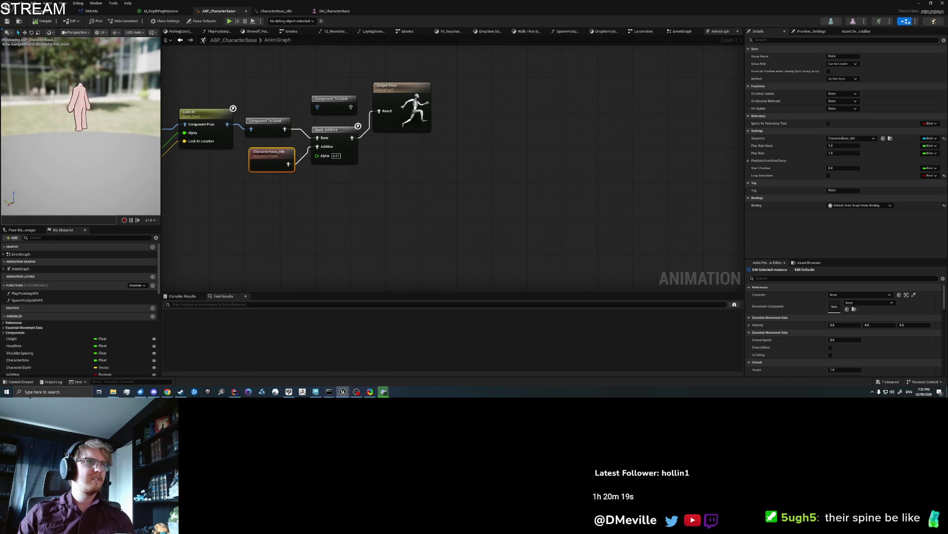
pyautogui.moveTo(44, 92); pyautogui.dragTo(43, 92)
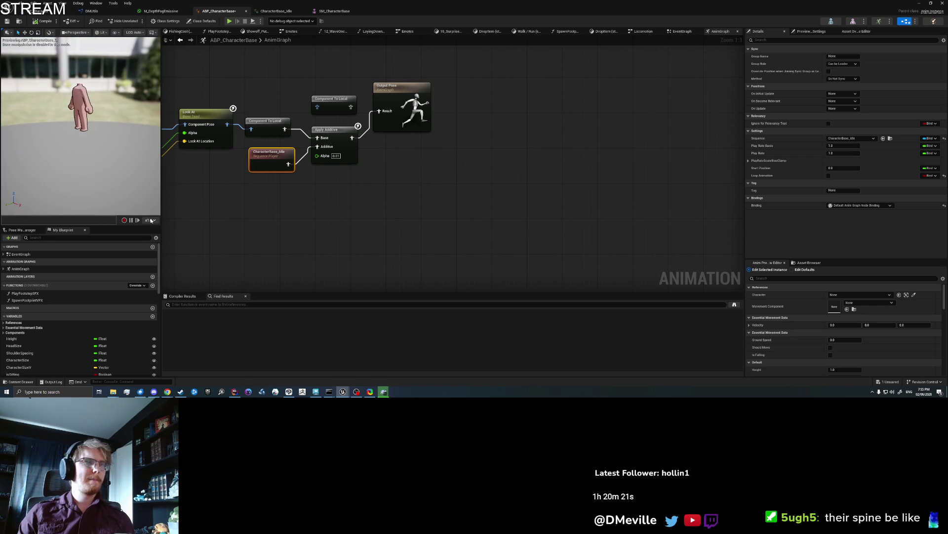
pyautogui.click(227, 223)
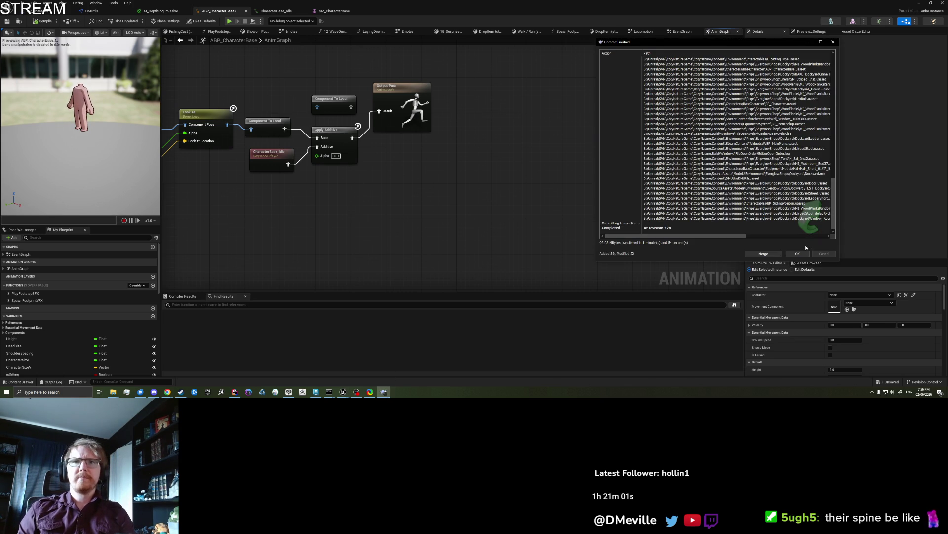
# - Inspect the group and root joint hierarchy in Maya, then return to Unreal's level editor
pyautogui.click(316, 392)
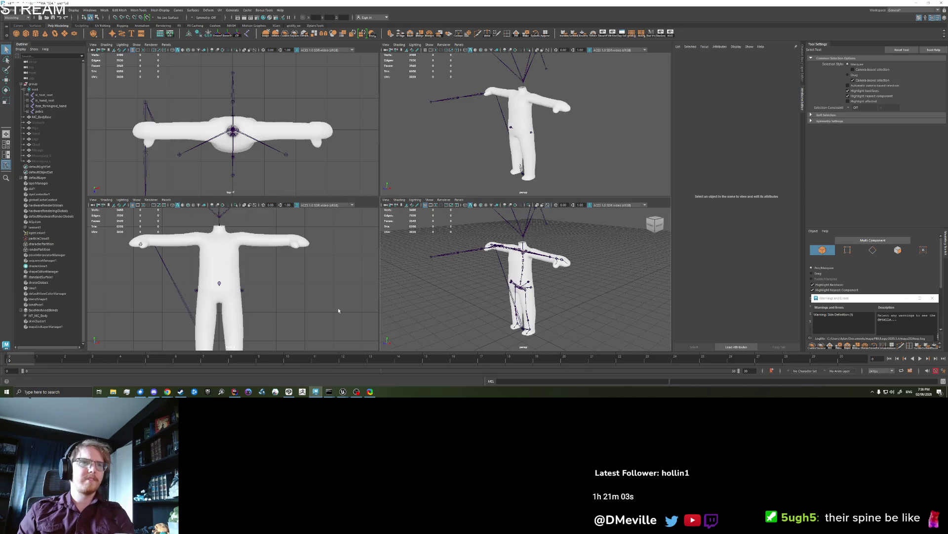
pyautogui.moveTo(547, 287); pyautogui.dragTo(530, 272)
pyautogui.click(33, 84)
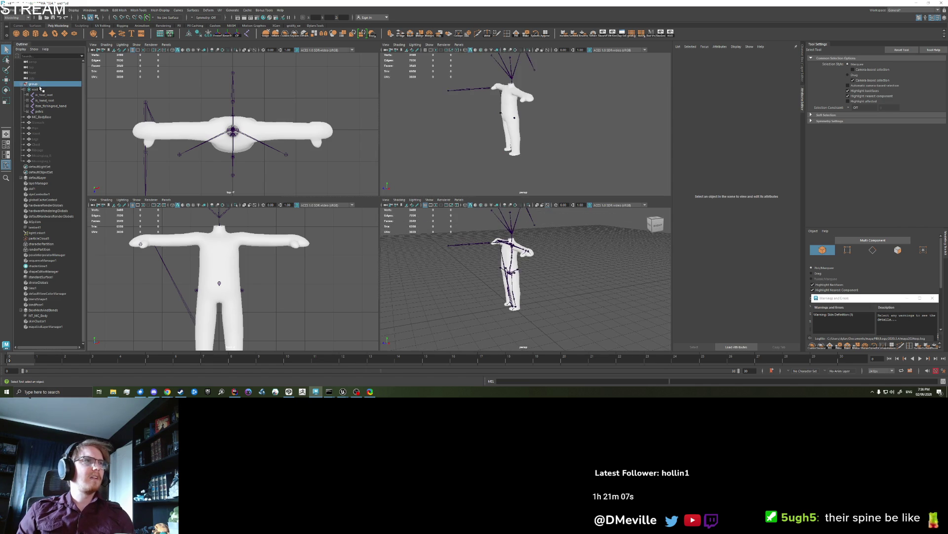
pyautogui.keyDown('ctrl'); pyautogui.click(35, 89); pyautogui.keyUp('ctrl')
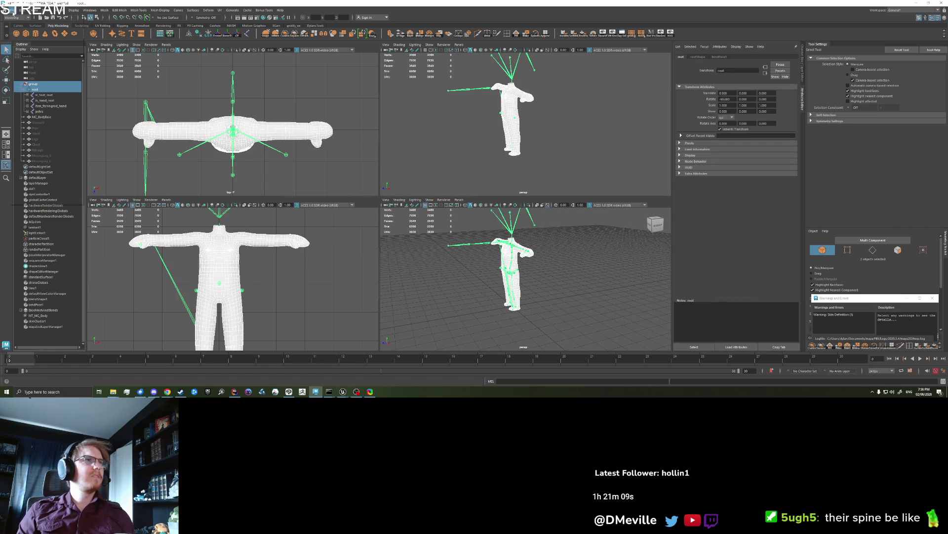
pyautogui.click(306, 336)
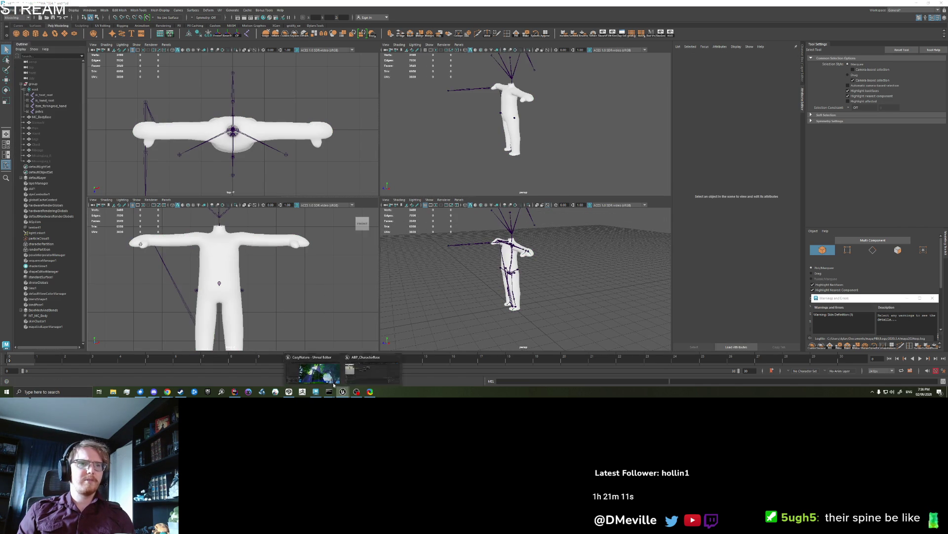
pyautogui.click(343, 391)
pyautogui.click(919, 3)
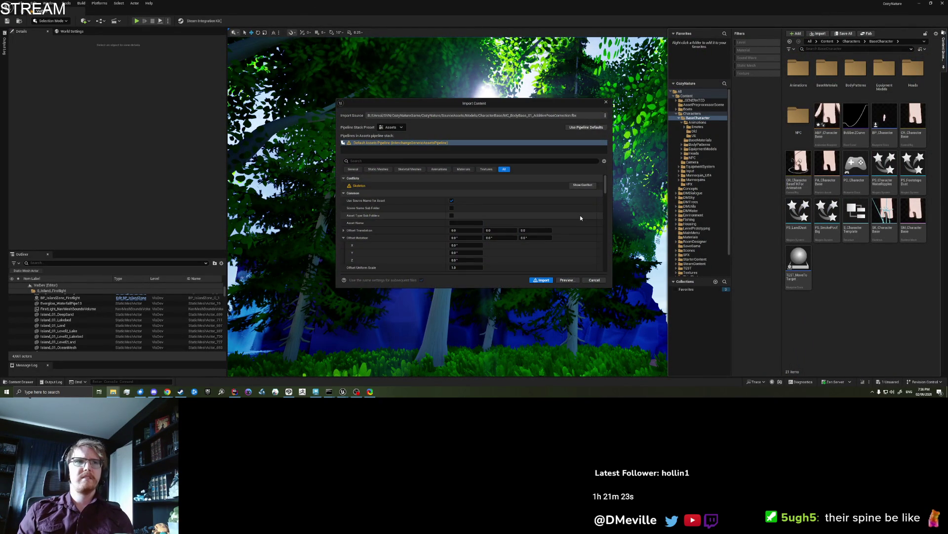
# - Review the additive pose FBX import settings and expand the root bone under Skeleton Conflicts
pyautogui.scroll(-2, 366, 186)
pyautogui.scroll(-5, 390, 226)
pyautogui.scroll(2, 389, 227)
pyautogui.scroll(5, 390, 224)
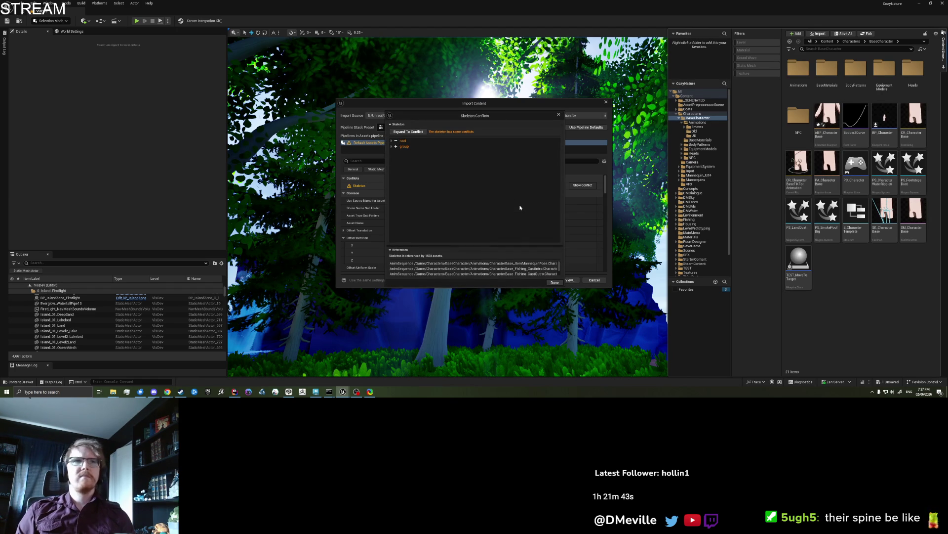
pyautogui.click(394, 141)
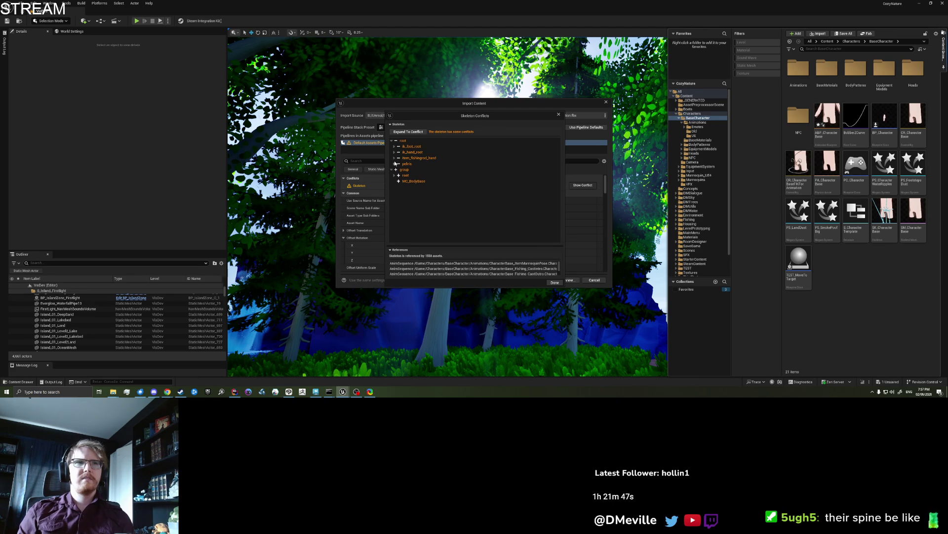
pyautogui.click(318, 391)
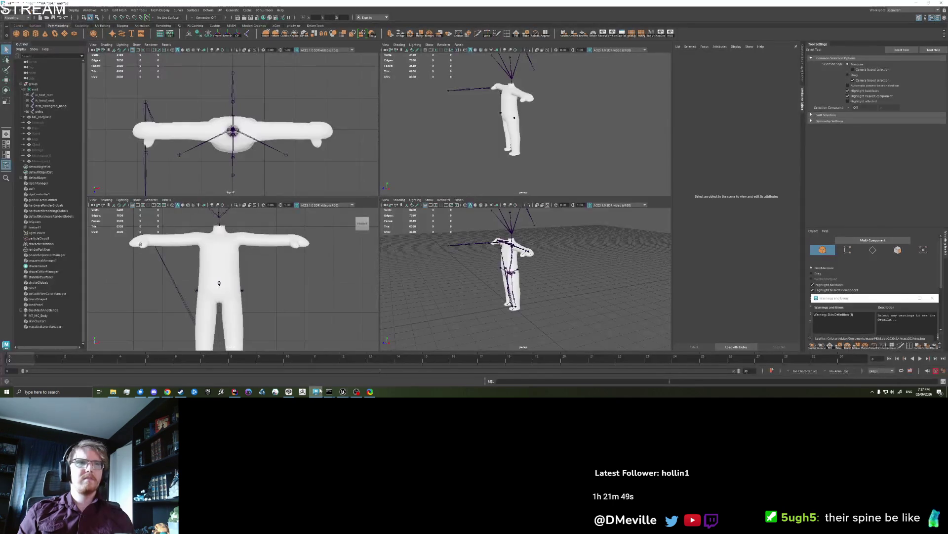
# - Select group, root and MC_BodyBase together in the Outliner
pyautogui.click(34, 89)
pyautogui.click(24, 90)
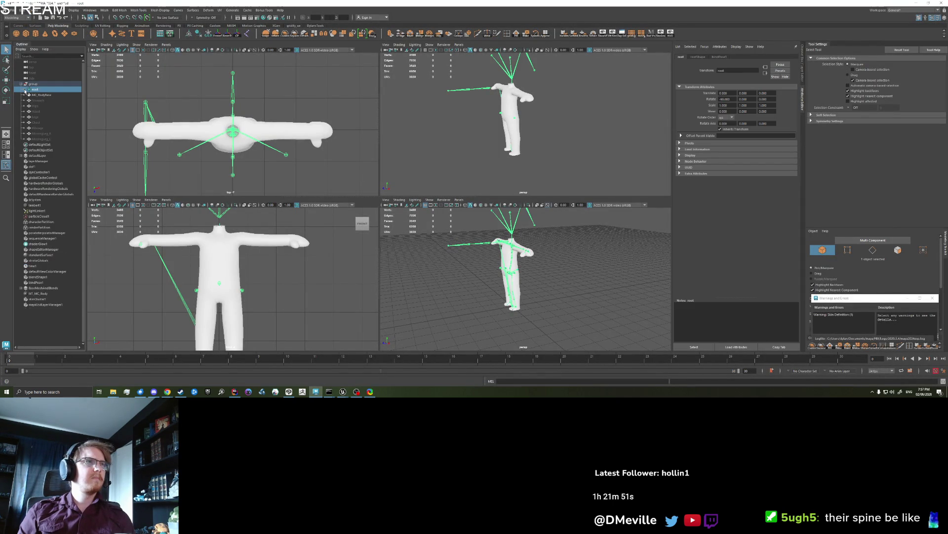
pyautogui.click(41, 94)
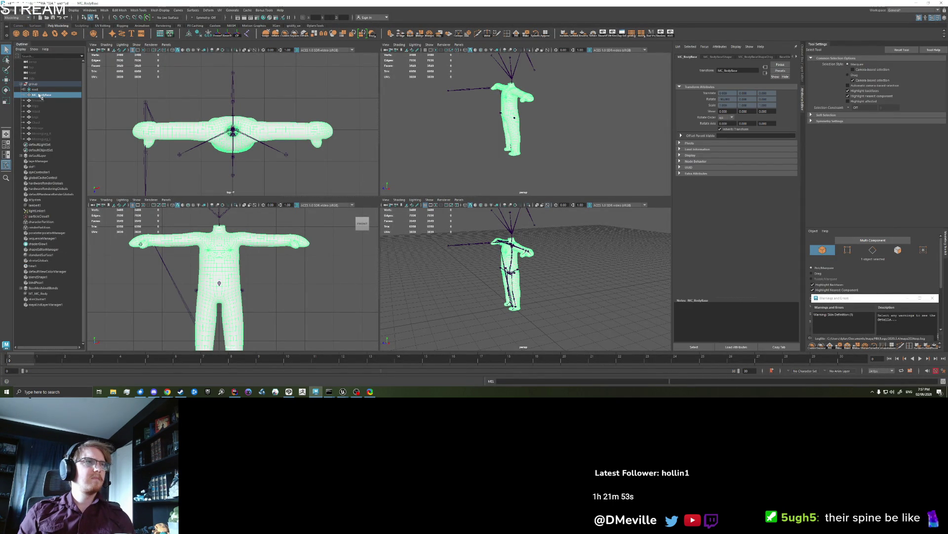
pyautogui.keyDown('ctrl'); pyautogui.click(42, 89); pyautogui.keyUp('ctrl')
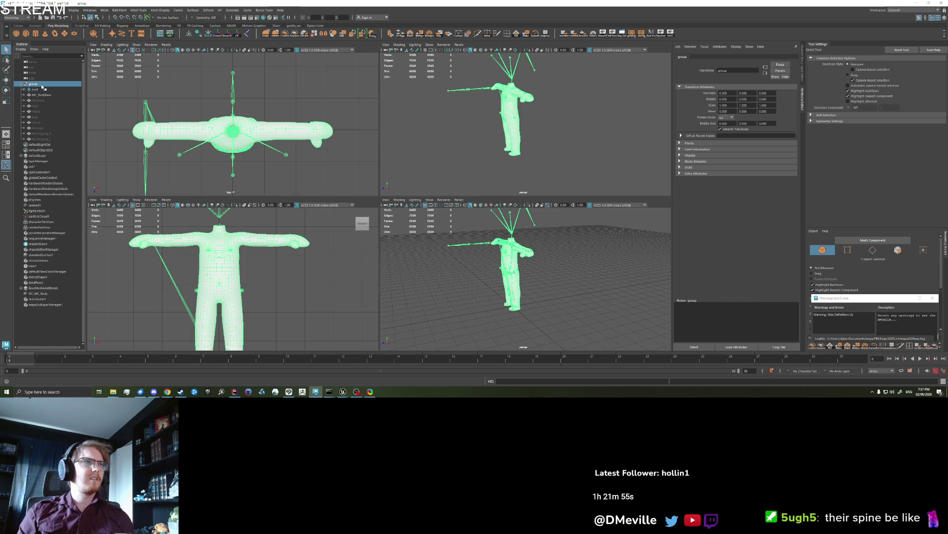
pyautogui.keyDown('shift'); pyautogui.click(43, 85); pyautogui.keyUp('shift')
# - Export the selection over the existing additive pose correction FBX, confirming the overwrite
pyautogui.click(10, 10)
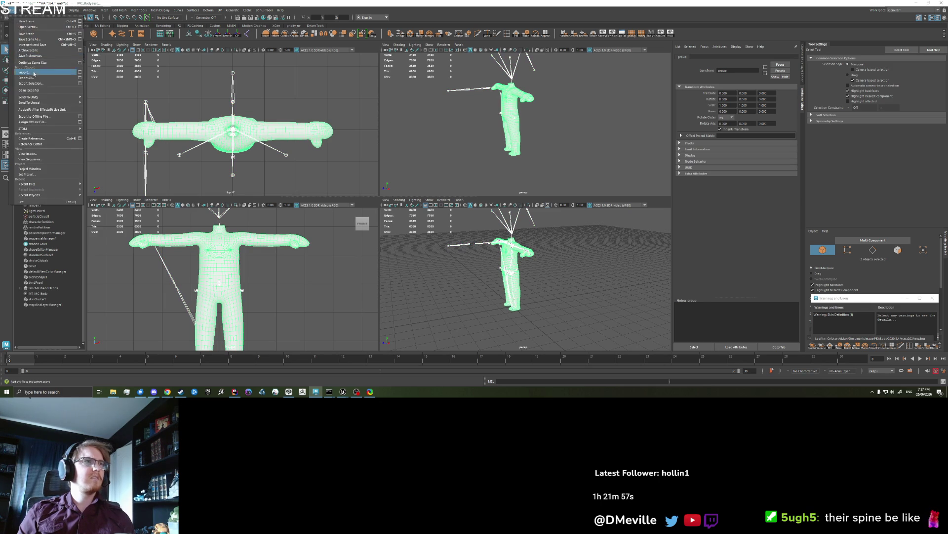
pyautogui.click(29, 86)
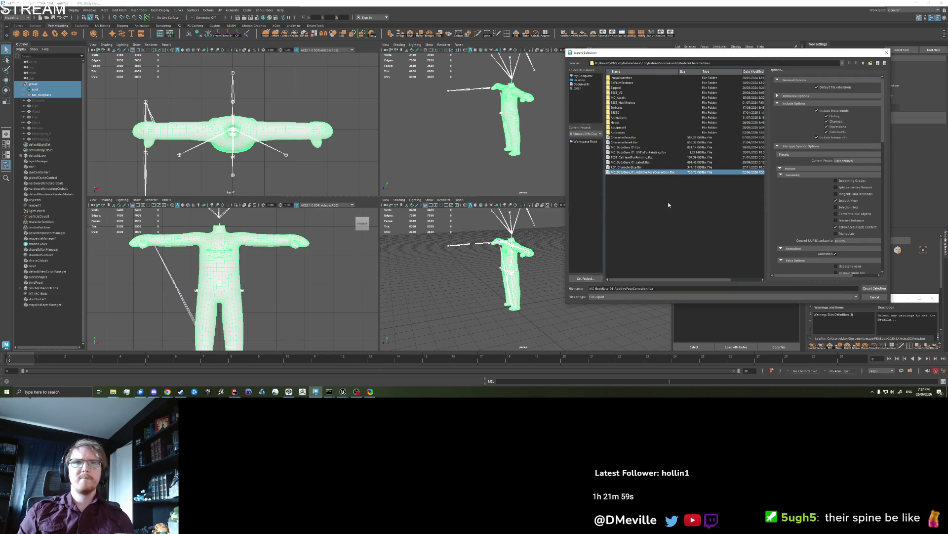
pyautogui.click(873, 288)
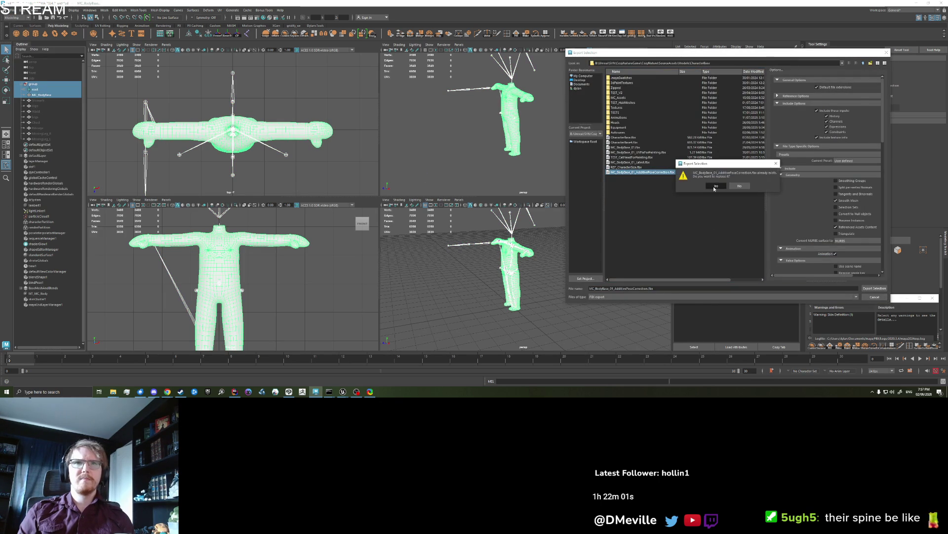
pyautogui.click(746, 185)
pyautogui.moveTo(343, 392)
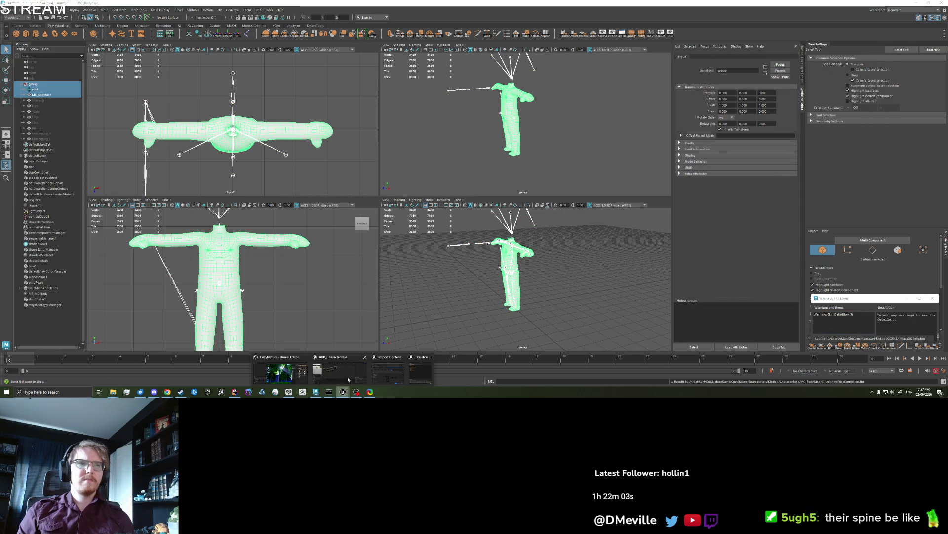
pyautogui.click(417, 372)
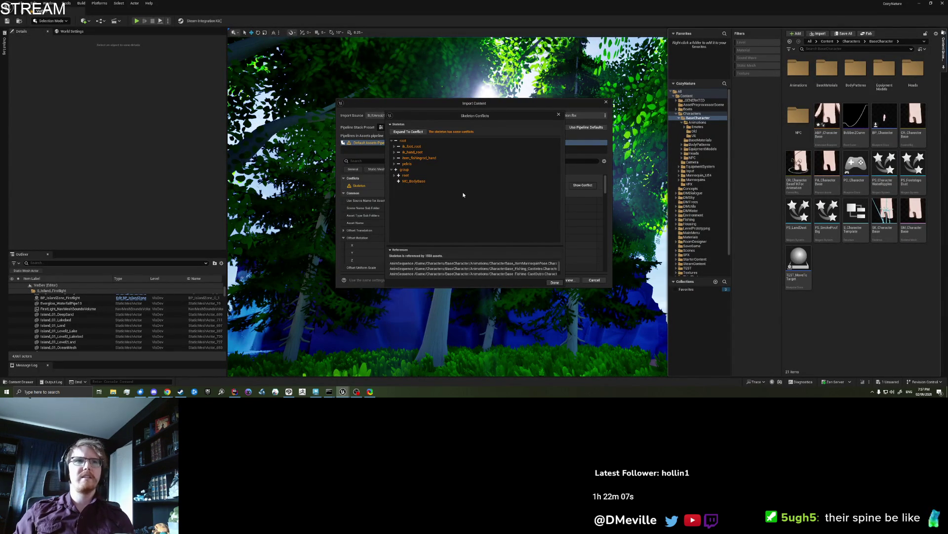
# - Expand ik_foot_root and ik_foot_l in Skeleton Conflicts to compare the foot bones
pyautogui.click(394, 146)
pyautogui.click(395, 153)
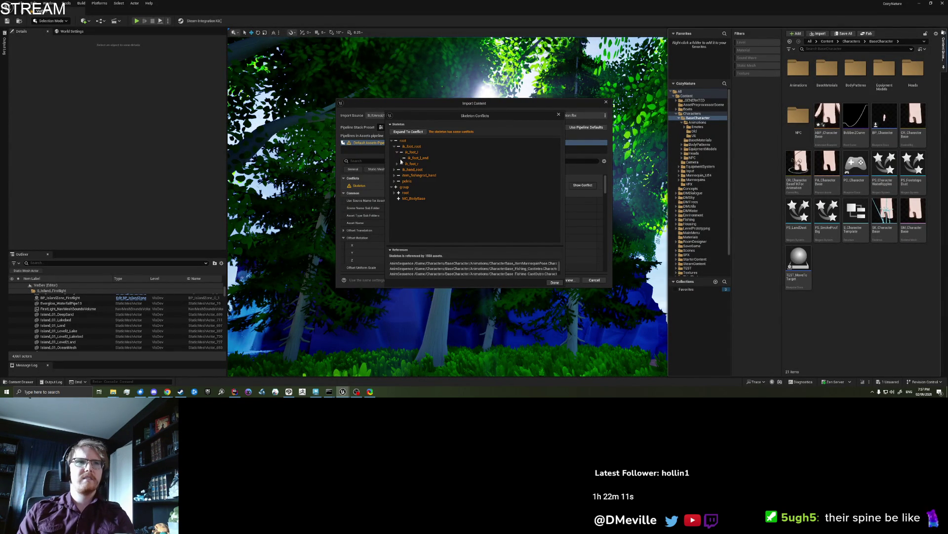
pyautogui.click(394, 146)
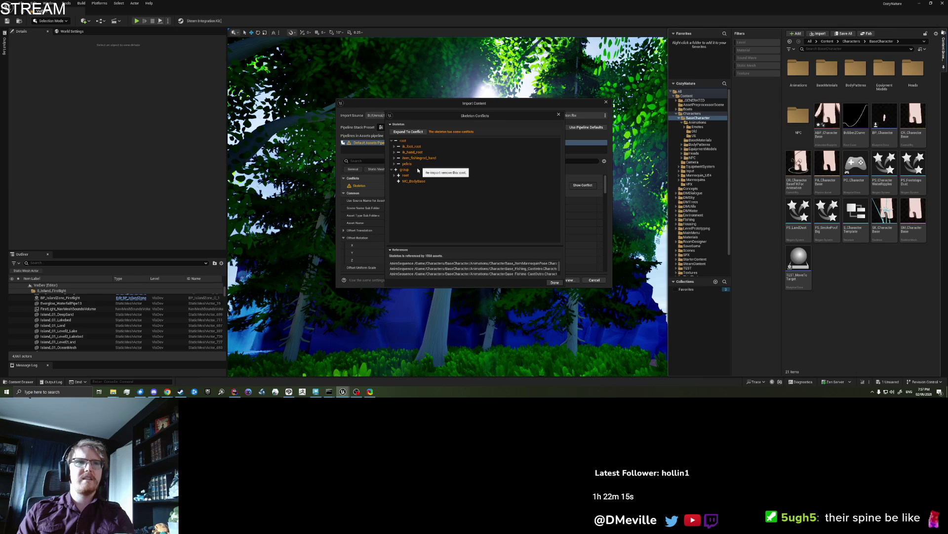
pyautogui.click(317, 391)
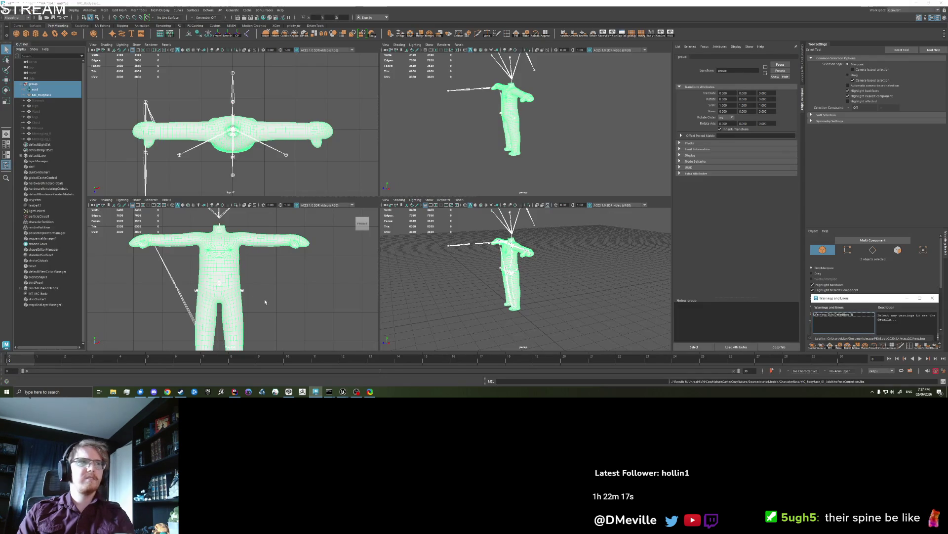
# - Expand Maya's root joint in the Outliner to list its child bones, then return to Unreal's import window
pyautogui.click(33, 89)
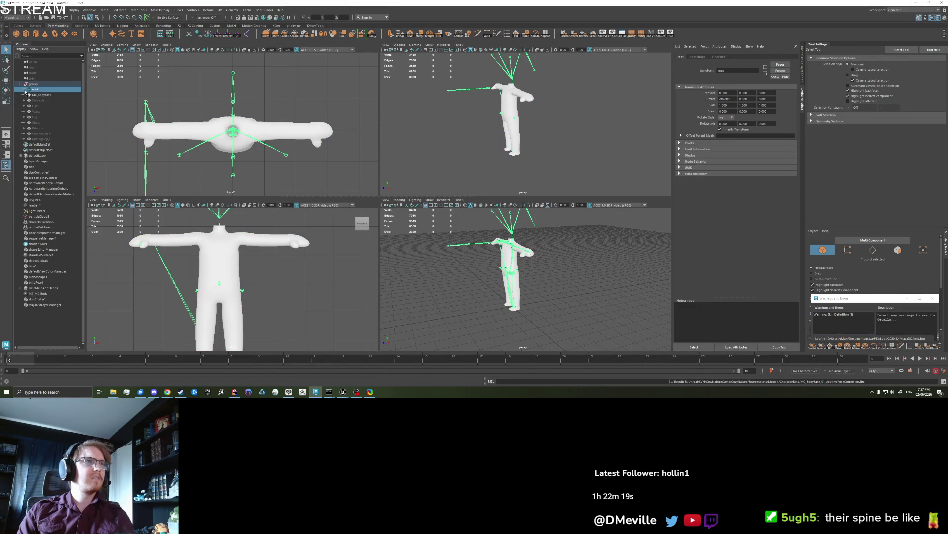
pyautogui.click(28, 90)
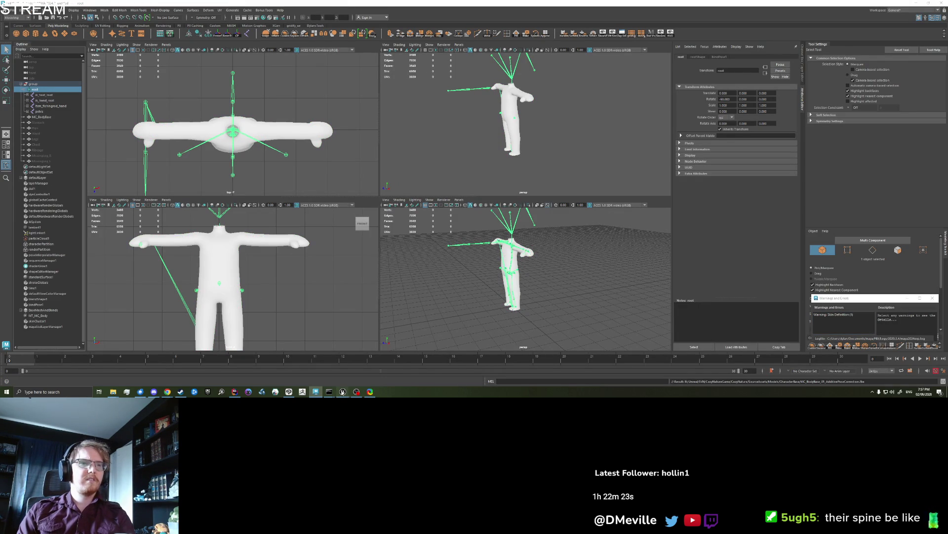
pyautogui.moveTo(343, 391)
pyautogui.click(295, 373)
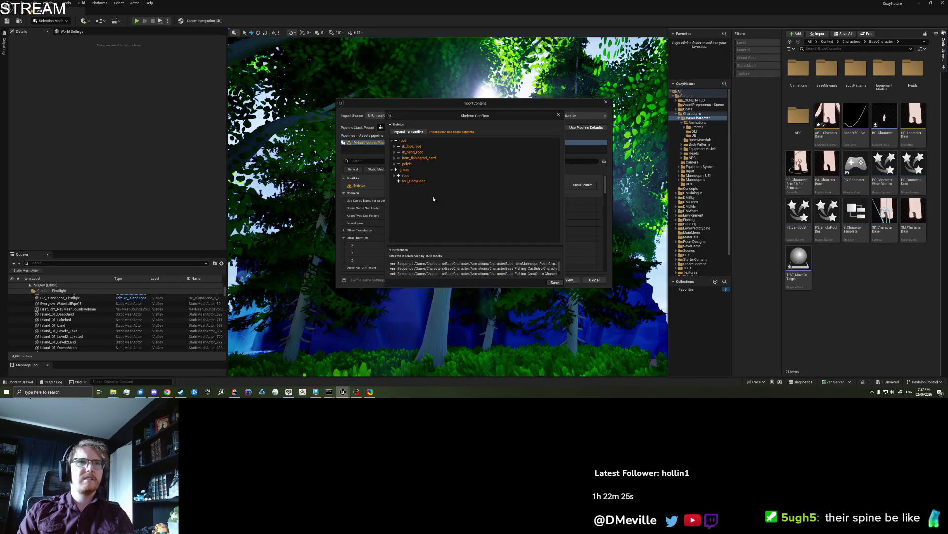
# - Expand the root and group nodes in the Skeleton Conflicts tree, collapse referencing assets, then switch to Maya
pyautogui.click(392, 142)
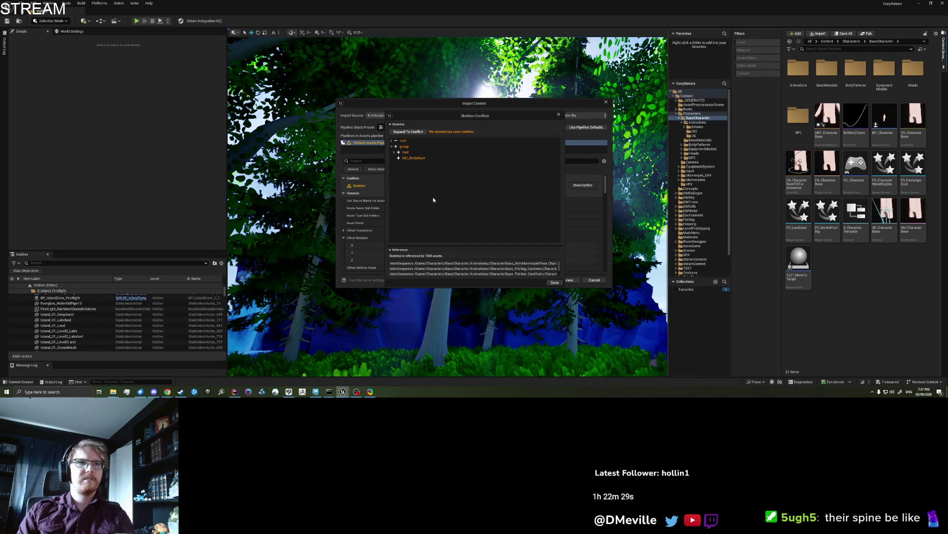
pyautogui.click(392, 146)
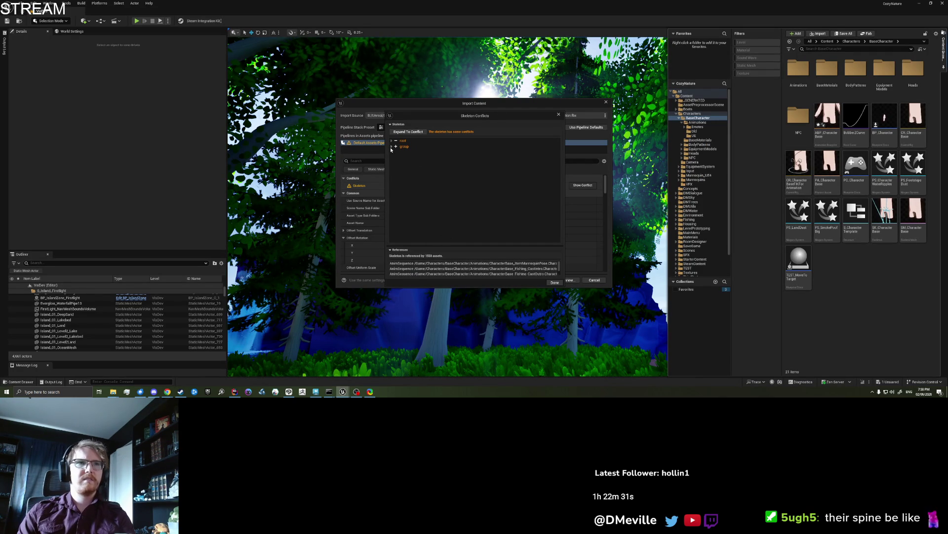
pyautogui.click(392, 142)
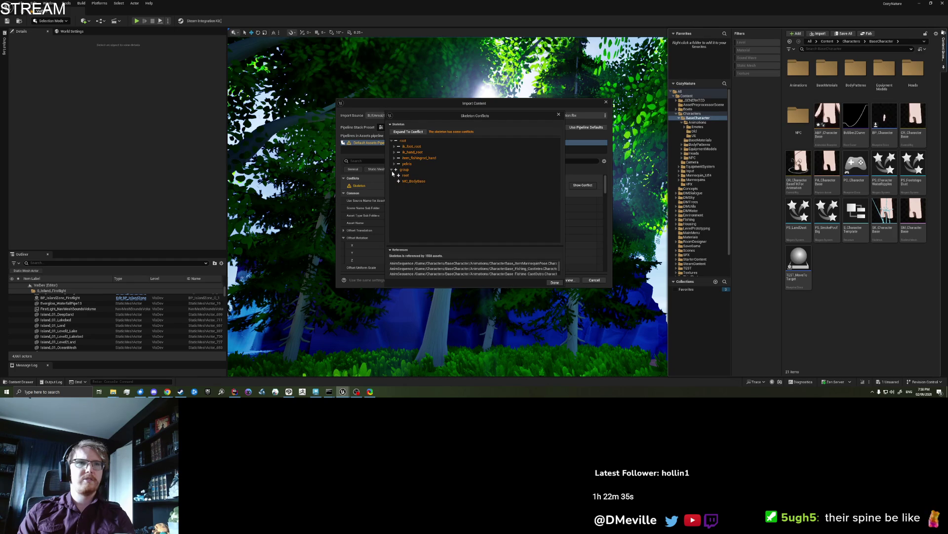
pyautogui.click(395, 175)
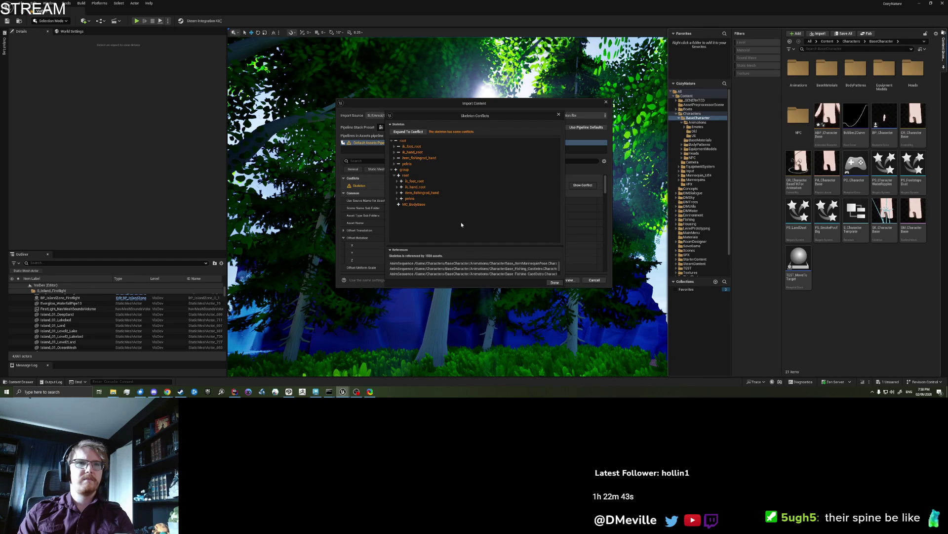
pyautogui.click(390, 250)
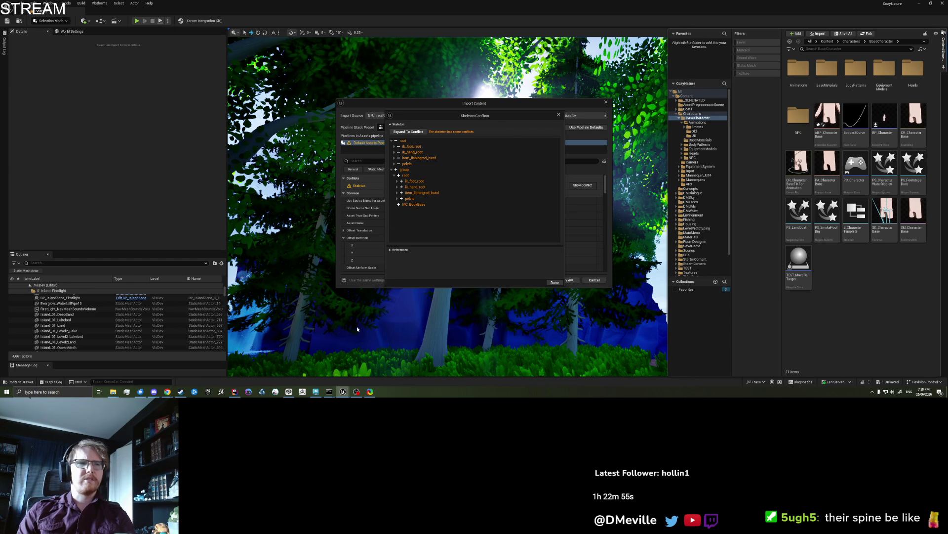
pyautogui.click(317, 392)
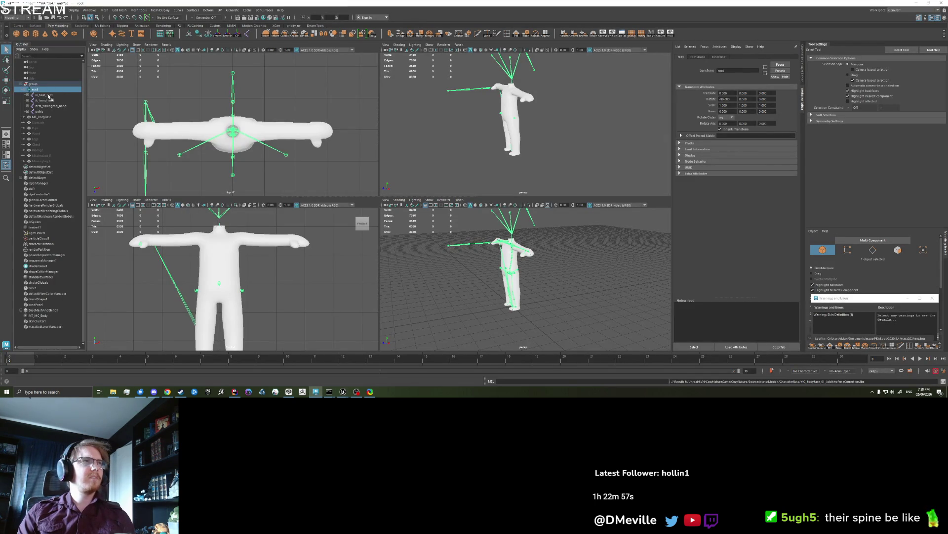
# - Export root and MC_BodyBase over the additive-pose FBX, then close Unreal's skeleton conflicts report
pyautogui.click(25, 90)
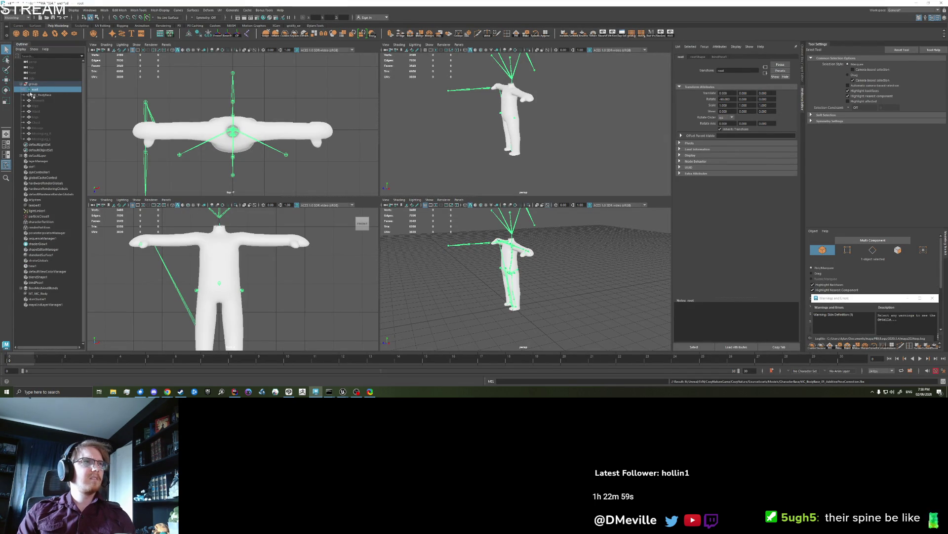
pyautogui.keyDown('ctrl'); pyautogui.click(42, 95); pyautogui.keyUp('ctrl')
pyautogui.click(11, 9)
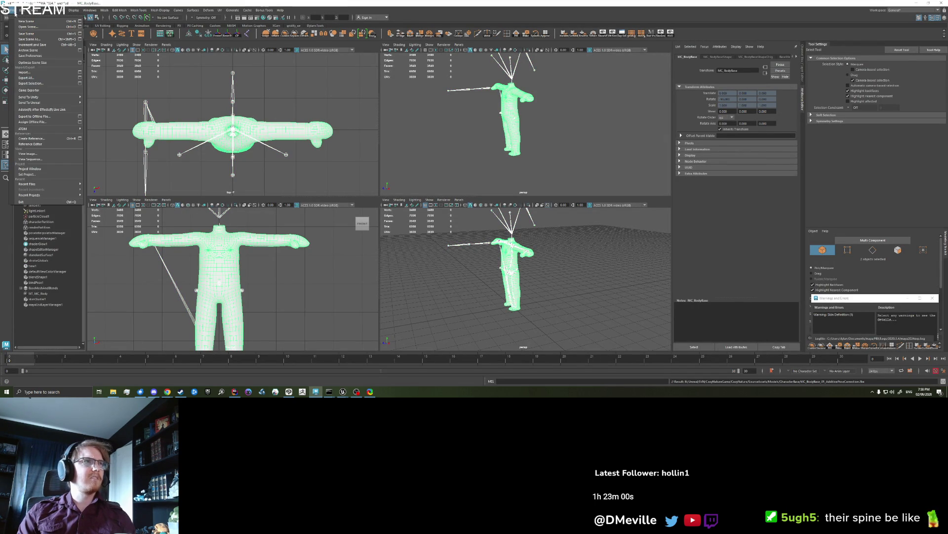
pyautogui.click(35, 83)
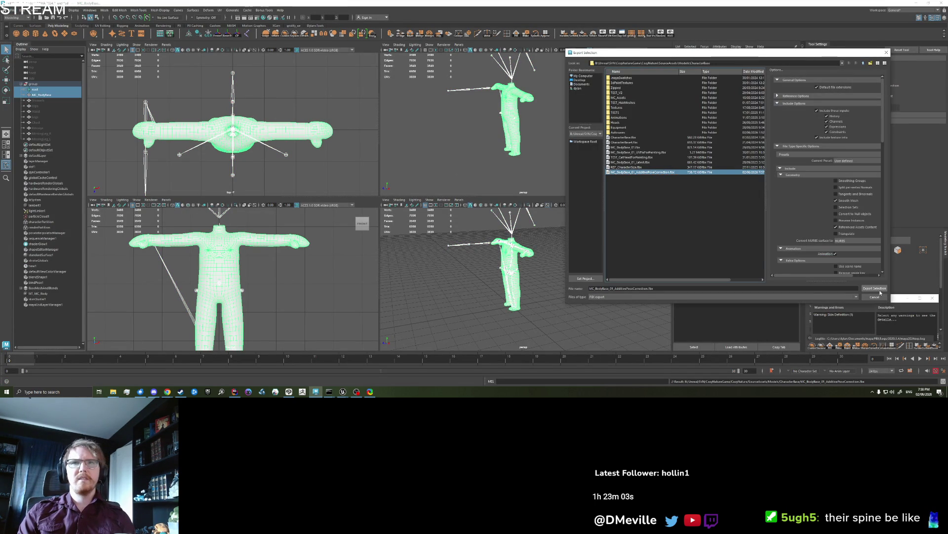
pyautogui.click(877, 290)
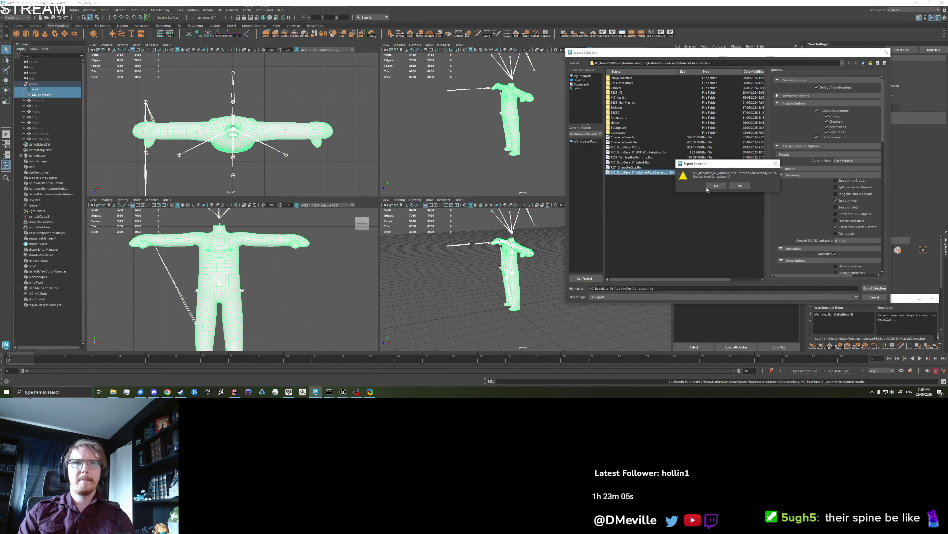
pyautogui.click(740, 186)
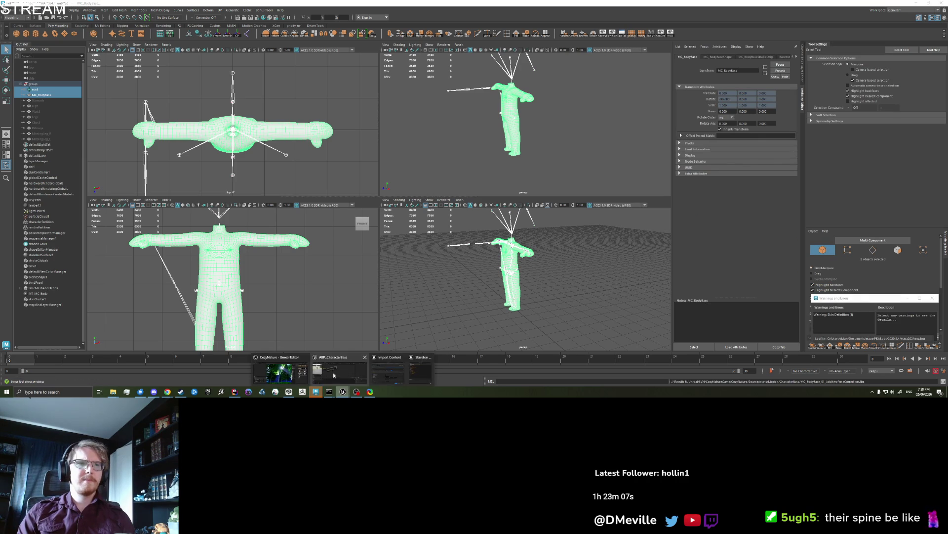
pyautogui.click(386, 370)
pyautogui.click(558, 115)
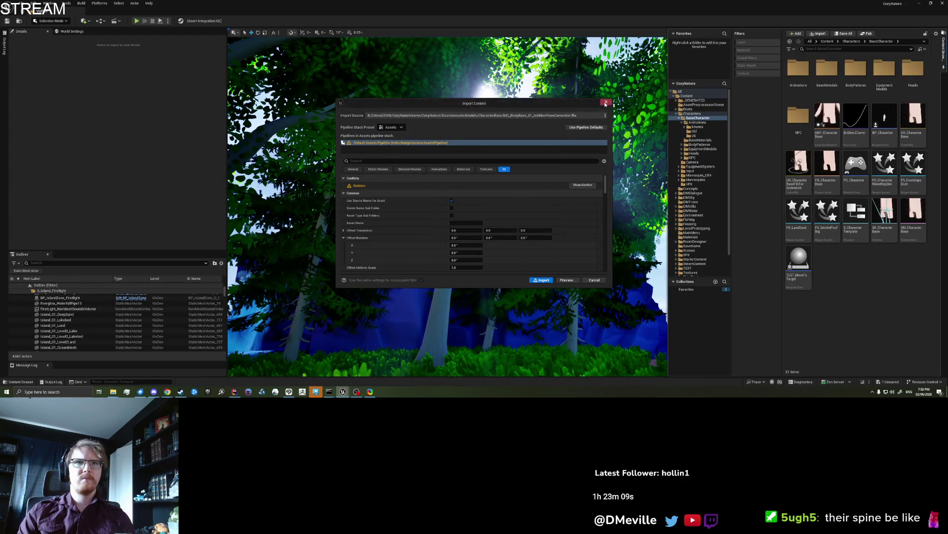
# - Cancel the outdated Import Content dialog and toggle the Content Browser panel back open
pyautogui.click(594, 279)
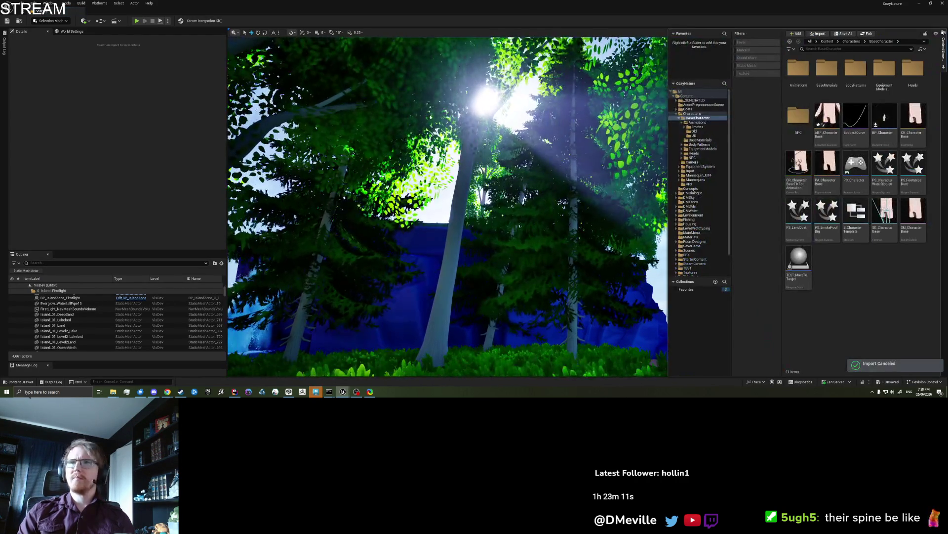
pyautogui.click(942, 54)
pyautogui.click(943, 54)
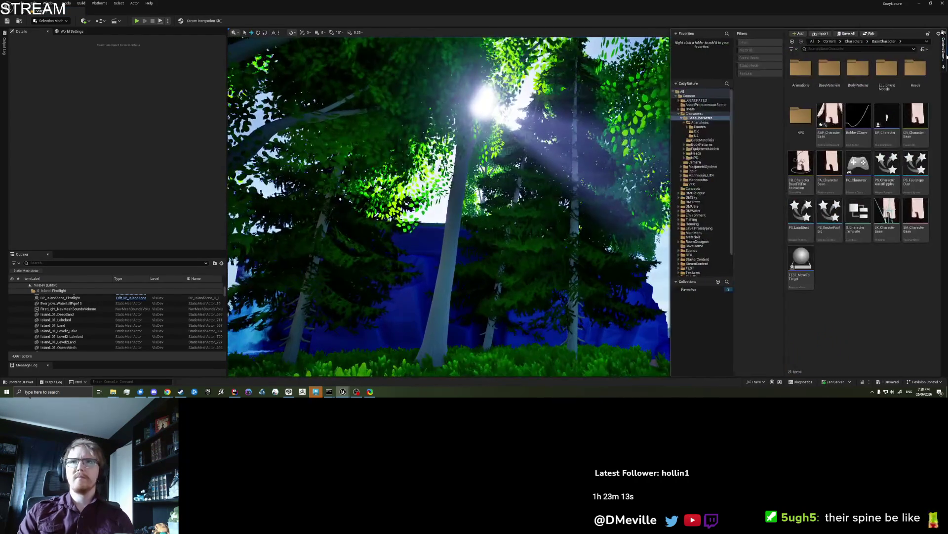
pyautogui.click(943, 54)
pyautogui.click(943, 54)
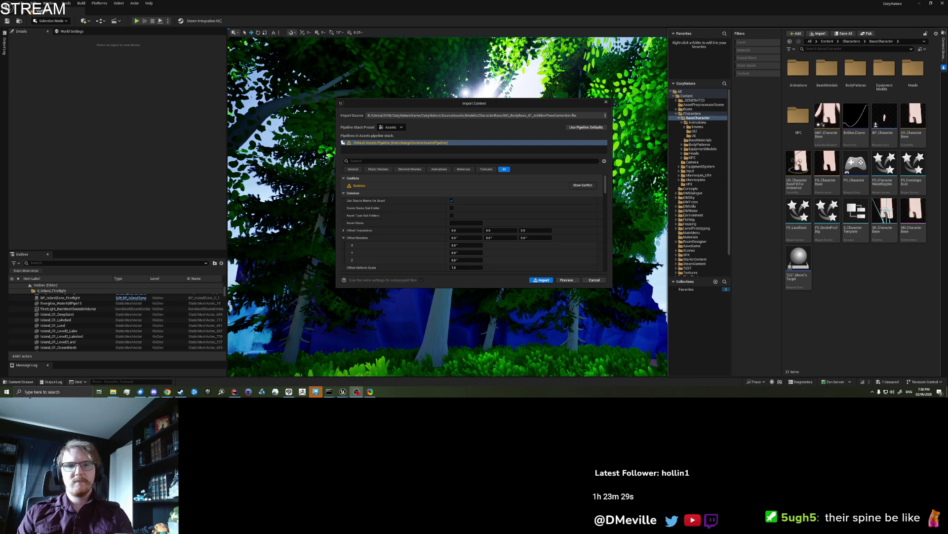
# - Inspect the new import's skeleton conflicts, expanding group and root, then switch back to Maya
pyautogui.click(583, 185)
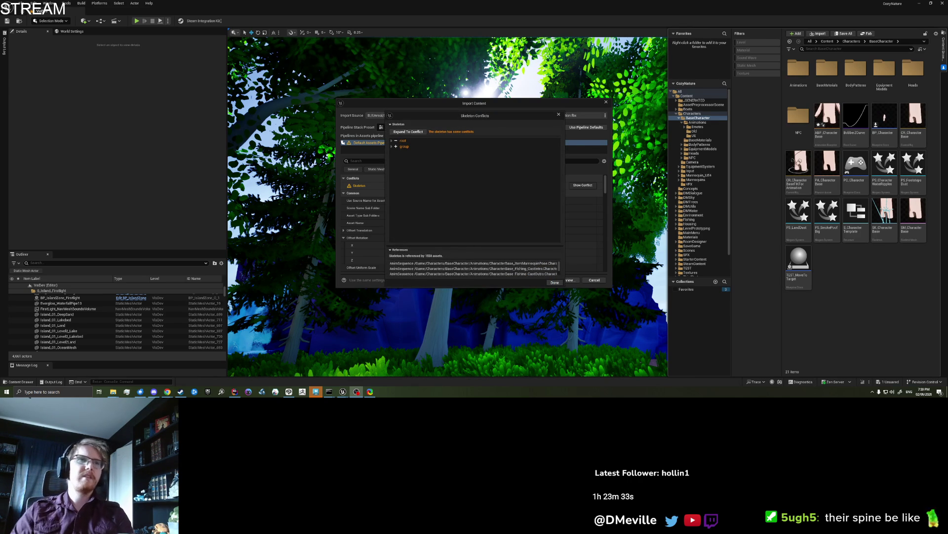
pyautogui.click(392, 147)
pyautogui.click(392, 141)
pyautogui.click(392, 141)
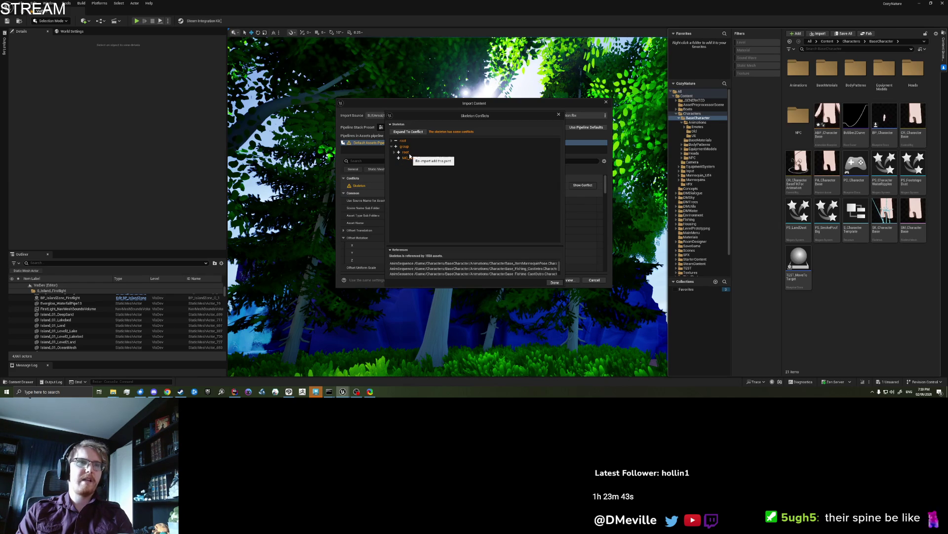
pyautogui.click(315, 391)
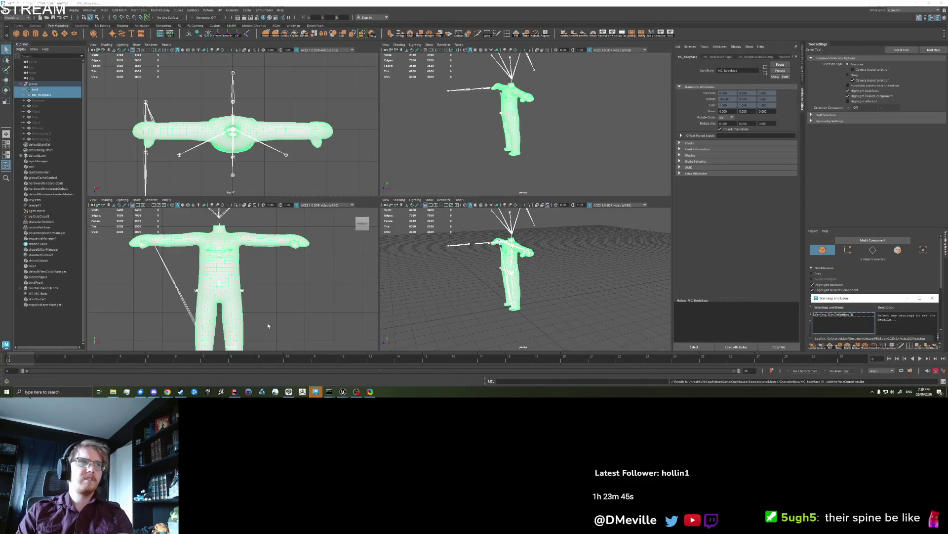
# - Unparent the root joint and MC_BodyBase mesh from their group and select both
pyautogui.click(36, 89)
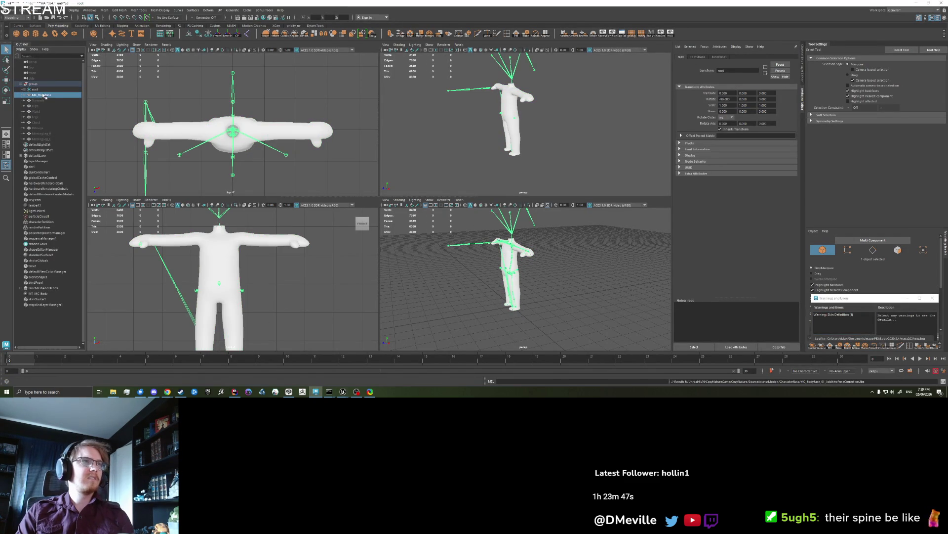
pyautogui.click(41, 94)
pyautogui.keyDown('ctrl'); pyautogui.click(37, 89); pyautogui.keyUp('ctrl')
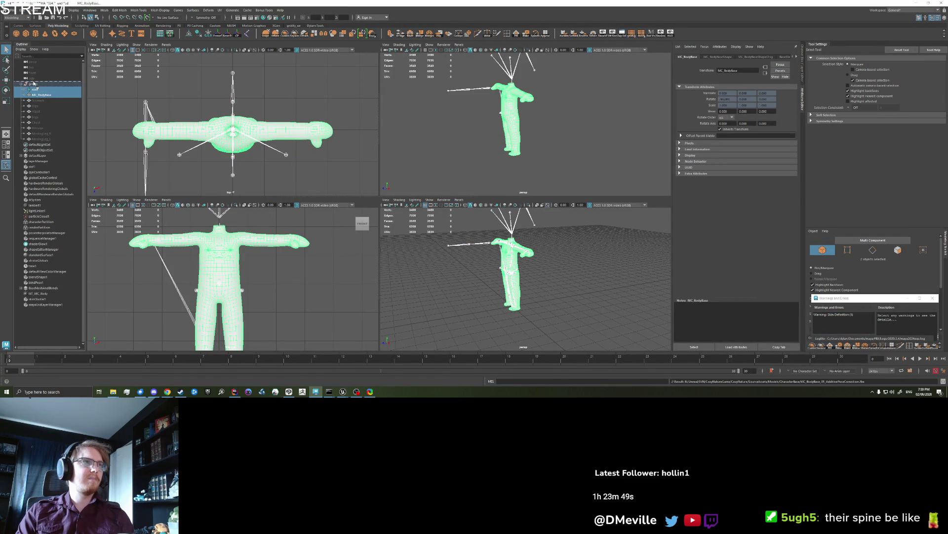
pyautogui.press('p')
pyautogui.keyDown('ctrl'); pyautogui.click(37, 79); pyautogui.keyUp('ctrl')
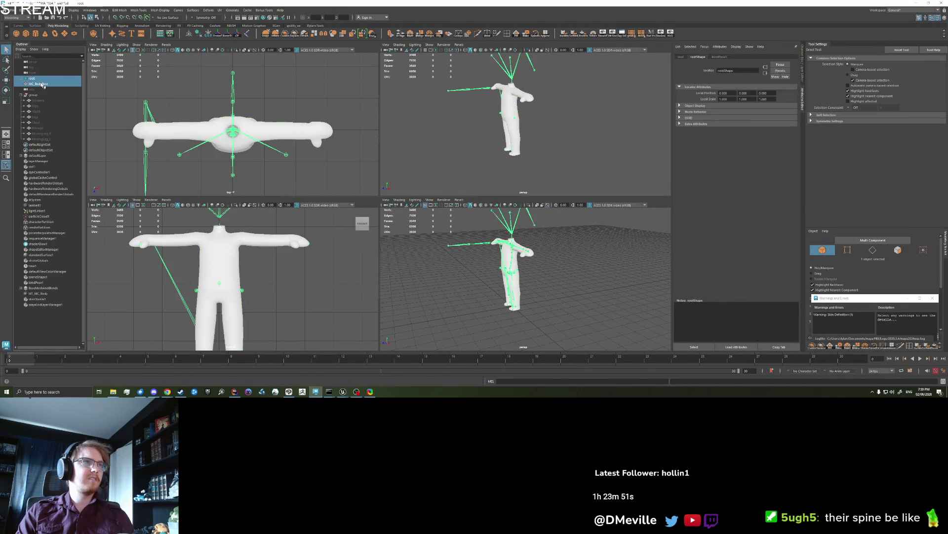
# - Export the selection over the additive-pose FBX, confirm the overwrite, and switch to Unreal
pyautogui.click(8, 10)
pyautogui.click(44, 84)
pyautogui.click(624, 171)
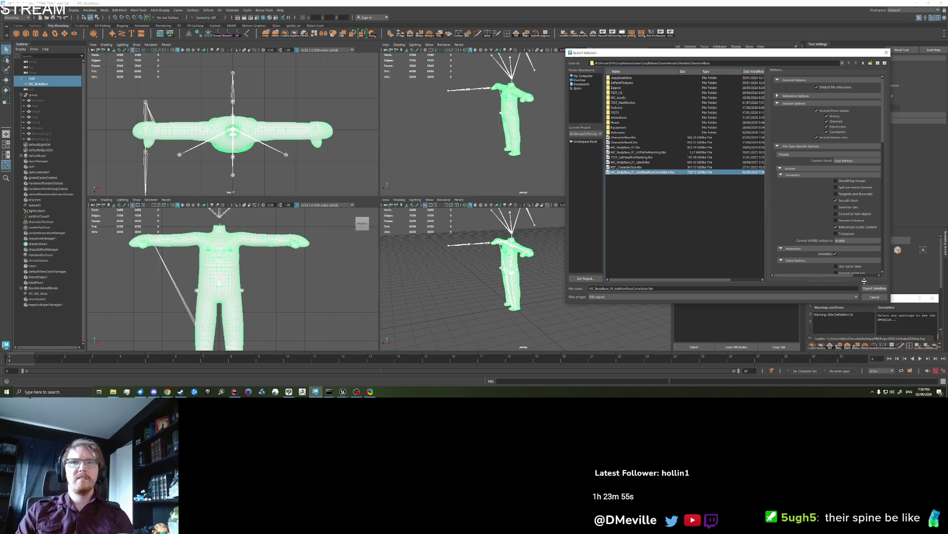
pyautogui.click(875, 288)
pyautogui.click(714, 187)
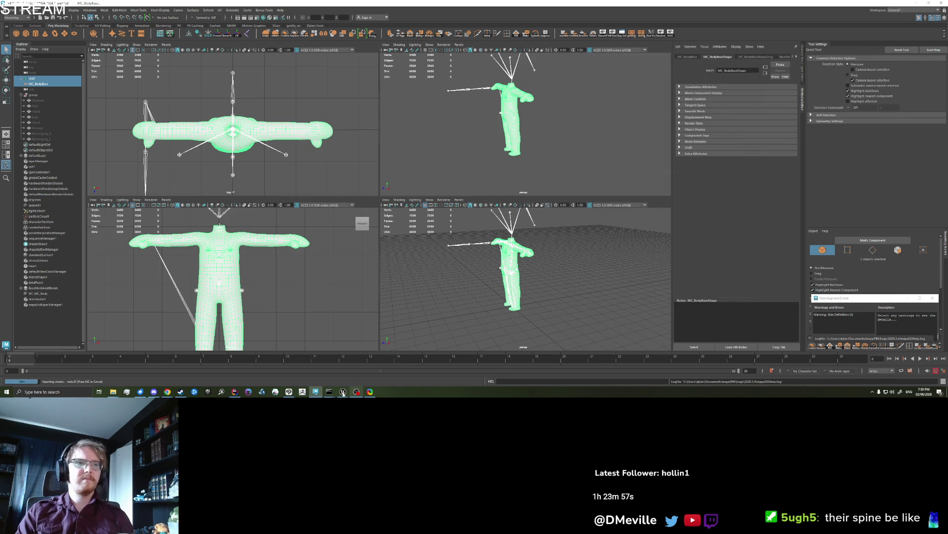
pyautogui.click(423, 368)
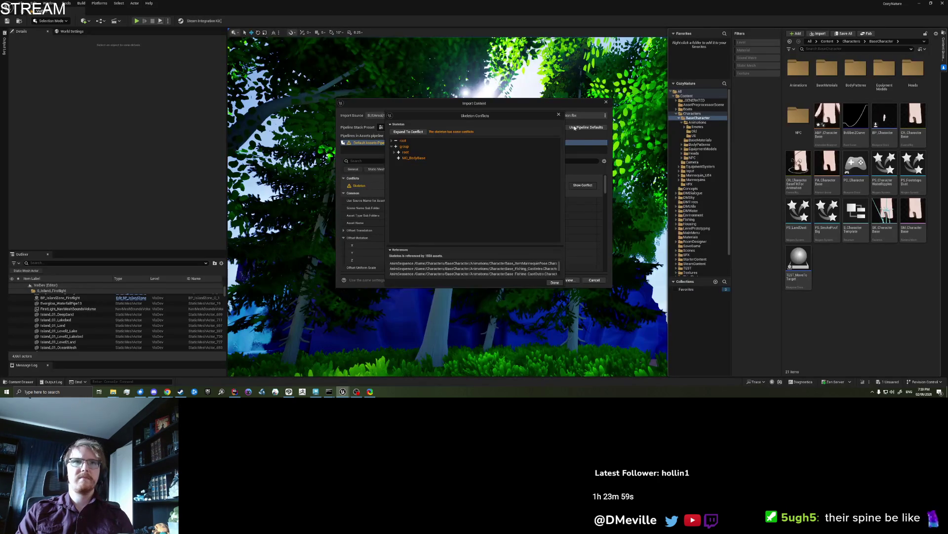
# - Close the Skeleton Conflicts report, then go to the CozyIsland Trello board
pyautogui.click(554, 282)
pyautogui.click(540, 277)
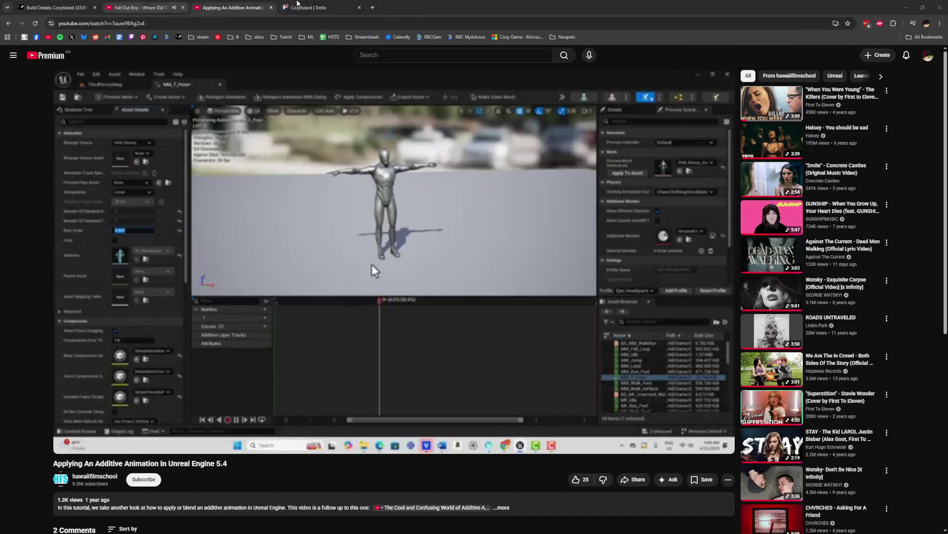
pyautogui.click(297, 5)
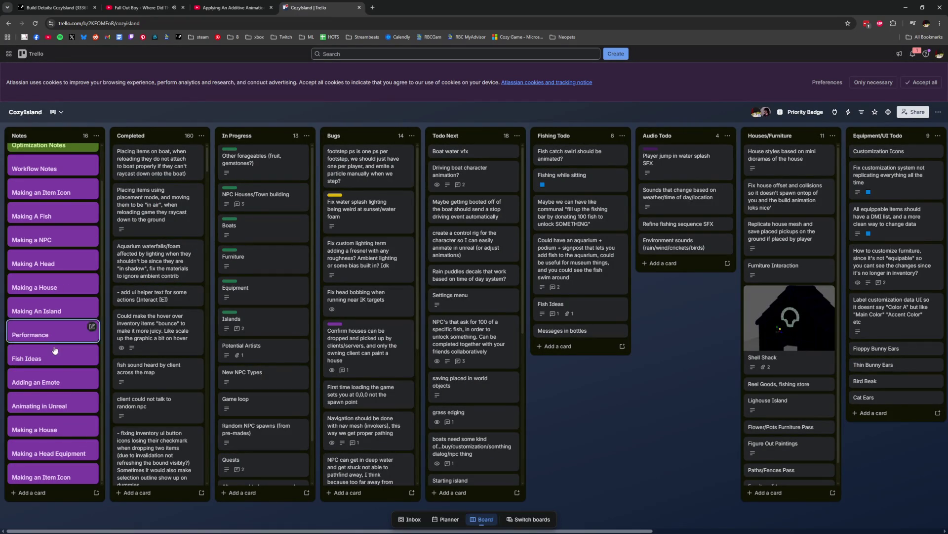
# - Comment on the Adding an Emote card: export root and MC_BodyBase top-level, not grouped
pyautogui.click(52, 380)
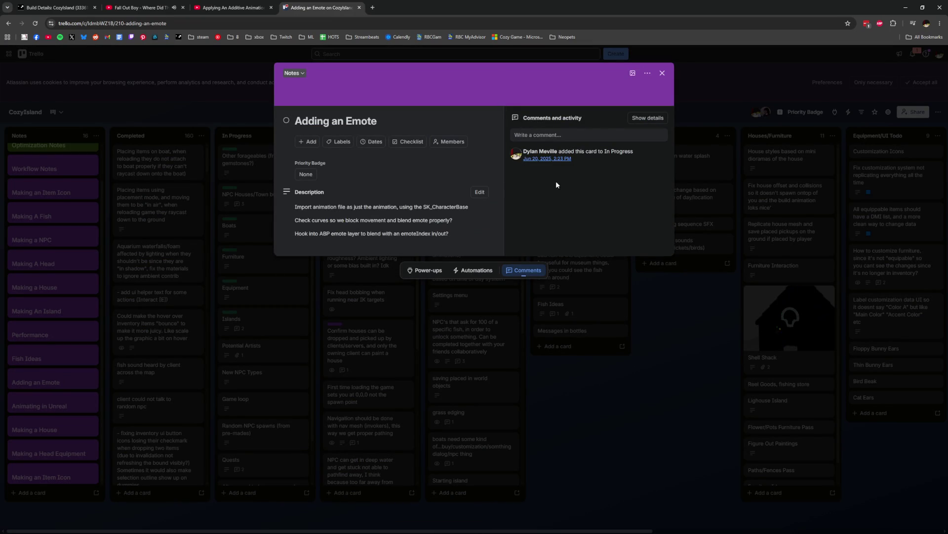
pyautogui.click(595, 134)
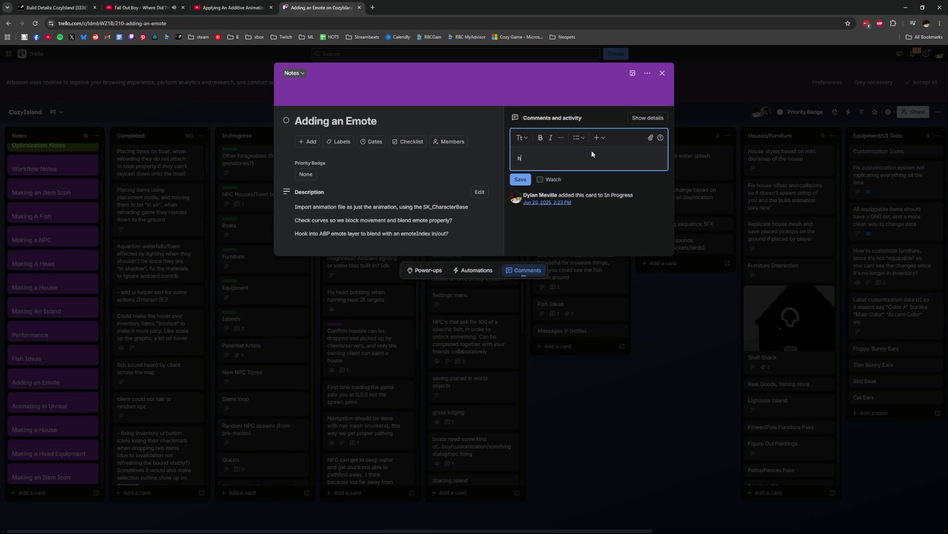
pyautogui.write('When exporting from Maya, we need to make sure the root')
pyautogui.write(' an')
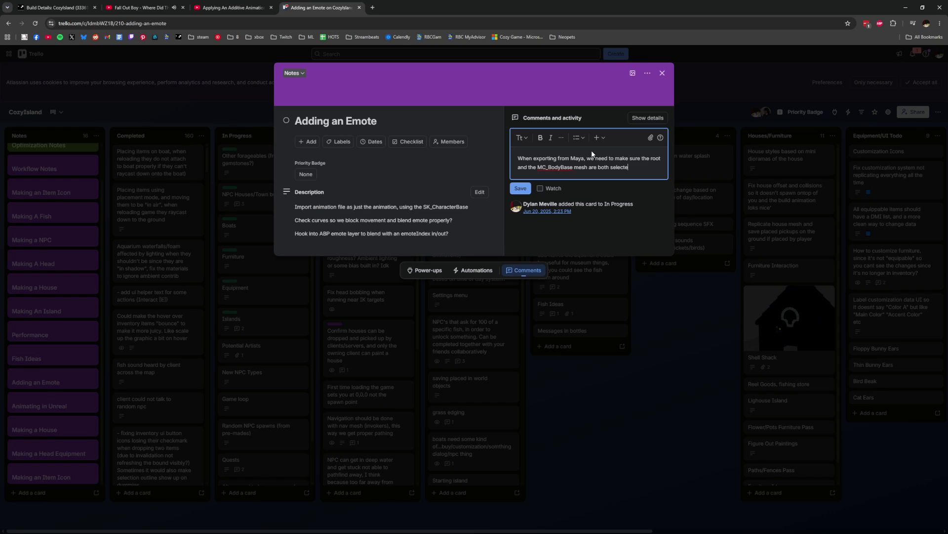
pyautogui.write('re top level (NOT IN A GROUP')
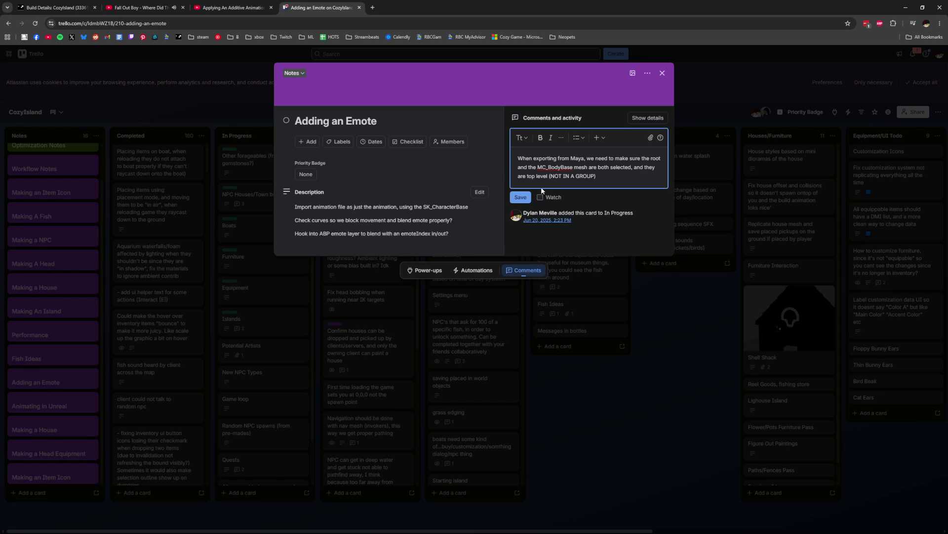
pyautogui.click(521, 197)
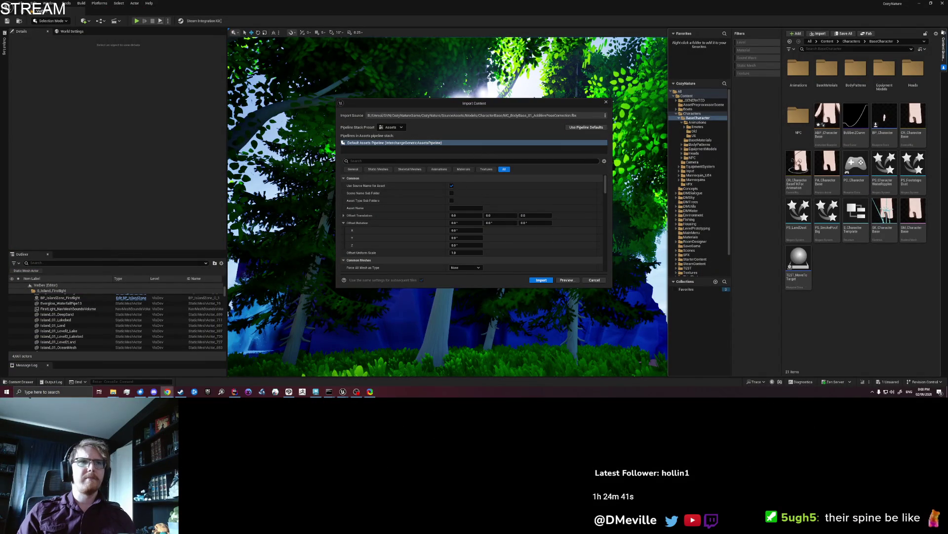
# - Import the re-exported additive-pose FBX and delete the generated MC_BodyBase physics asset
pyautogui.scroll(-10, 418, 212)
pyautogui.scroll(-8, 419, 212)
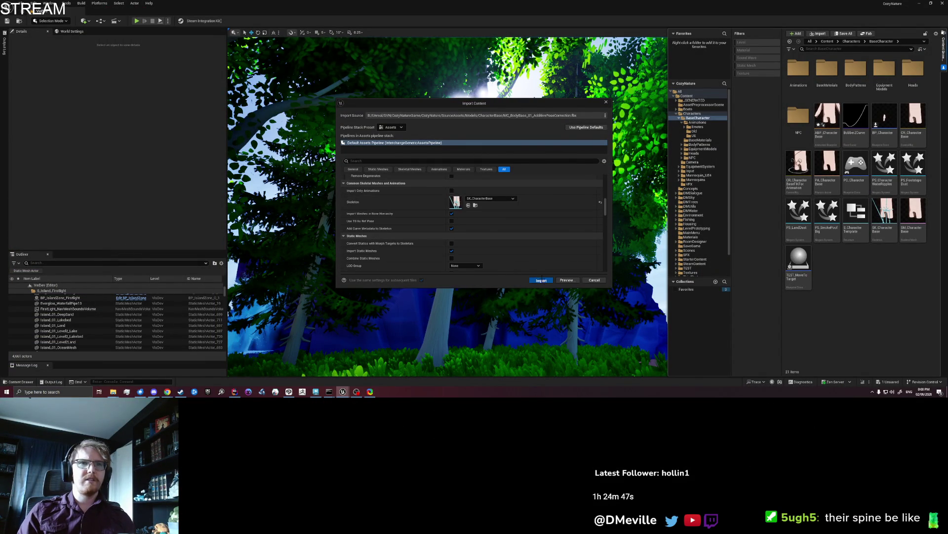
pyautogui.click(542, 280)
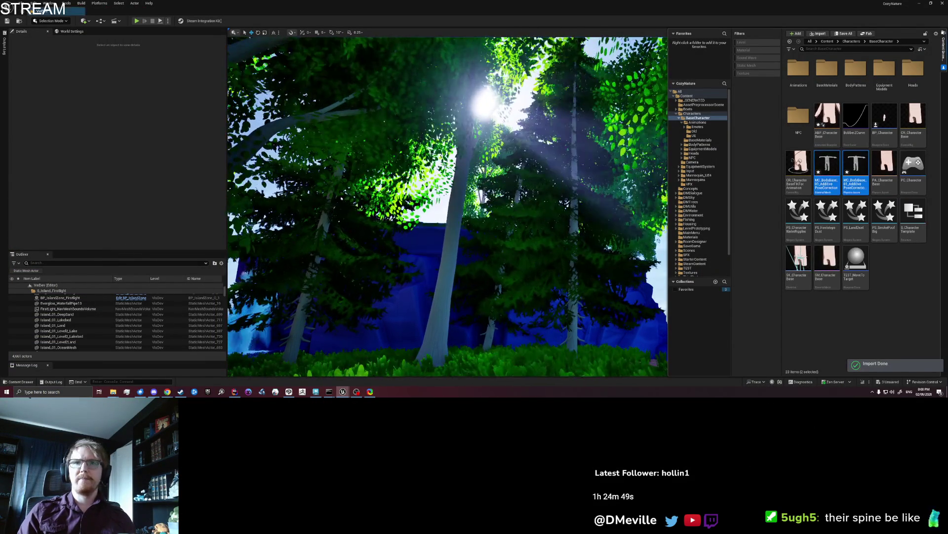
pyautogui.click(853, 172)
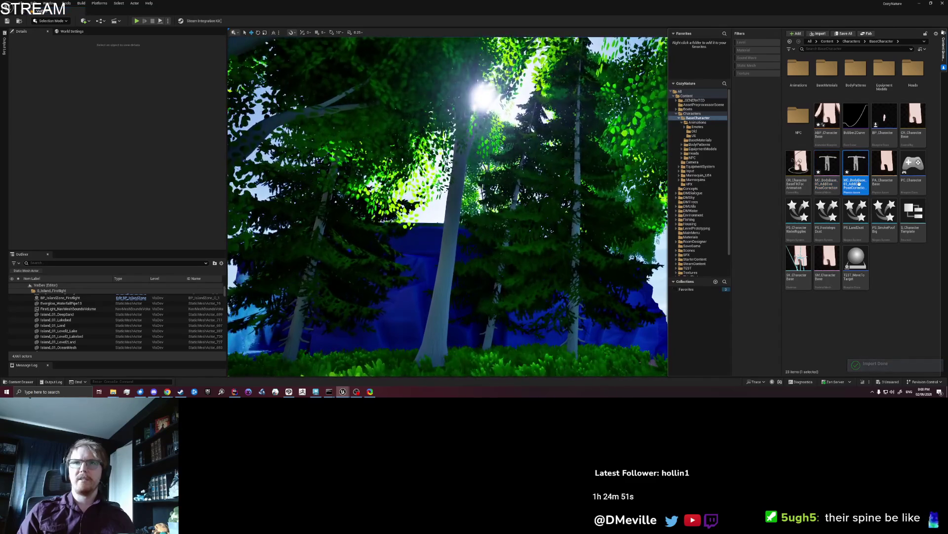
pyautogui.press('Delete')
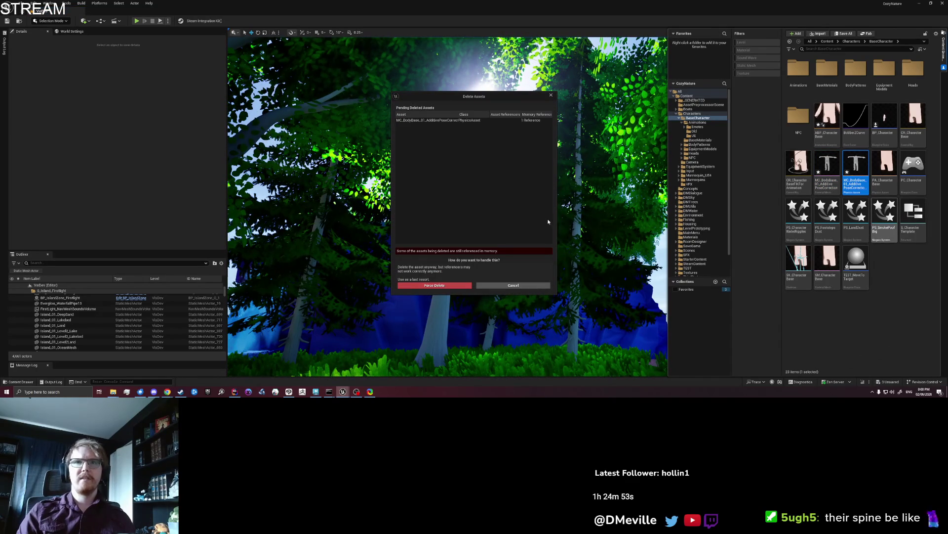
# - Force delete the physics asset and open the MC_BodyBase_01_AdditivePoseCorrection mesh in its editor
pyautogui.click(470, 286)
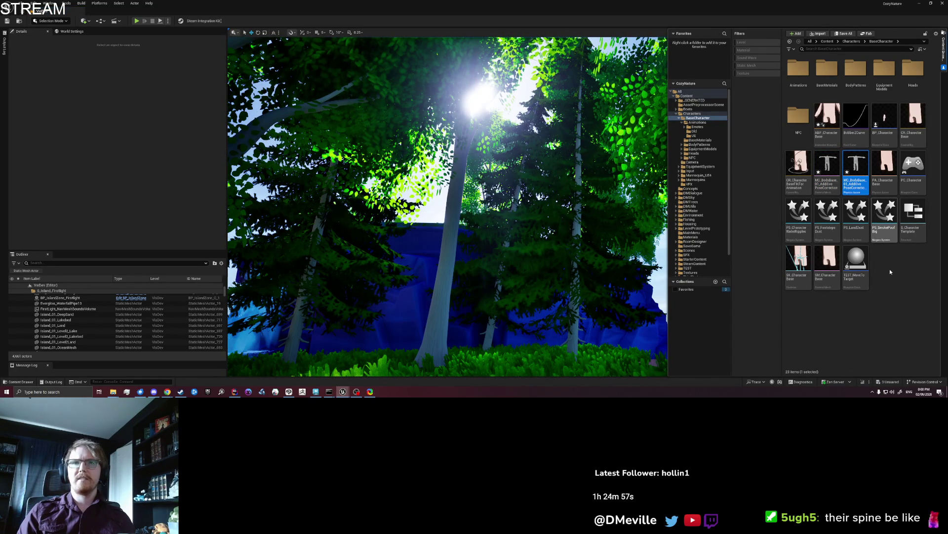
pyautogui.click(836, 188)
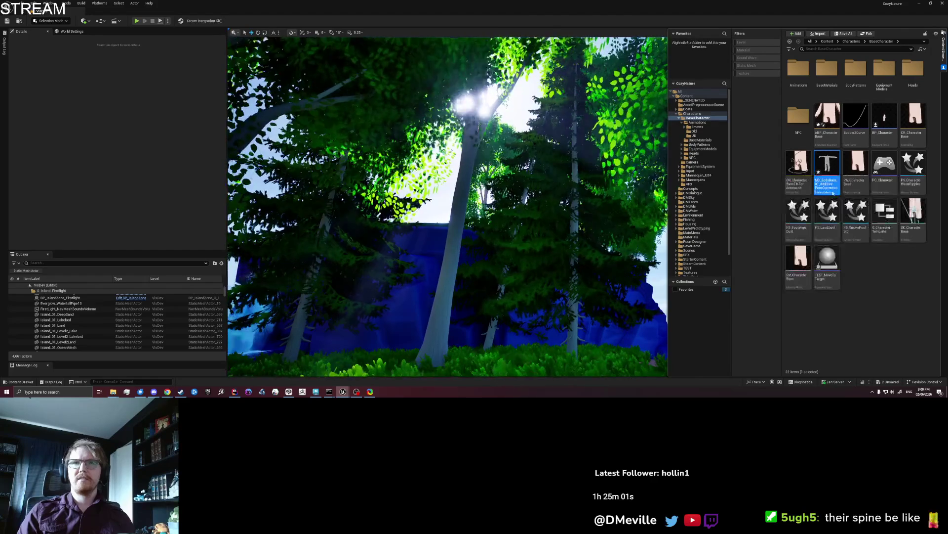
pyautogui.moveTo(830, 176)
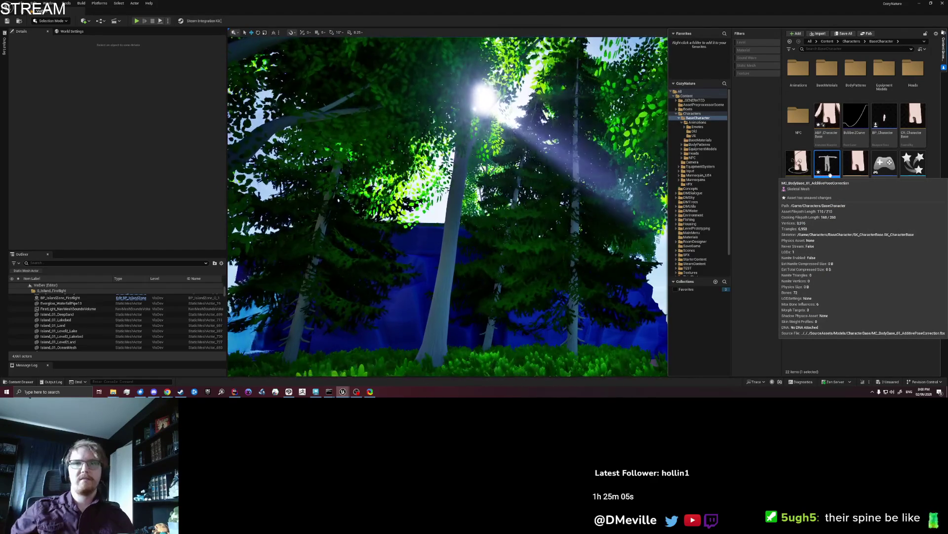
pyautogui.doubleClick(830, 174)
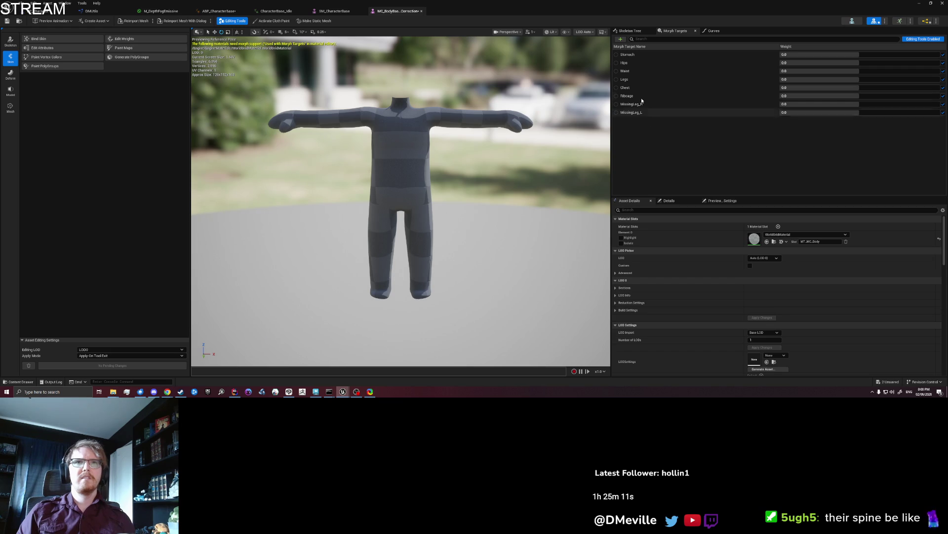
# - Close the mesh editor, reselect MC_BodyBase, and return to the ABP_CharacterBase AnimGraph
pyautogui.click(423, 11)
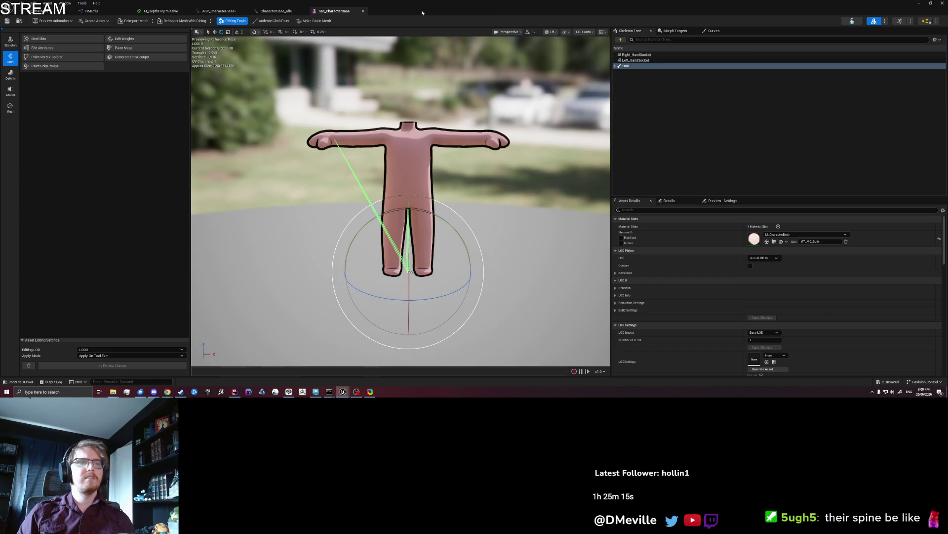
pyautogui.click(931, 3)
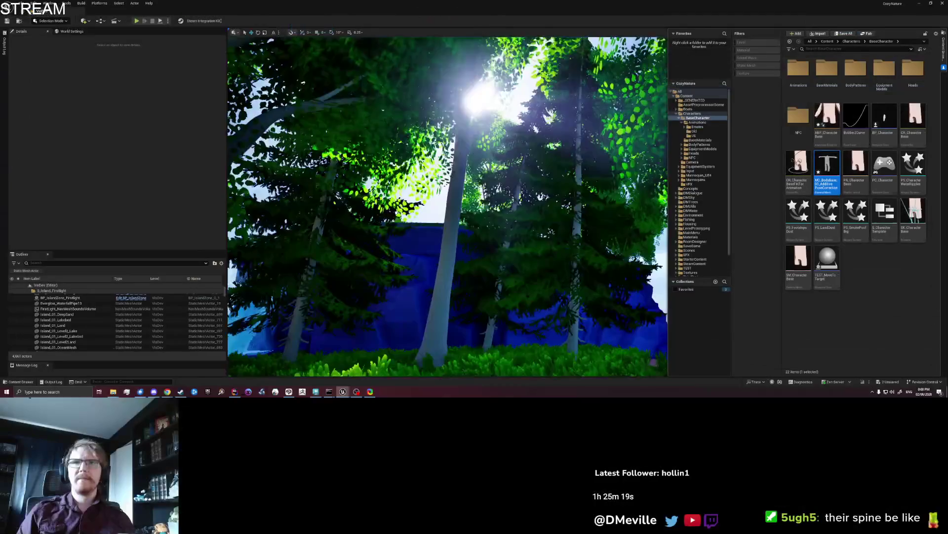
pyautogui.press('Right')
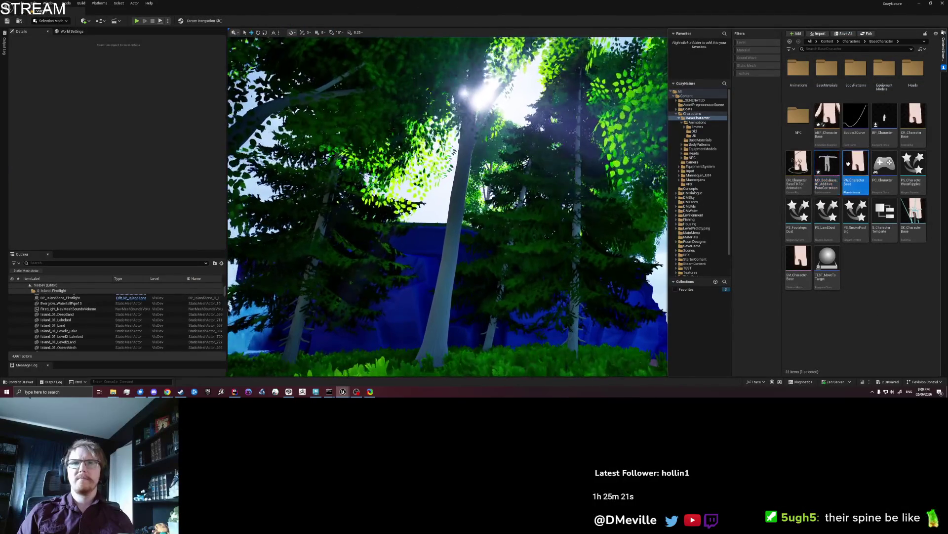
pyautogui.click(833, 161)
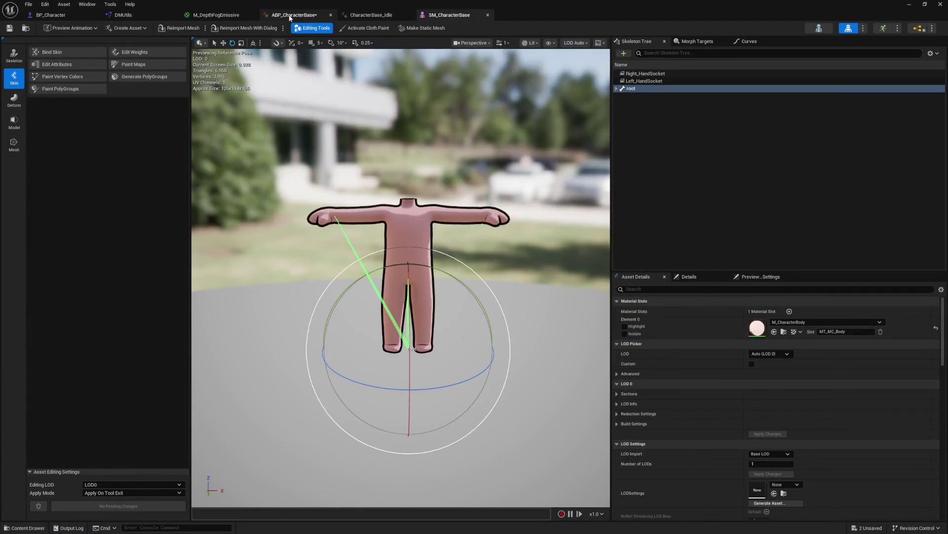
pyautogui.click(293, 16)
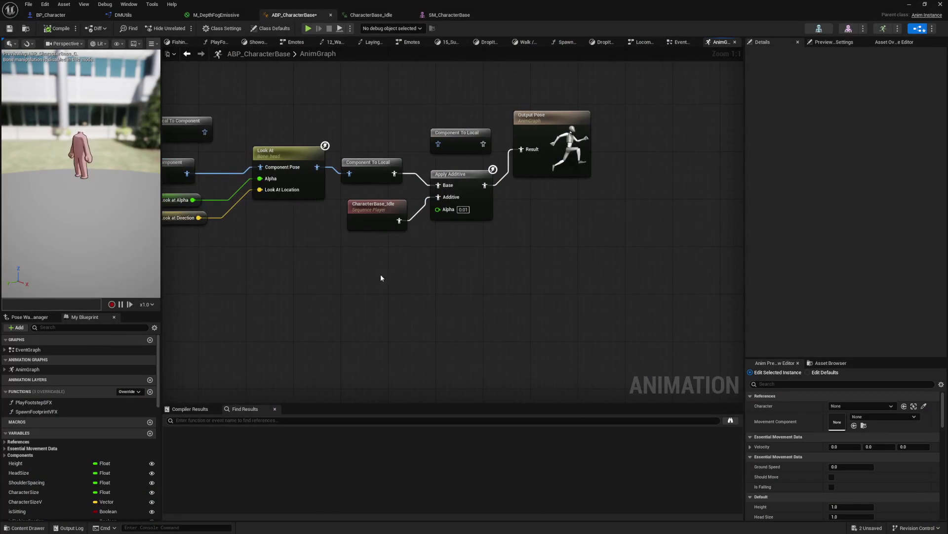
# - Select the CharacterBase_Idle Sequence Player and drag the pose-correction mesh onto the AnimGraph
pyautogui.click(399, 215)
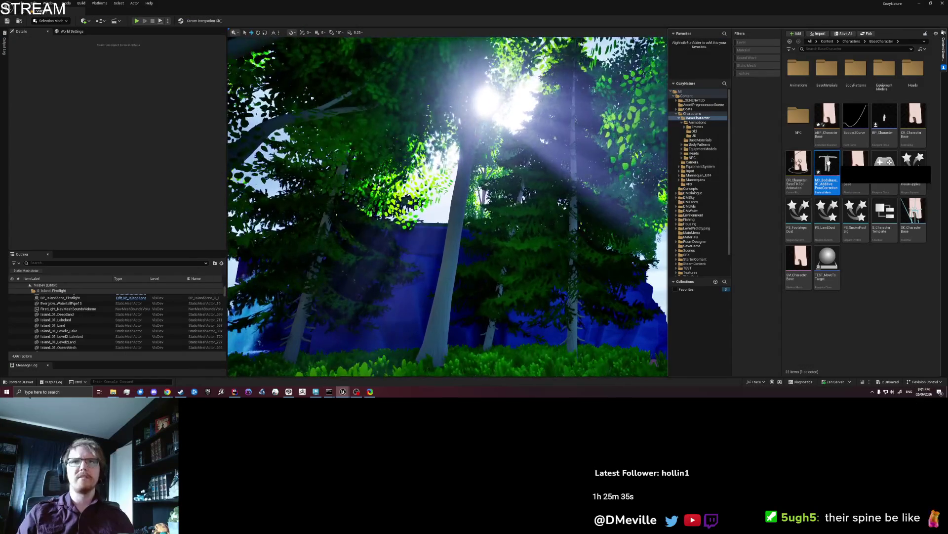
pyautogui.moveTo(828, 163); pyautogui.dragTo(832, 173)
pyautogui.moveTo(829, 190); pyautogui.dragTo(438, 245)
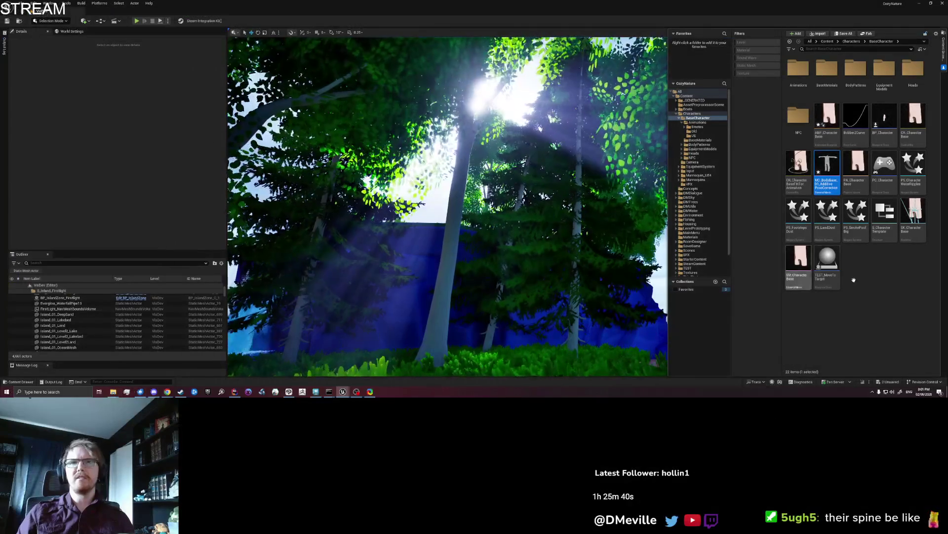
# - Reselect the MC_BodyBase pose-correction mesh in the Content Browser, toggling PA_Character Base in and out
pyautogui.click(894, 286)
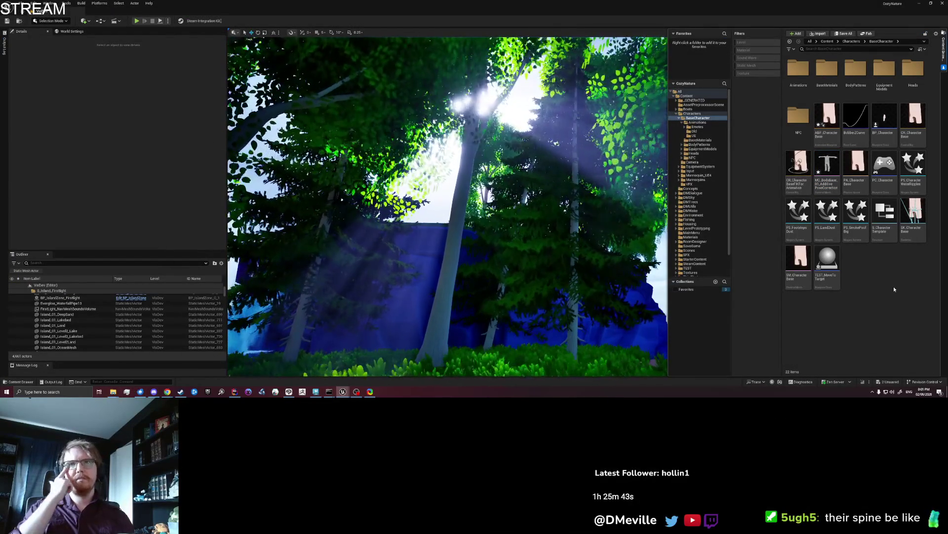
pyautogui.click(828, 165)
pyautogui.keyDown('ctrl'); pyautogui.click(849, 171); pyautogui.keyUp('ctrl')
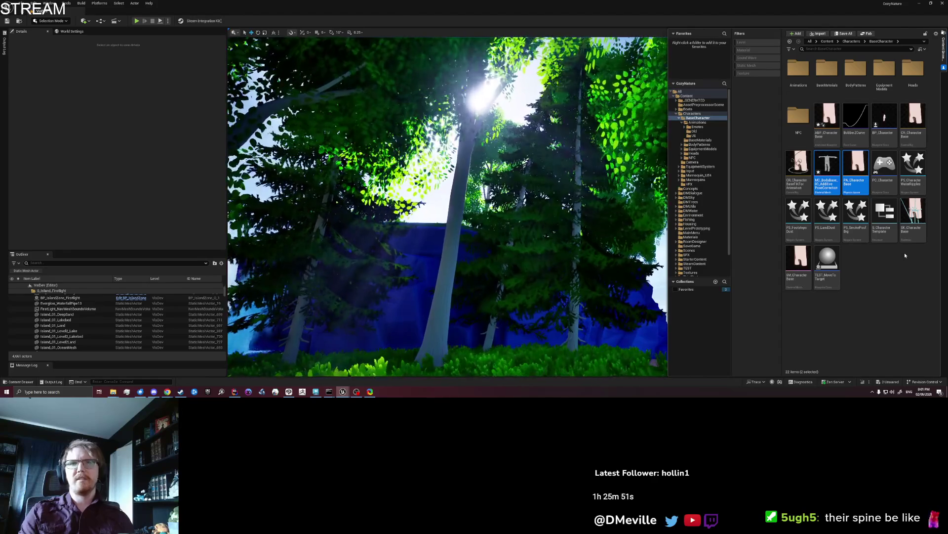
pyautogui.keyDown('ctrl'); pyautogui.click(856, 168); pyautogui.keyUp('ctrl')
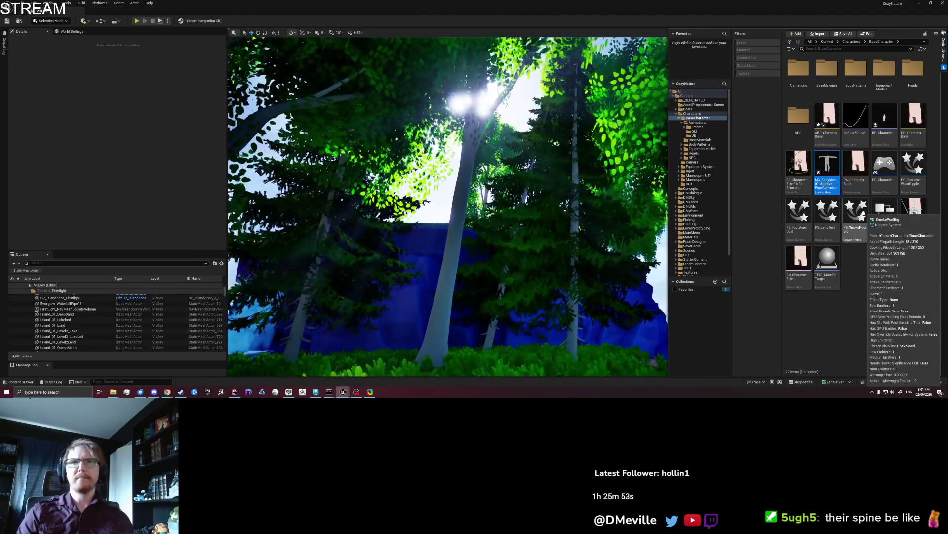
pyautogui.moveTo(825, 168)
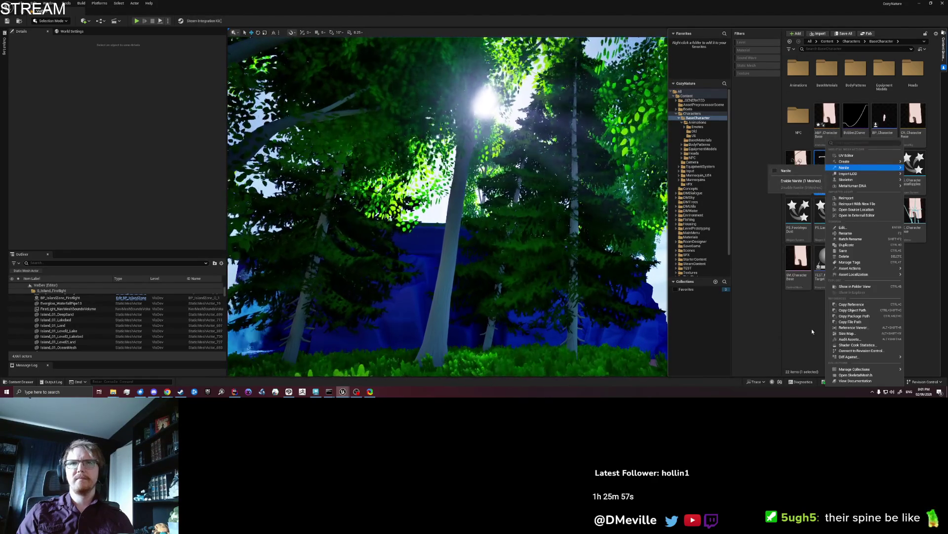
# - Delete the MC_BodyBase_01_AdditivePoseCorrection skeletal mesh, then run Update Redirector References on BaseCharacter
pyautogui.click(811, 330)
pyautogui.rightClick(840, 188)
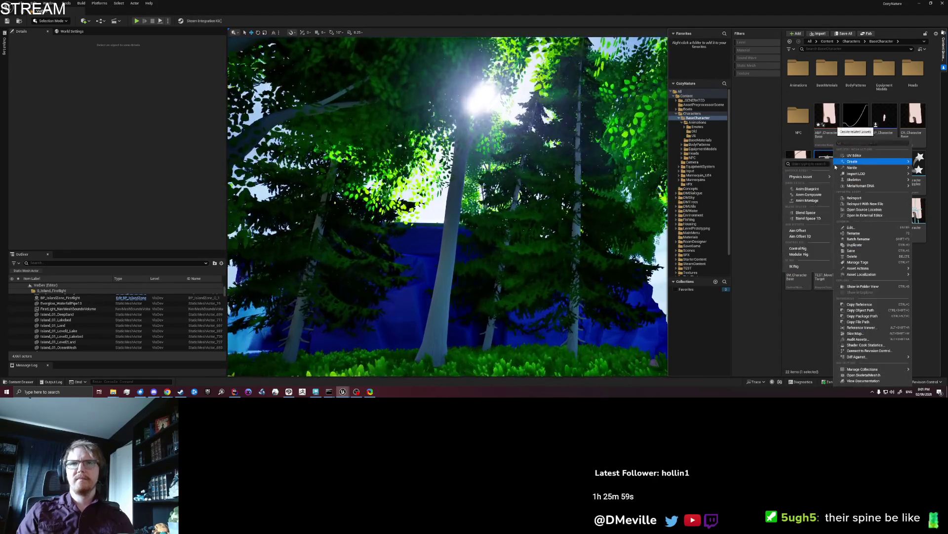
pyautogui.click(859, 256)
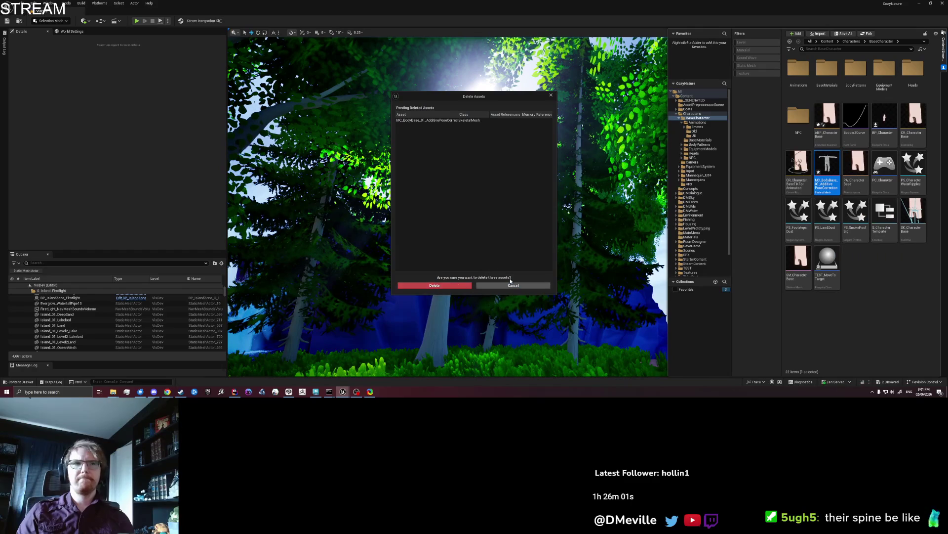
pyautogui.click(446, 286)
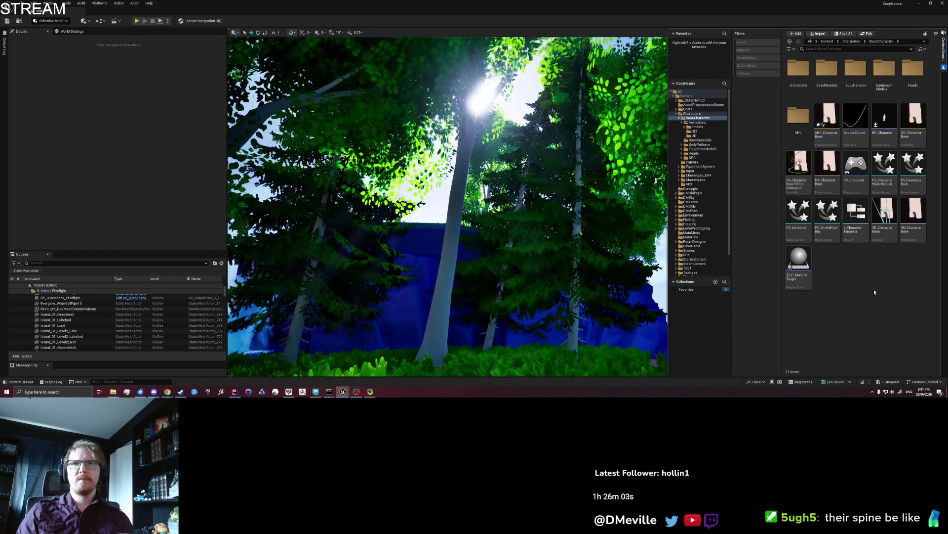
pyautogui.rightClick(712, 119)
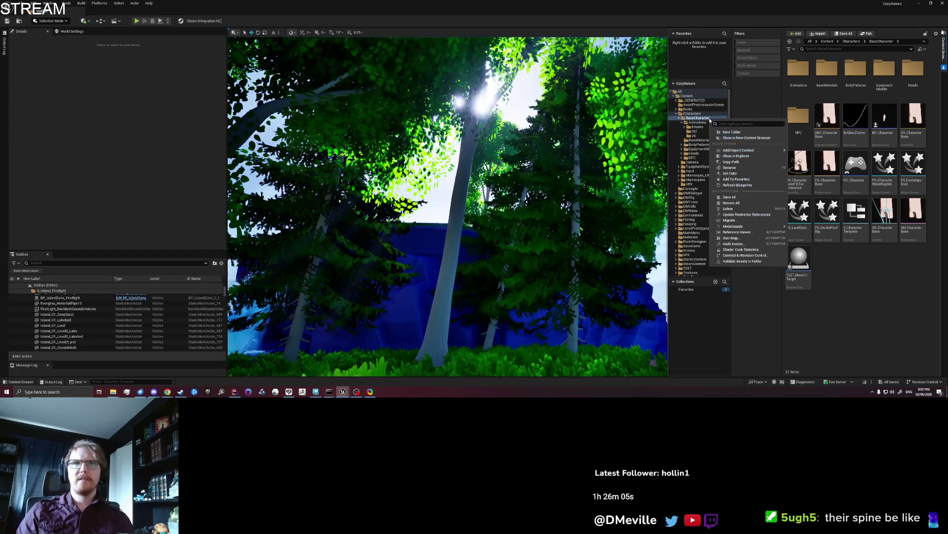
pyautogui.click(744, 215)
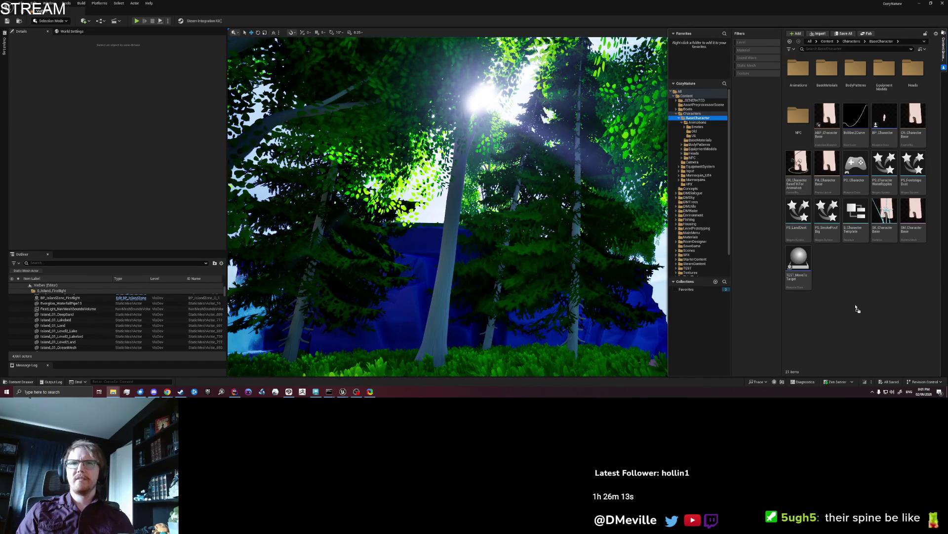
# - Start importing the pose-correction FBX into BaseCharacter and collapse the static mesh build settings
pyautogui.moveTo(857, 309); pyautogui.dragTo(857, 310)
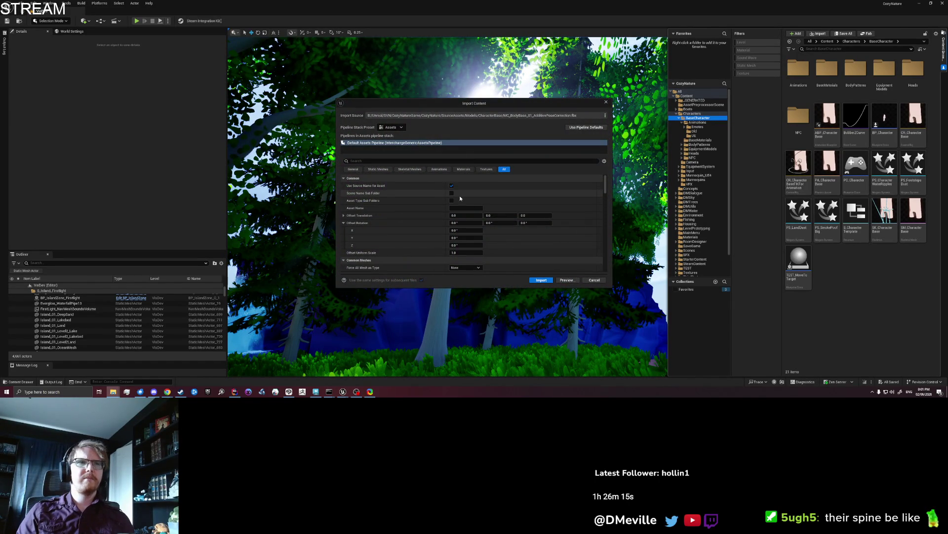
pyautogui.scroll(-4, 411, 201)
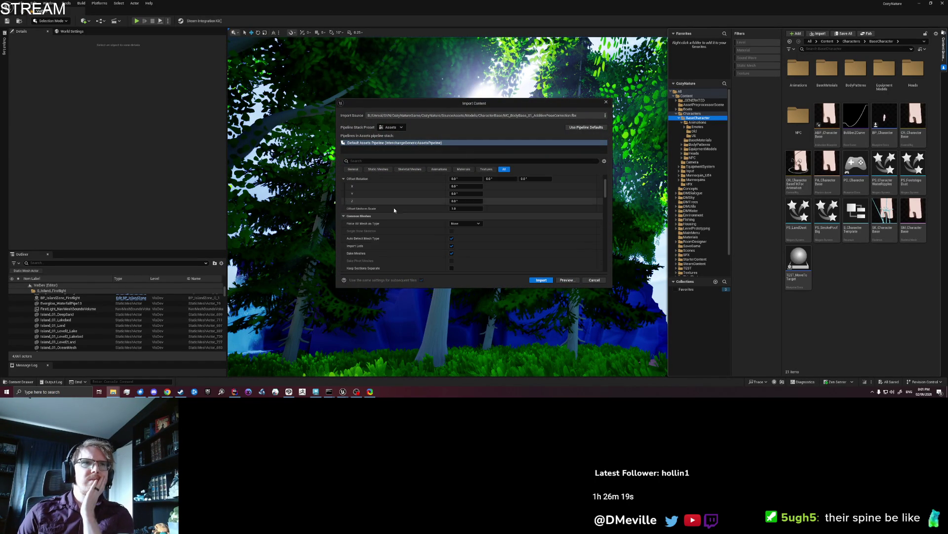
pyautogui.scroll(-3, 361, 228)
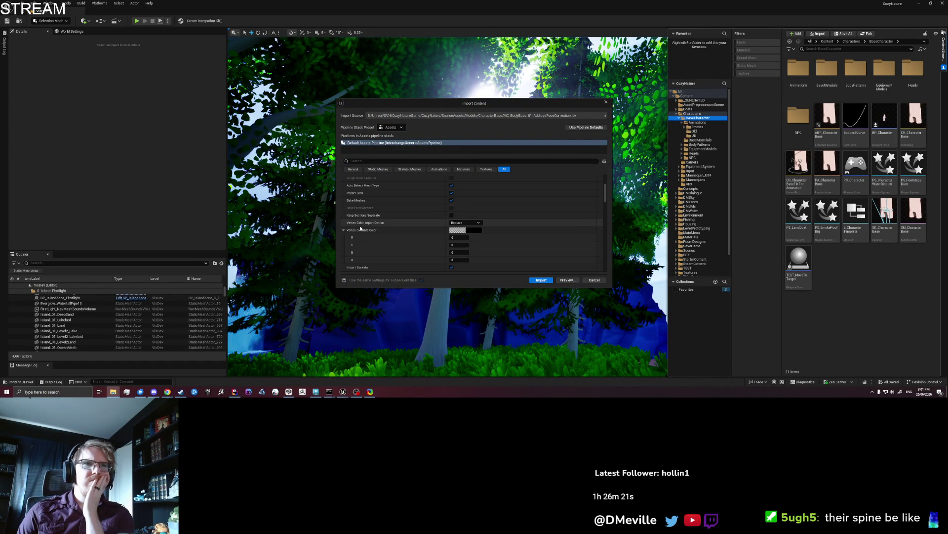
pyautogui.scroll(-1, 344, 232)
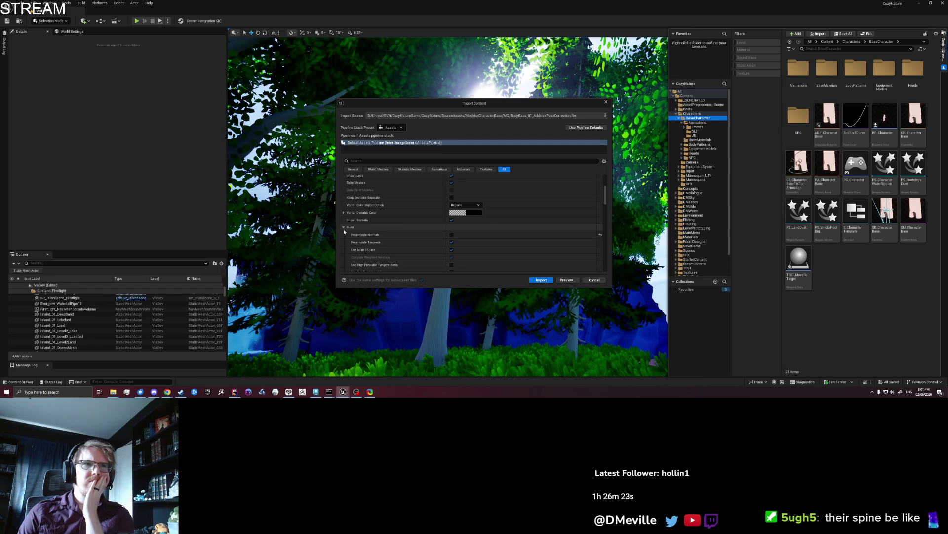
pyautogui.scroll(-2, 342, 227)
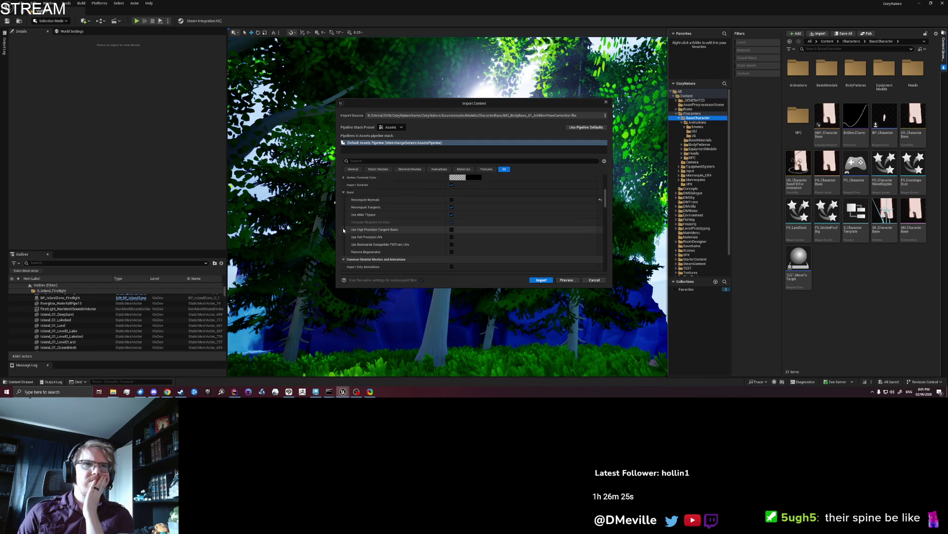
pyautogui.scroll(-2, 344, 229)
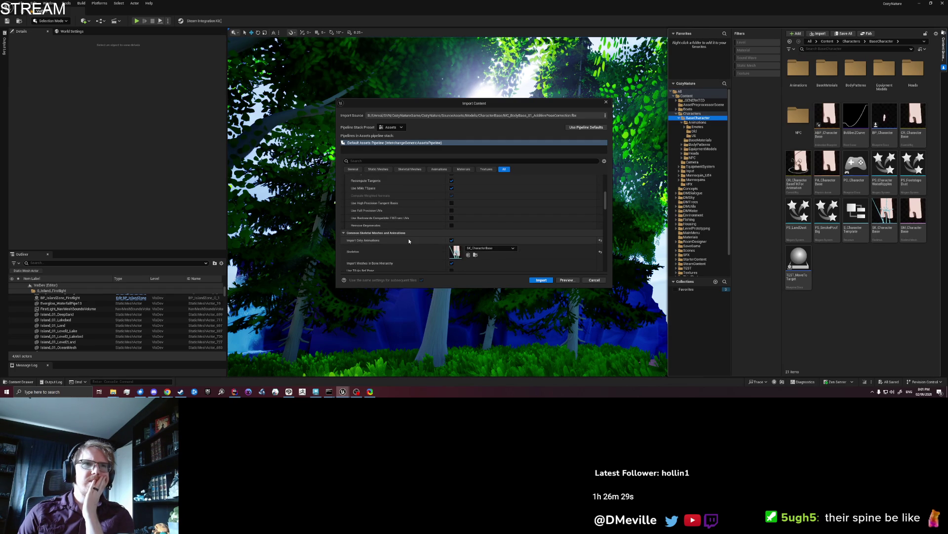
pyautogui.scroll(-2, 409, 241)
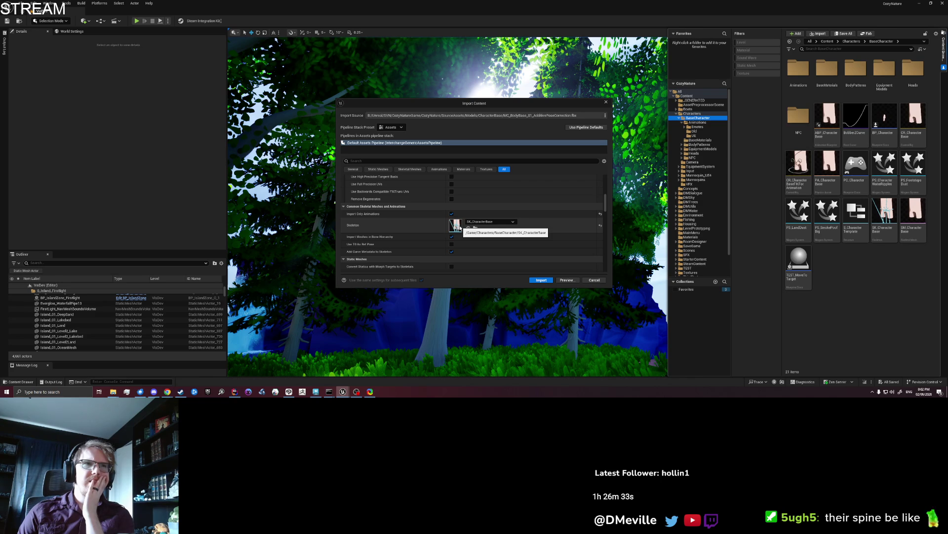
pyautogui.scroll(-2, 460, 224)
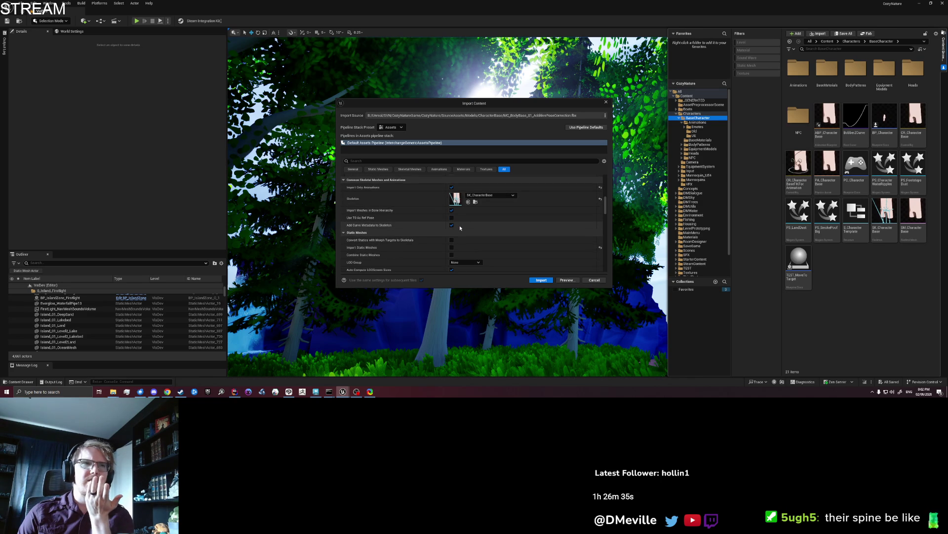
pyautogui.scroll(-4, 460, 224)
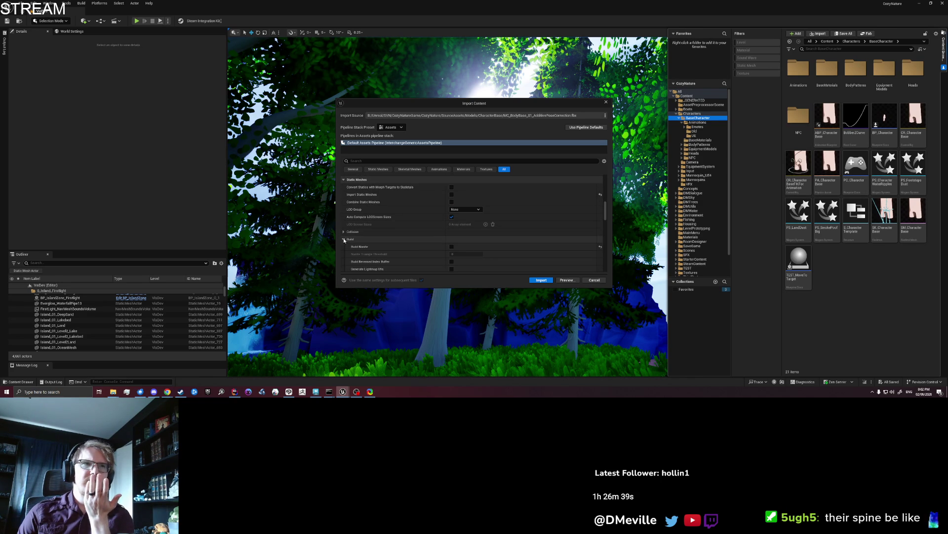
pyautogui.click(344, 239)
pyautogui.scroll(-2, 344, 242)
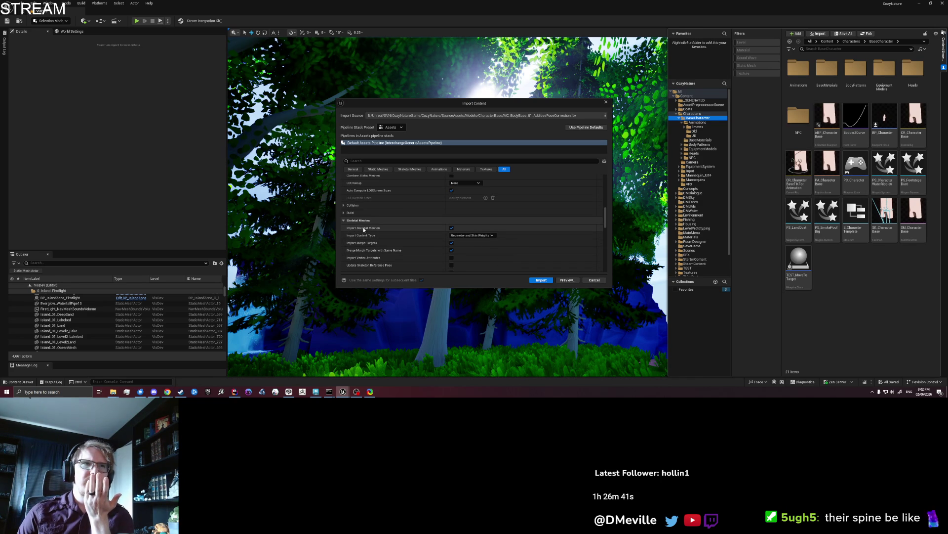
# - Enable Import Skeletal Meshes, set Import Content Type to Geometry Only, and run the import
pyautogui.click(450, 228)
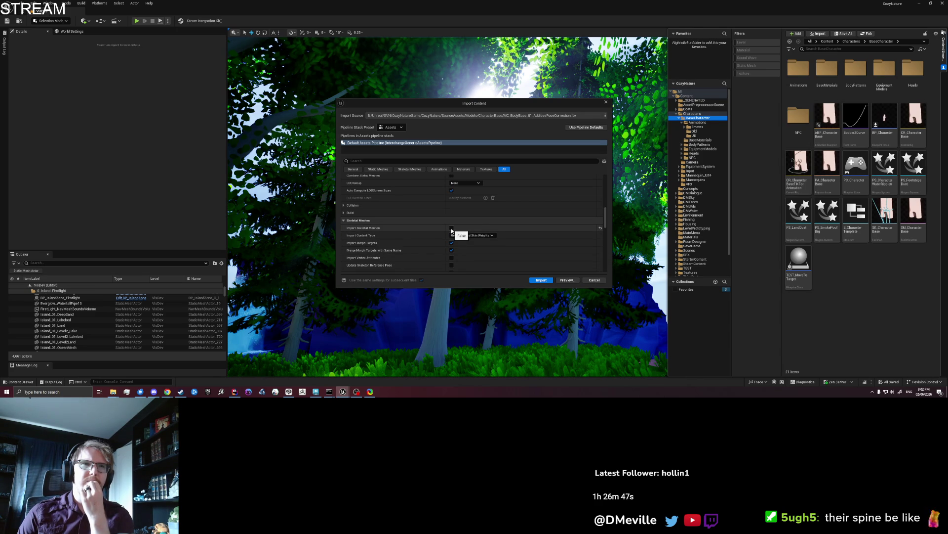
pyautogui.scroll(-2, 451, 230)
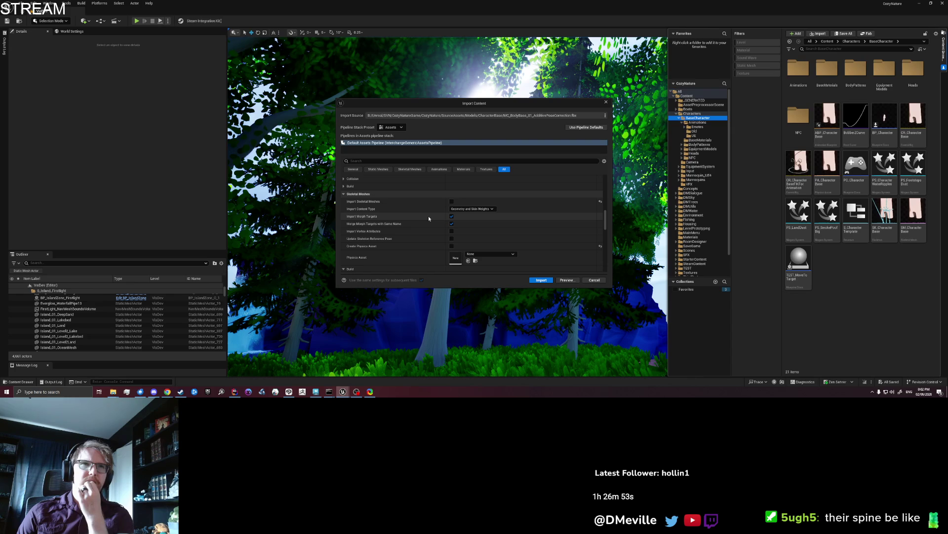
pyautogui.click(452, 202)
pyautogui.click(467, 209)
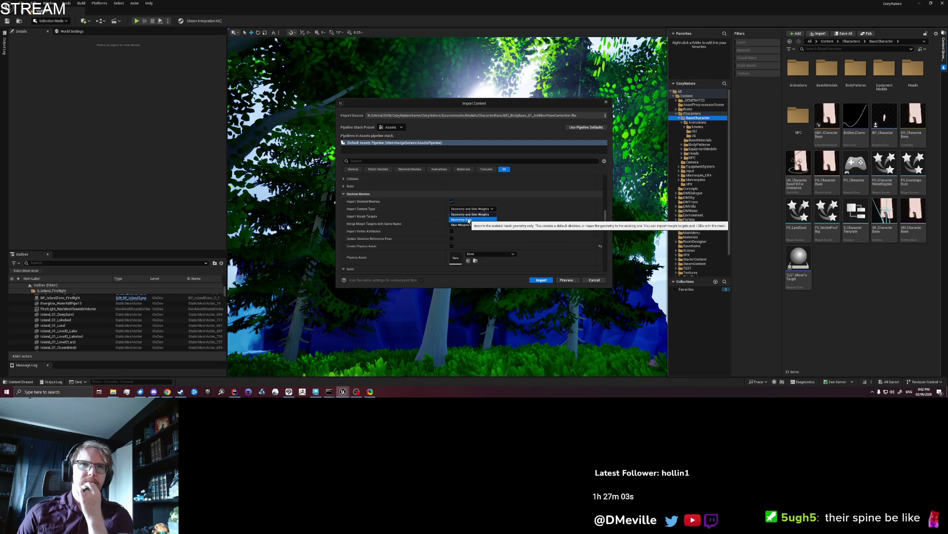
pyautogui.click(469, 221)
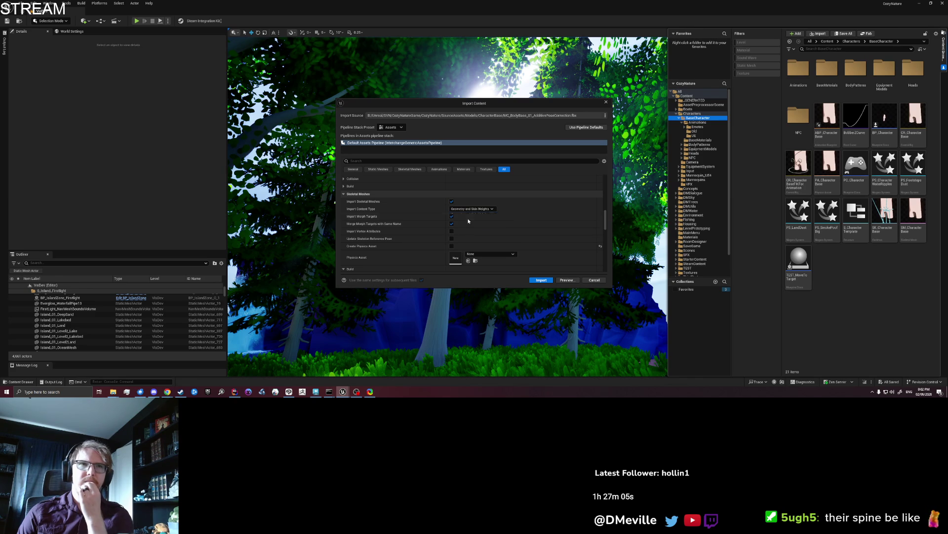
pyautogui.click(467, 209)
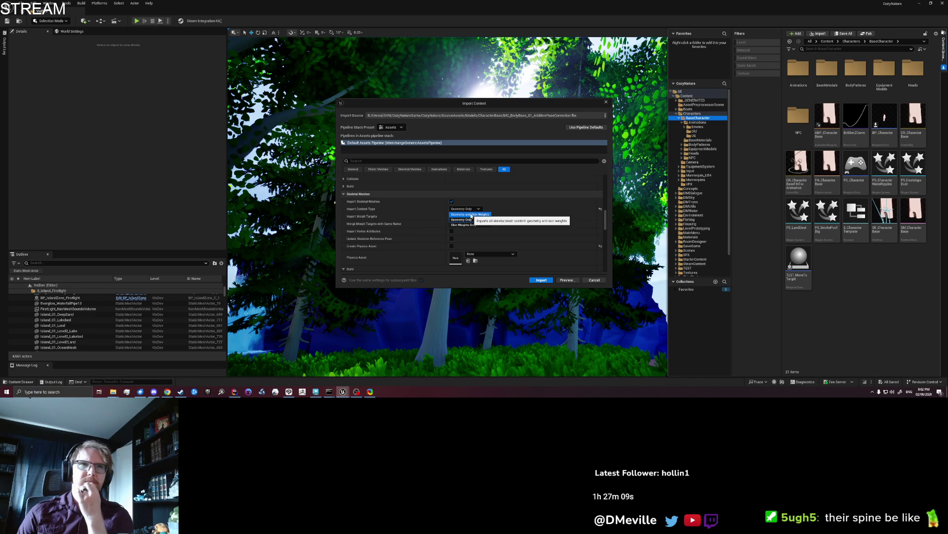
pyautogui.click(471, 219)
pyautogui.scroll(-3, 471, 222)
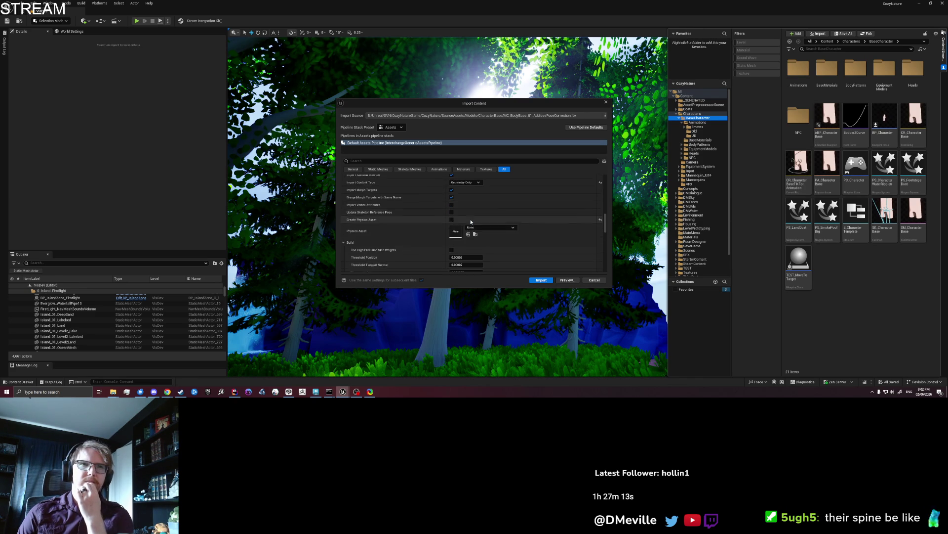
pyautogui.click(542, 280)
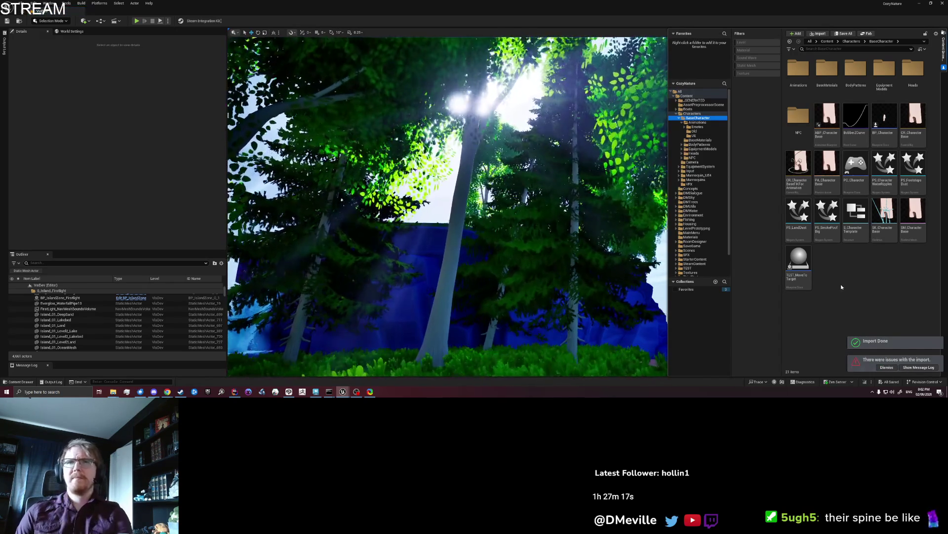
# - Undock and enlarge the Message Log to read the nothing-imported Interchange warning, then close it
pyautogui.click(901, 368)
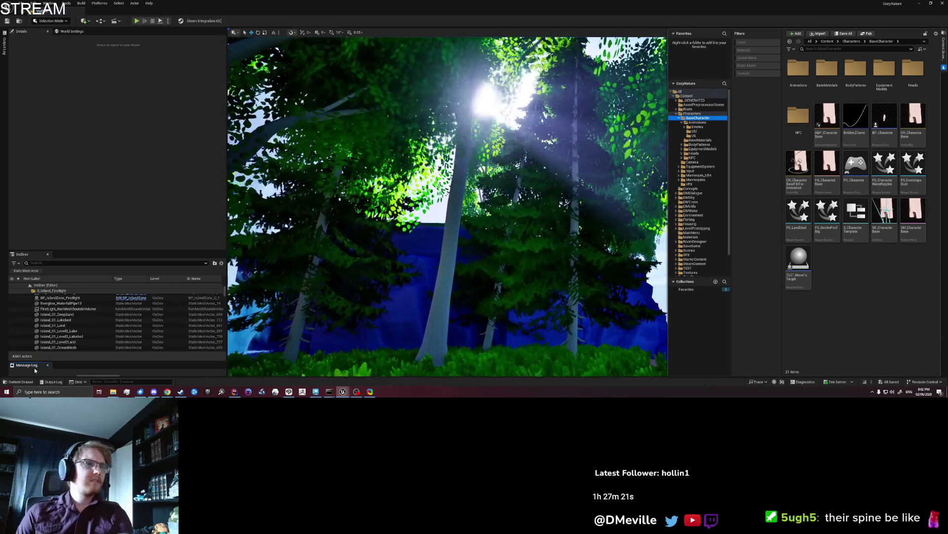
pyautogui.moveTo(34, 367)
pyautogui.mouseDown()
pyautogui.moveTo(99, 114)
pyautogui.moveTo(106, 117)
pyautogui.mouseUp()
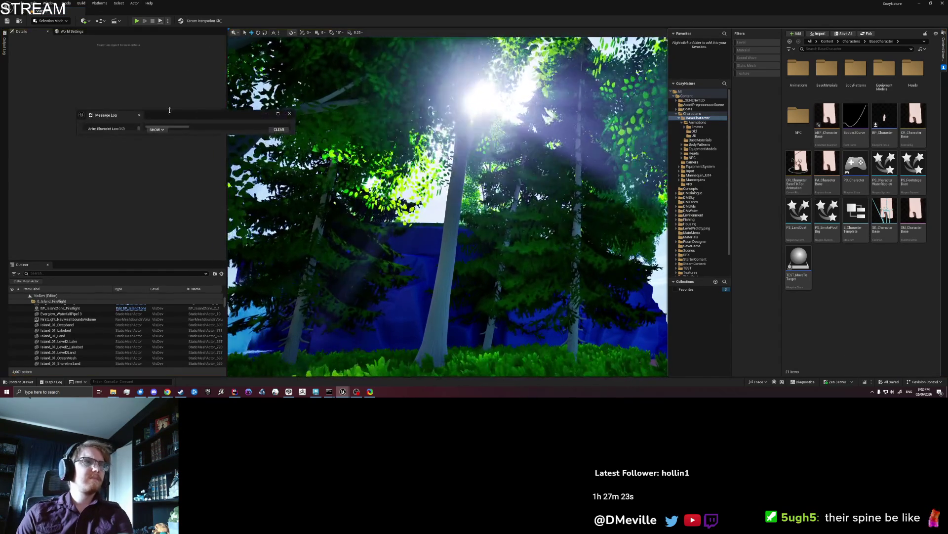
pyautogui.moveTo(171, 114); pyautogui.dragTo(166, 59)
pyautogui.moveTo(290, 78); pyautogui.dragTo(431, 258)
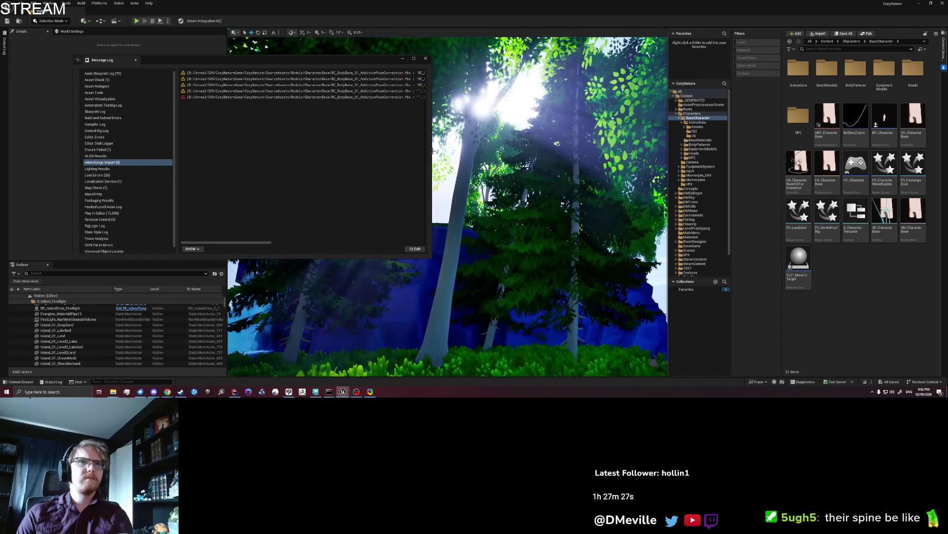
pyautogui.moveTo(431, 156); pyautogui.dragTo(731, 134)
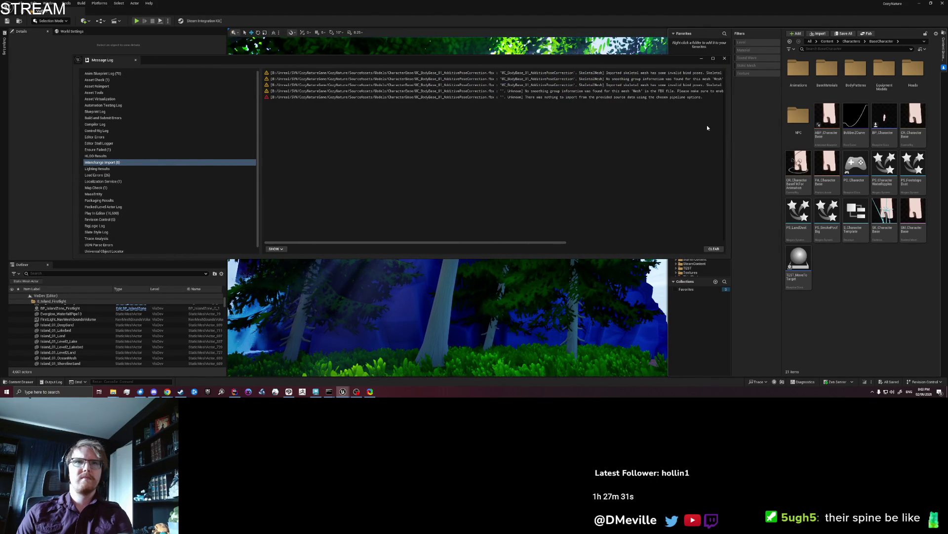
pyautogui.click(538, 96)
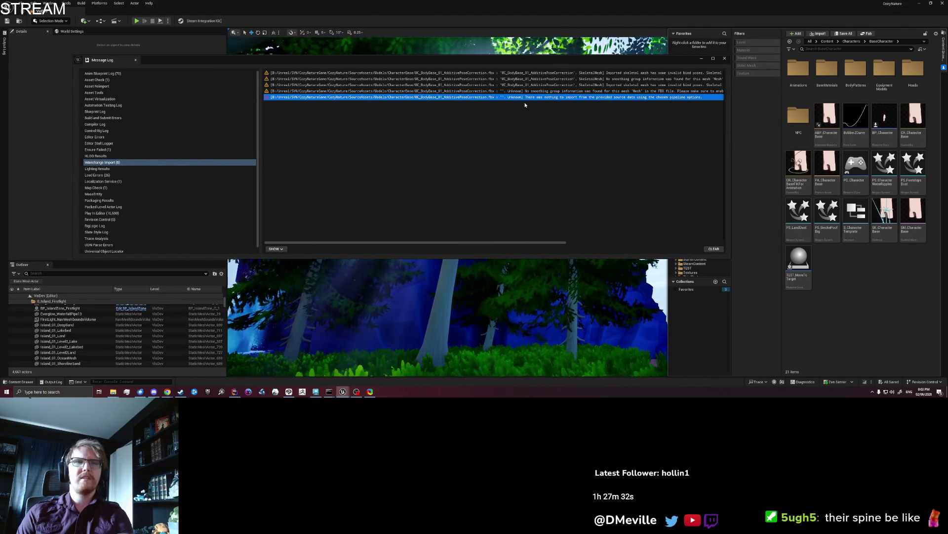
pyautogui.click(724, 59)
# - Export the selected root joint over MC_BodyBase_01_AdditivePoseCorrection.fbx, confirming the overwrite
pyautogui.click(319, 392)
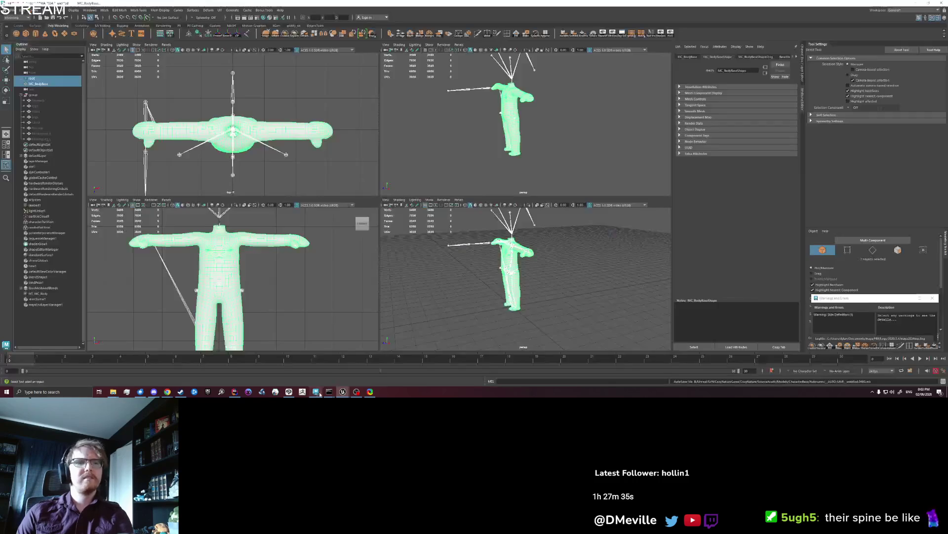
pyautogui.click(39, 79)
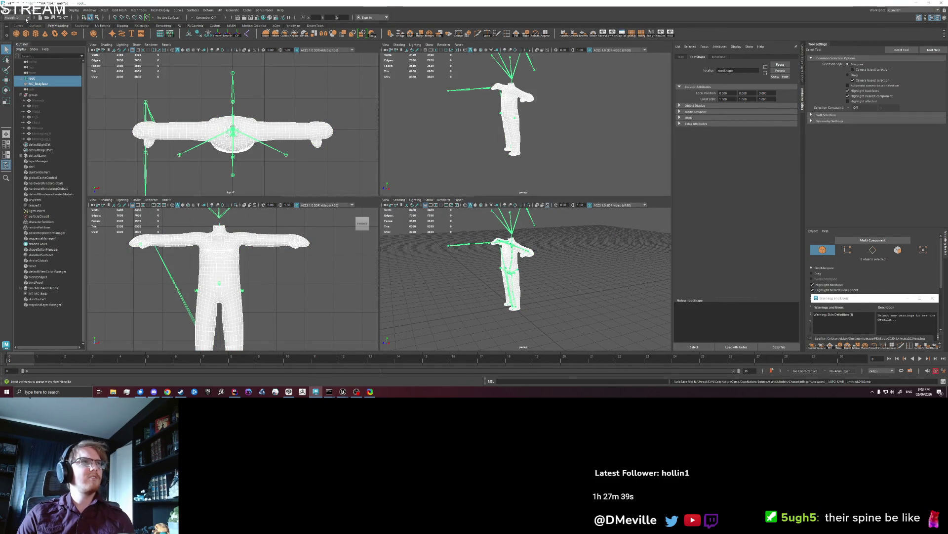
pyautogui.click(9, 10)
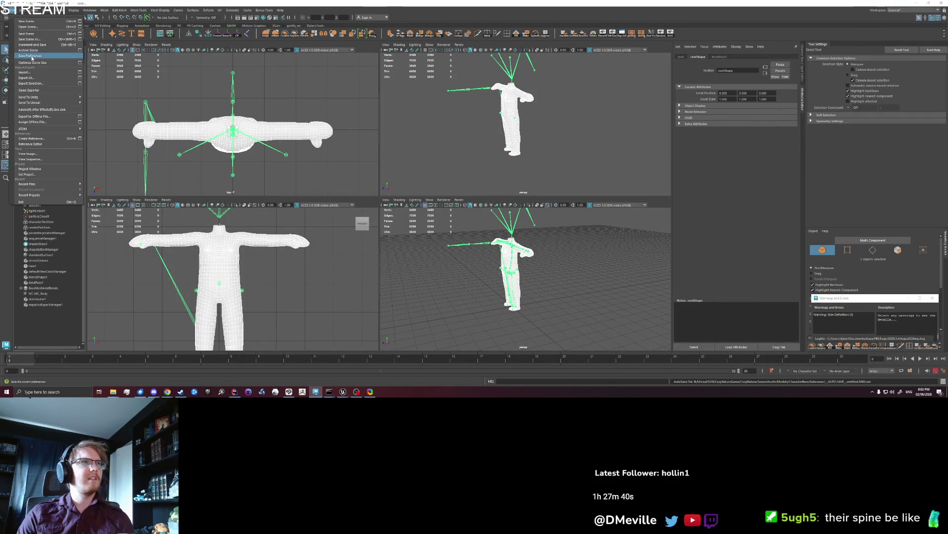
pyautogui.click(36, 85)
pyautogui.click(645, 173)
pyautogui.click(874, 289)
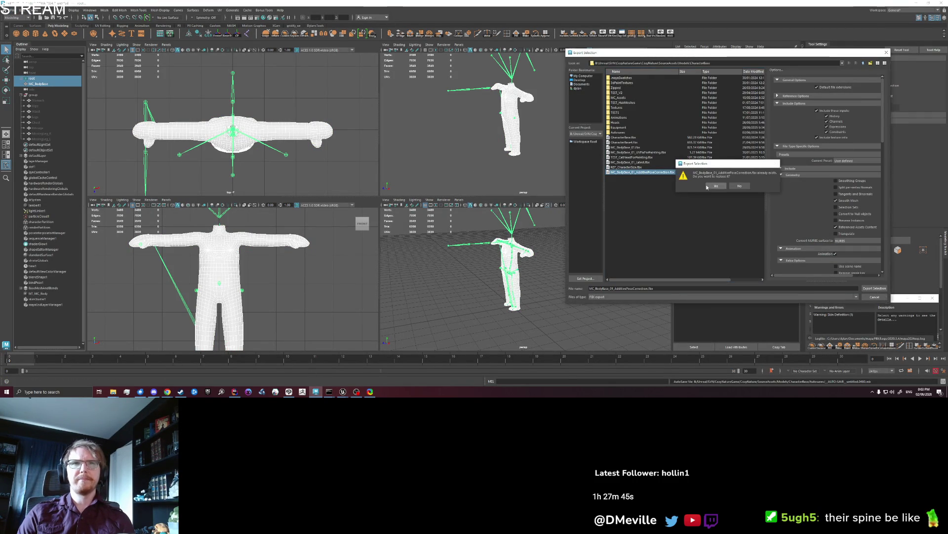
pyautogui.click(715, 187)
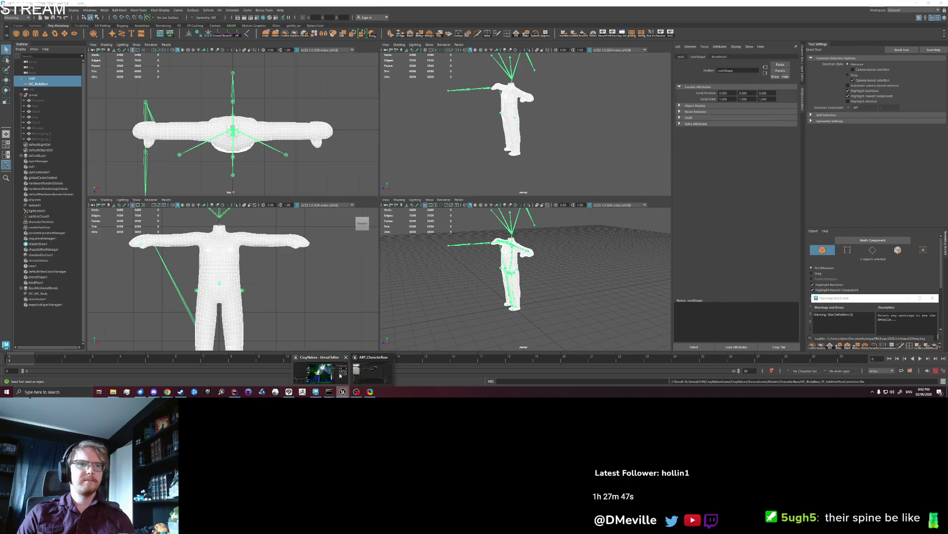
pyautogui.click(343, 392)
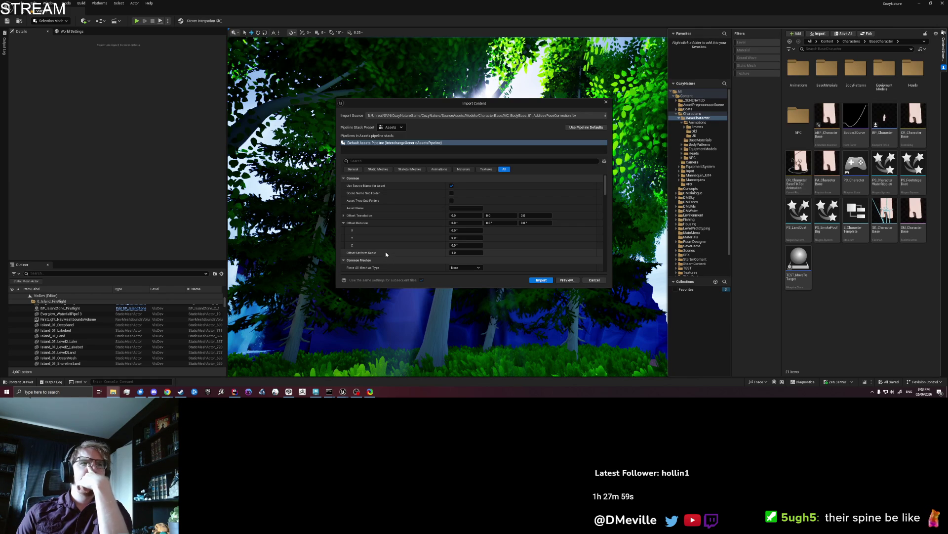
# - Collapse the Offset Rotation and Build sections and enable Import Only Animations
pyautogui.click(344, 222)
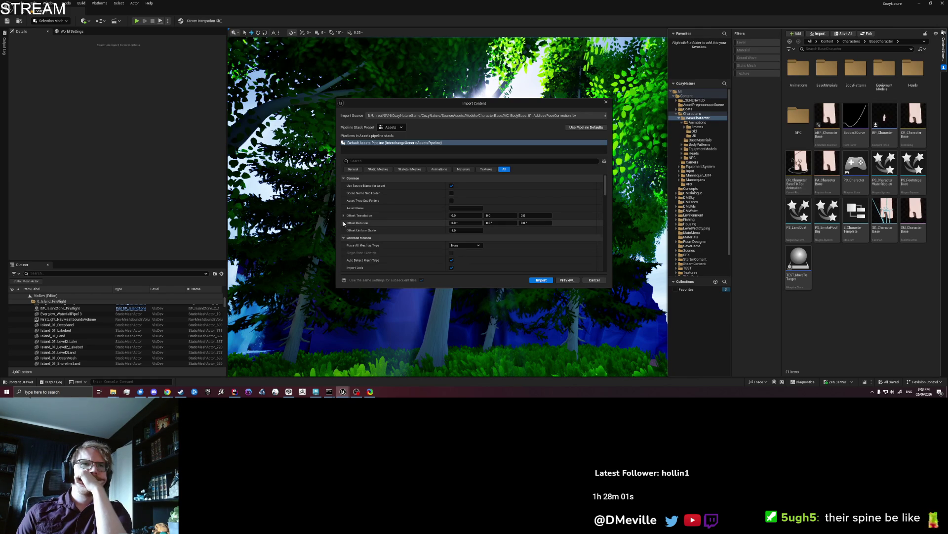
pyautogui.scroll(-3, 344, 223)
pyautogui.scroll(-1, 351, 226)
pyautogui.click(344, 205)
pyautogui.scroll(-1, 344, 205)
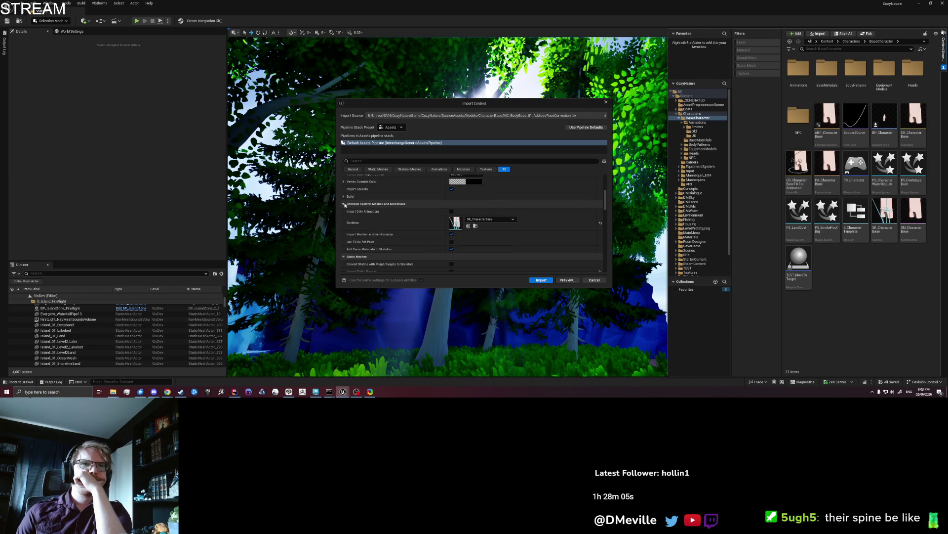
pyautogui.click(452, 212)
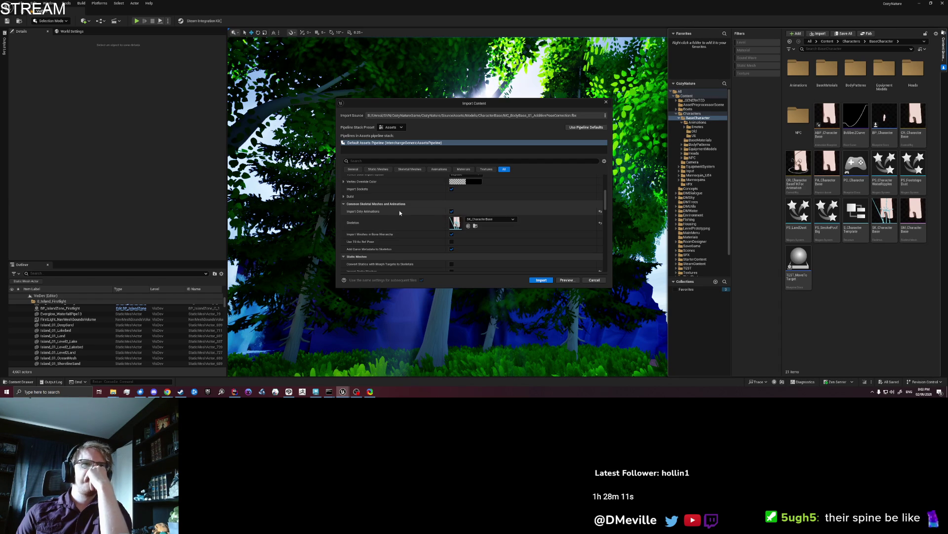
# - Set Import Content Type to Geometry and Skin Weights and run the import
pyautogui.scroll(-1, 400, 213)
pyautogui.scroll(-2, 400, 213)
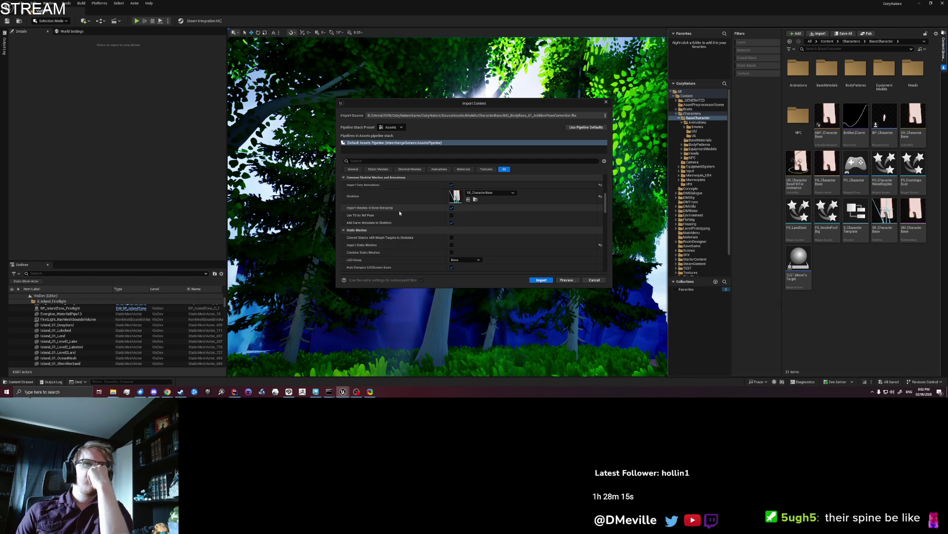
pyautogui.scroll(-3, 399, 213)
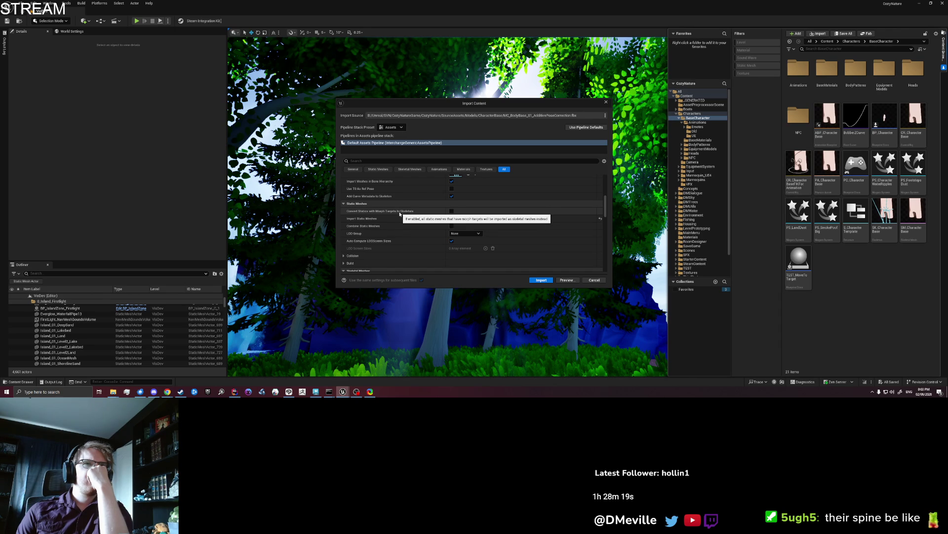
pyautogui.scroll(-3, 400, 213)
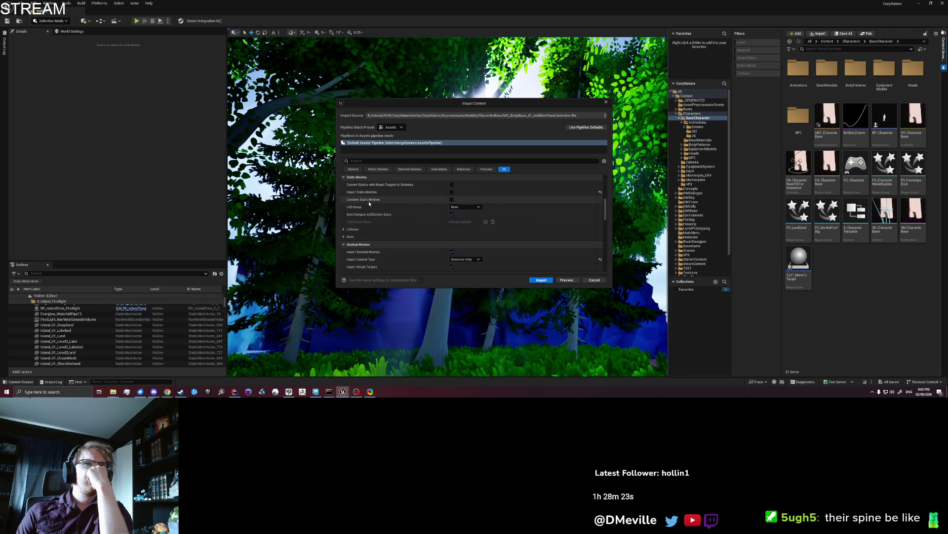
pyautogui.scroll(-6, 372, 209)
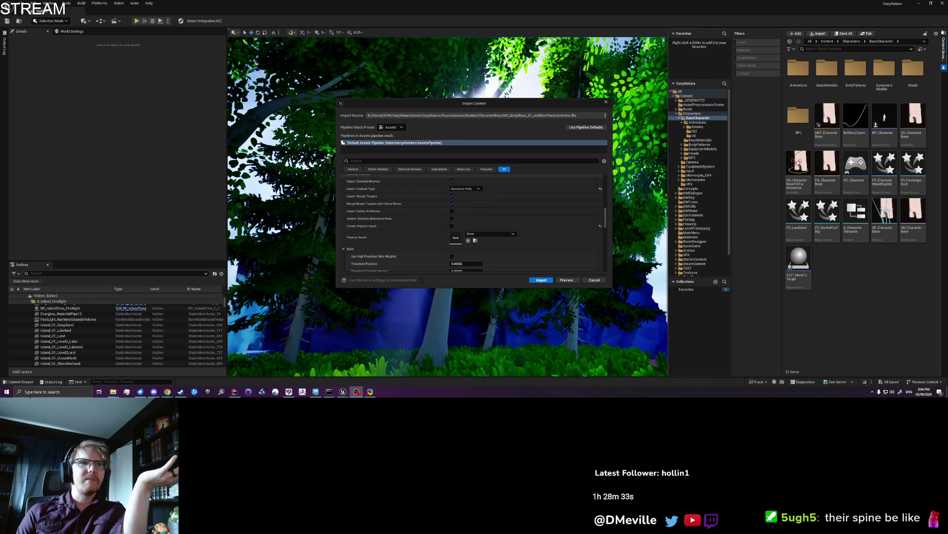
pyautogui.click(437, 250)
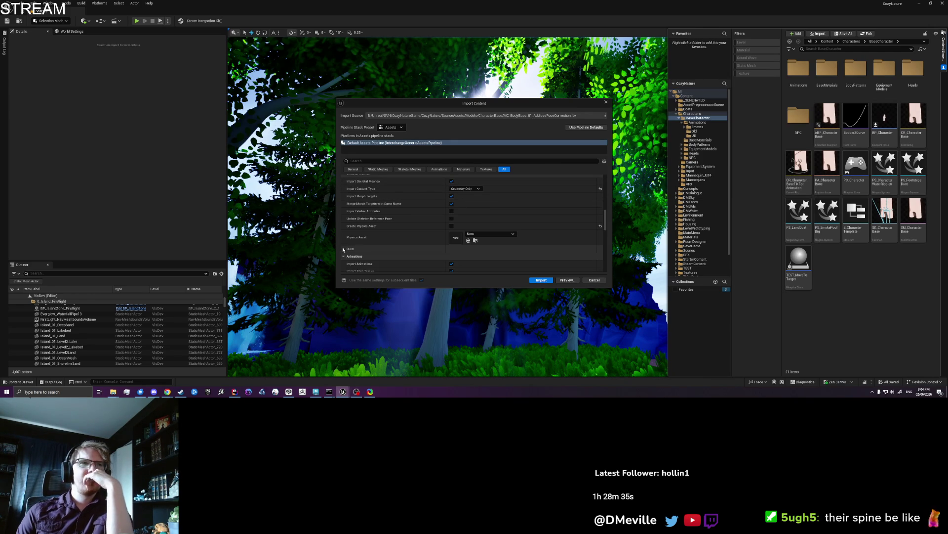
pyautogui.scroll(1, 383, 231)
pyautogui.click(463, 197)
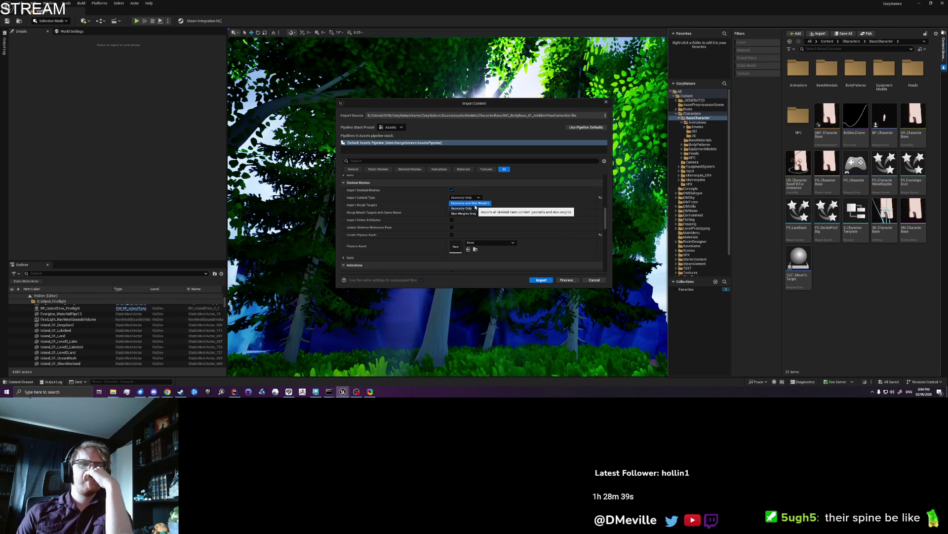
pyautogui.click(471, 202)
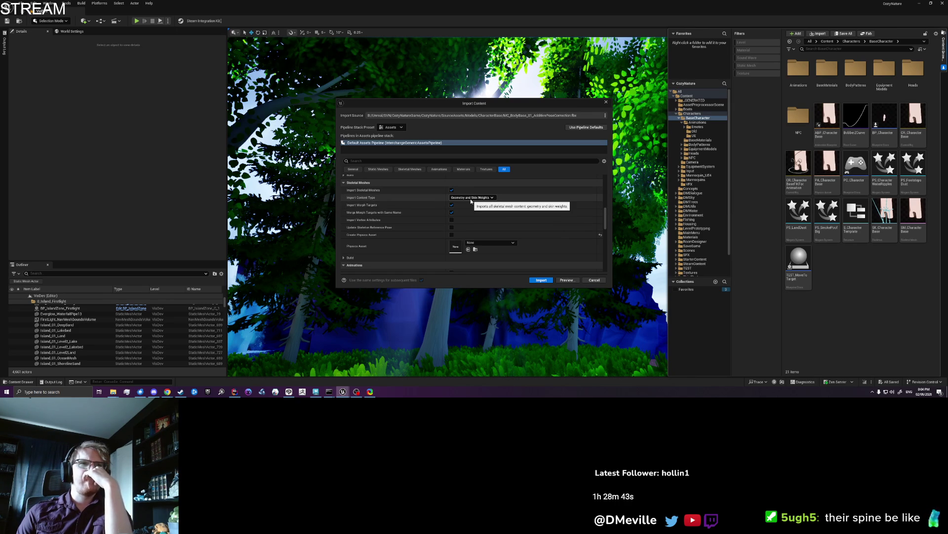
pyautogui.click(541, 281)
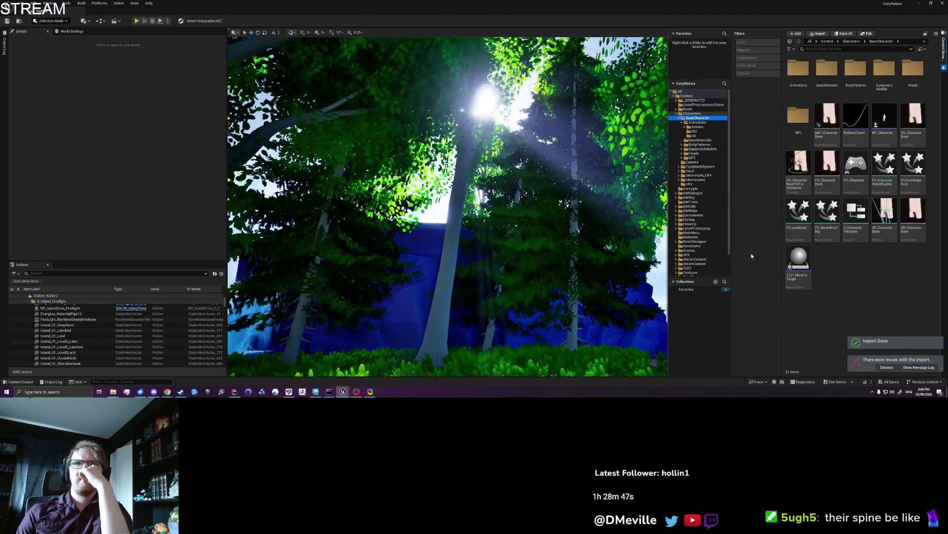
# - Review the re-import's nothing-to-import warnings in the Message Log, then close it
pyautogui.click(918, 367)
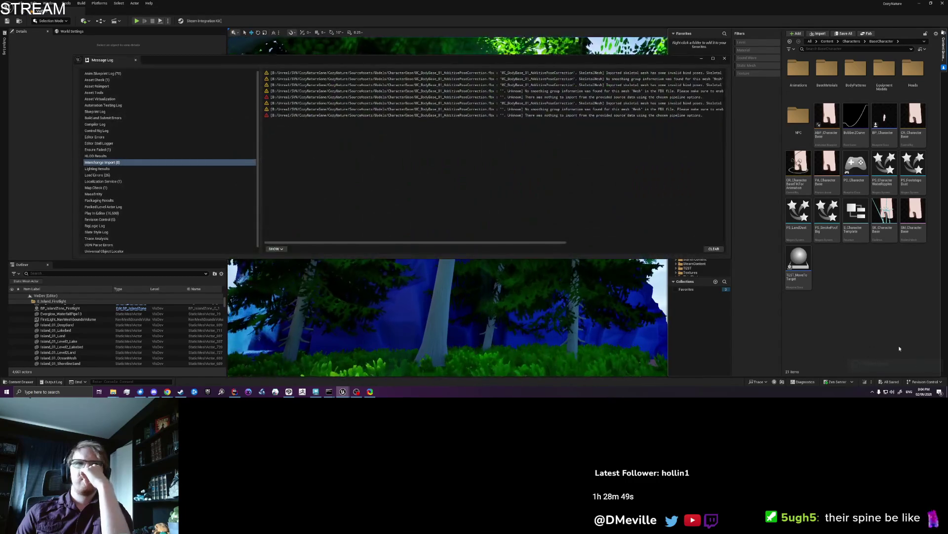
pyautogui.click(407, 97)
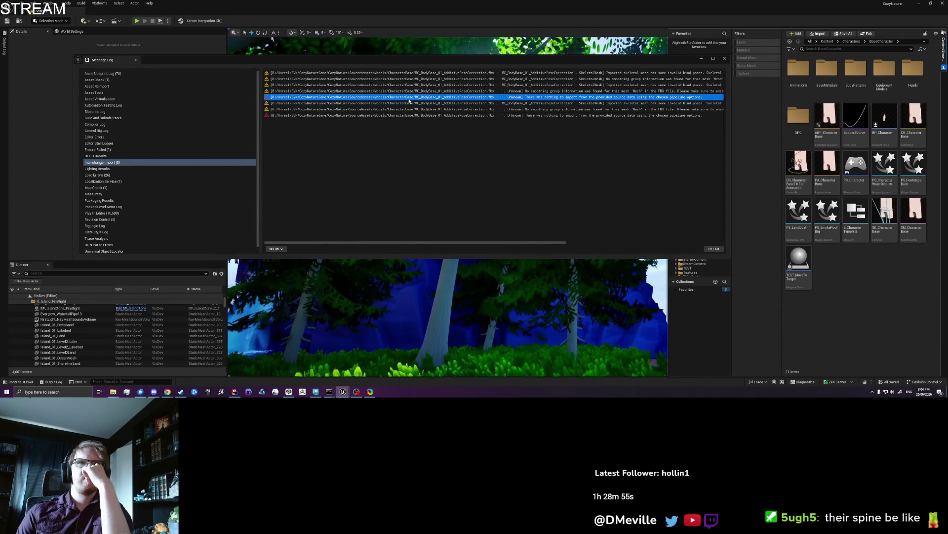
pyautogui.click(410, 103)
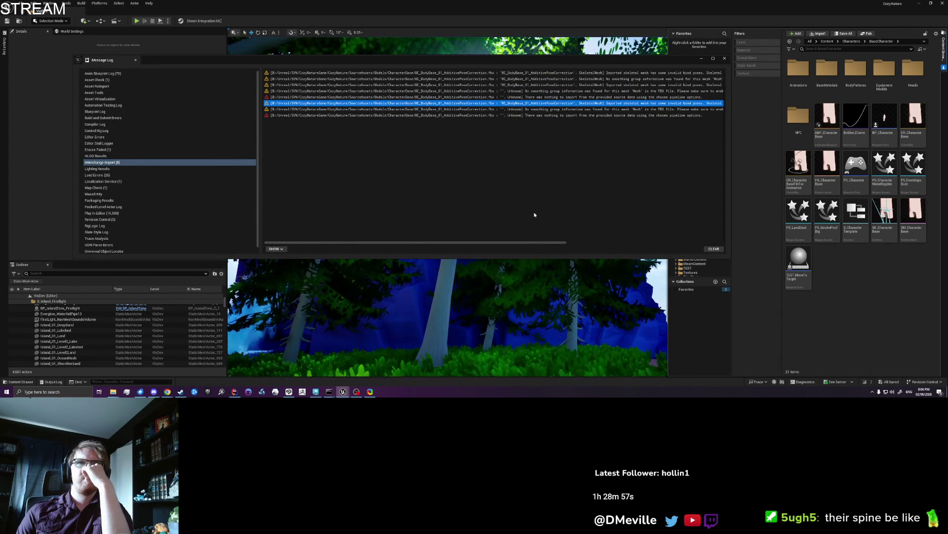
pyautogui.moveTo(531, 243)
pyautogui.mouseDown()
pyautogui.moveTo(684, 241)
pyautogui.moveTo(391, 223)
pyautogui.mouseUp()
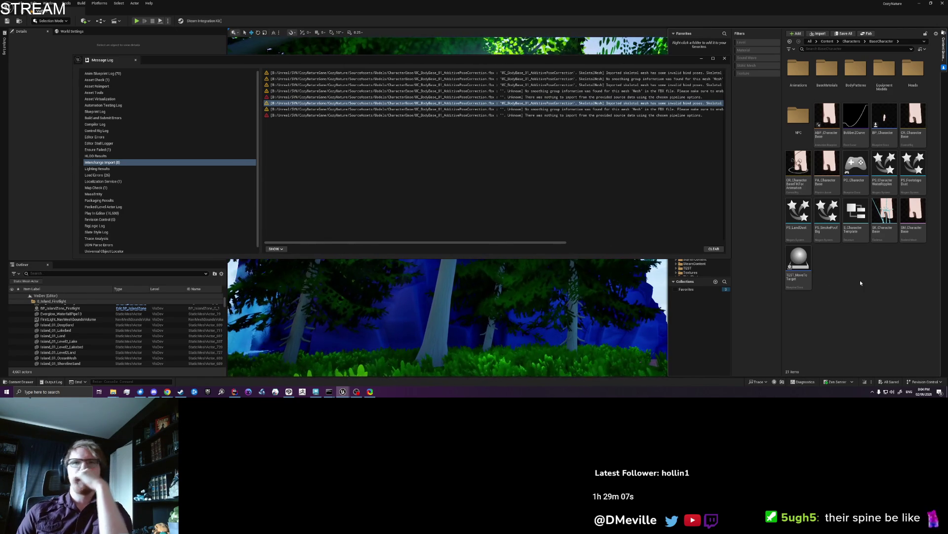
pyautogui.click(725, 58)
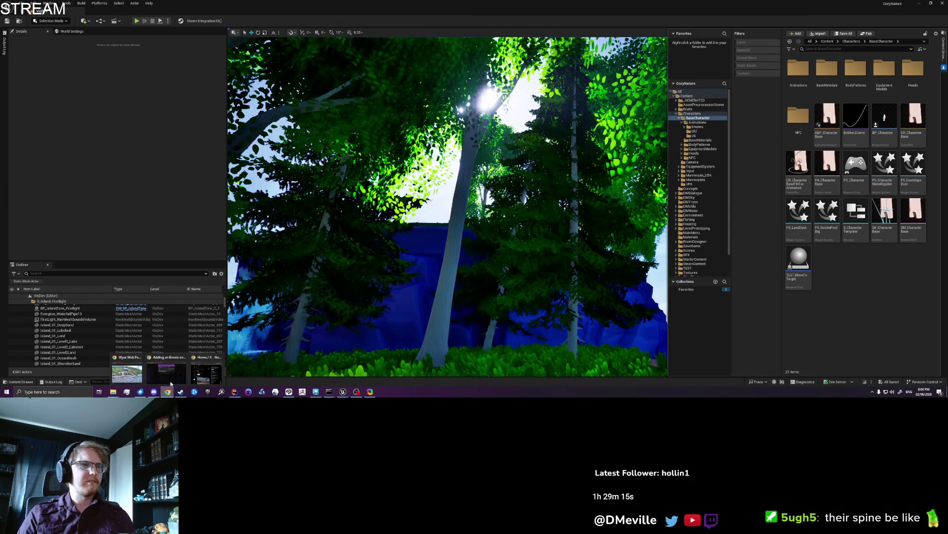
pyautogui.click(168, 391)
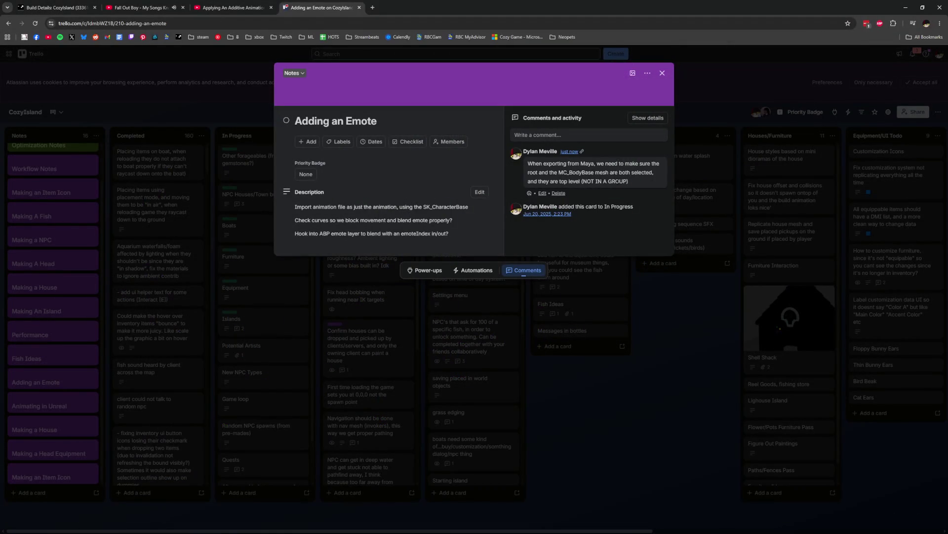
# - Append an 'Edit: Actually this doesn't really work…' line to the Adding an Emote comment and save
pyautogui.click(542, 193)
pyautogui.click(657, 206)
pyautogui.press('Return')
pyautogui.write("Edit: Actually this doesn't really work. It imports b")
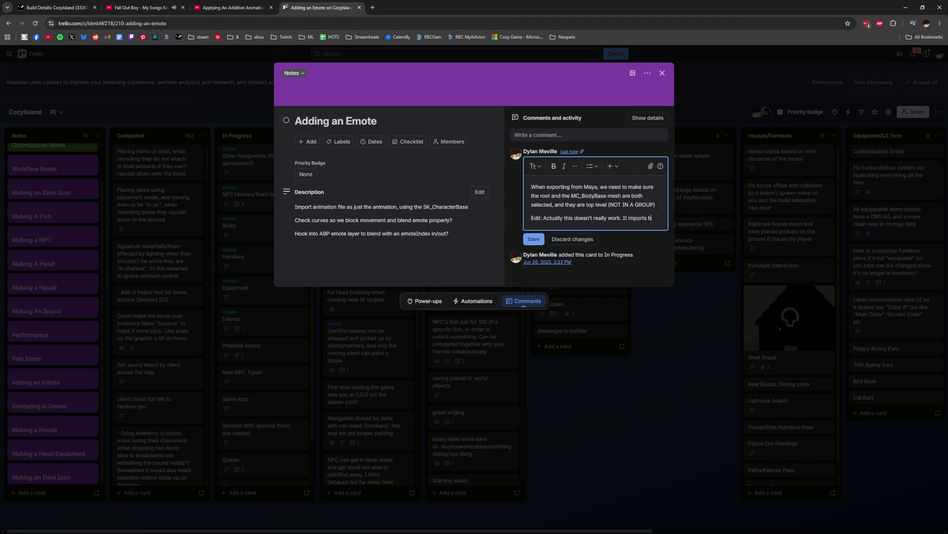
pyautogui.write('ut as a new skeleton, unreal changed something idk.')
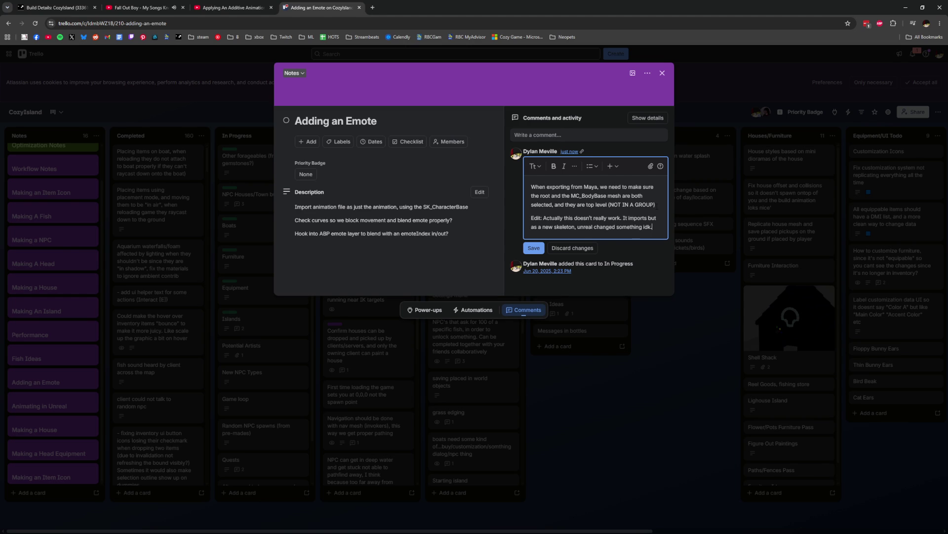
pyautogui.click(533, 251)
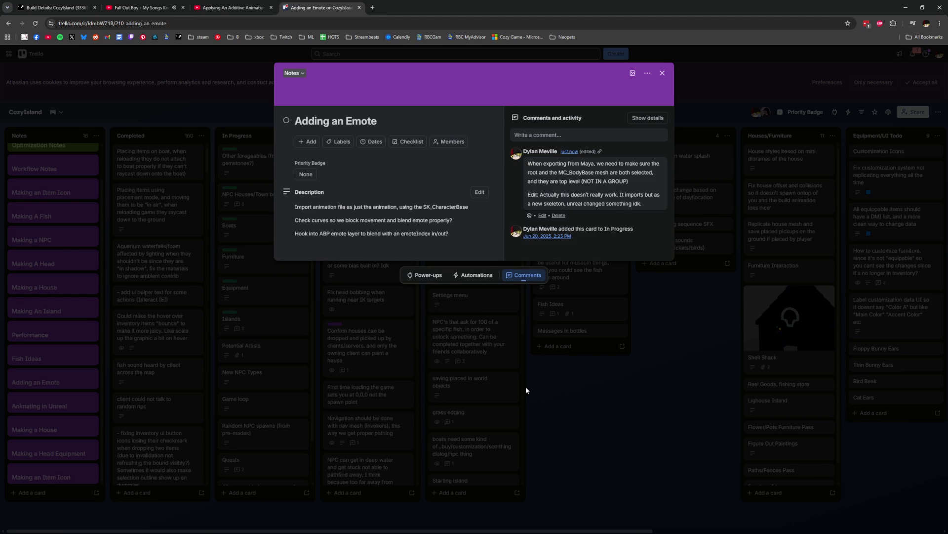
pyautogui.click(582, 419)
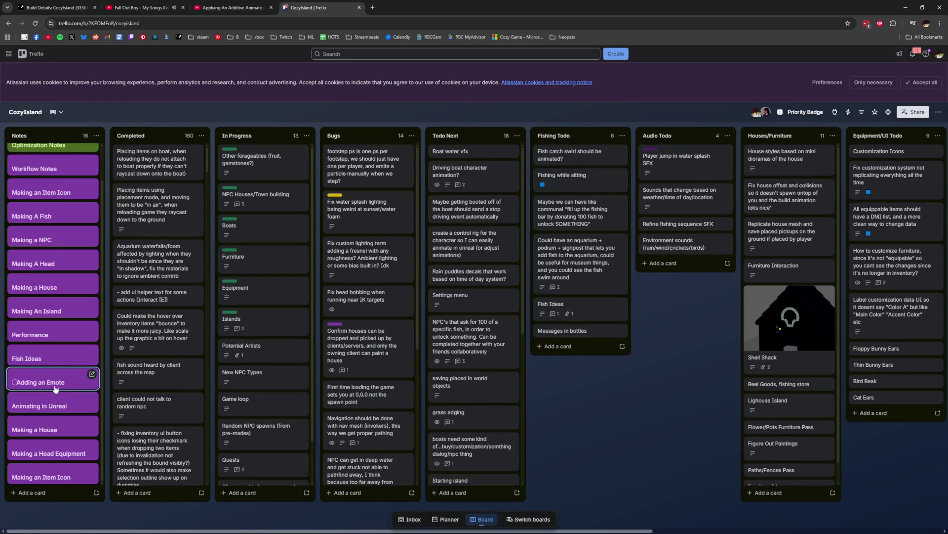
pyautogui.click(58, 408)
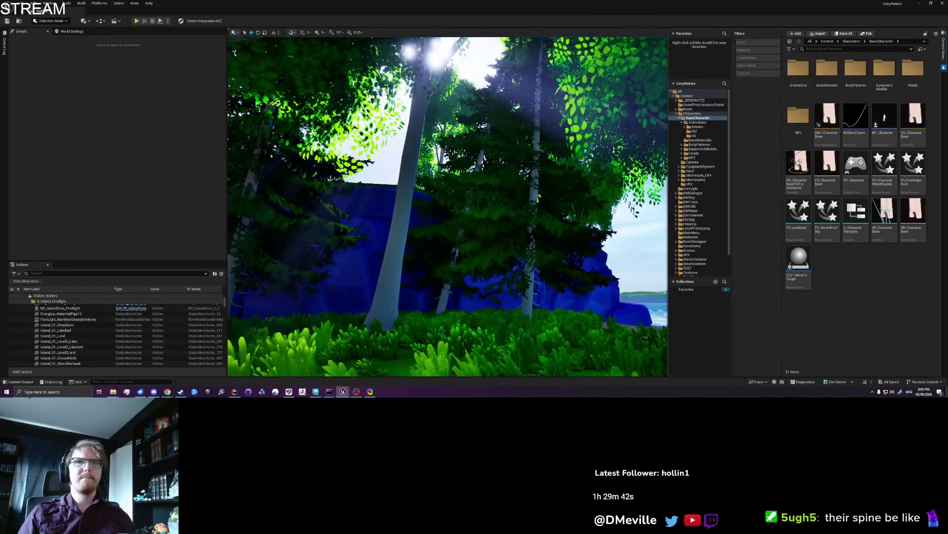
# - Search all Content for 'Animation', filter to levels, and open CharacterAnimationScene
pyautogui.click(687, 96)
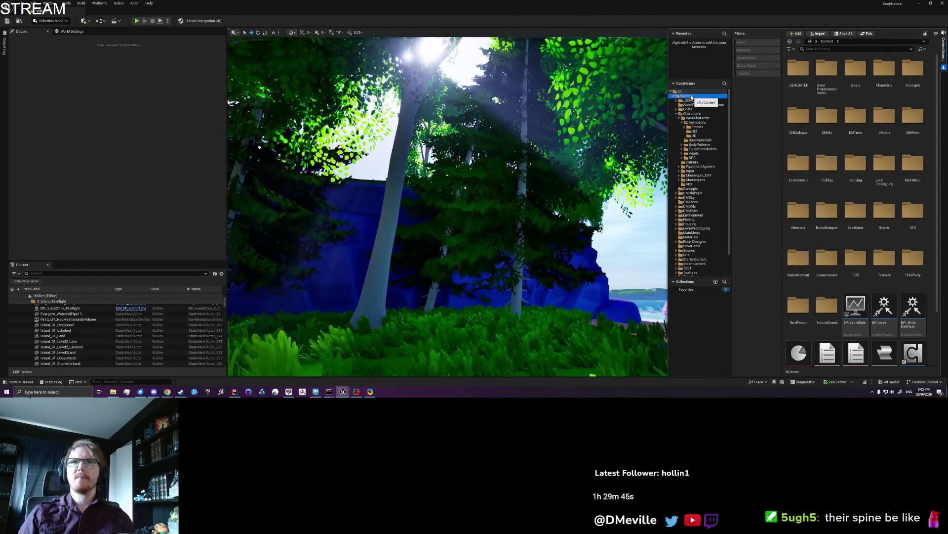
pyautogui.click(835, 49)
pyautogui.write('Anaimtion')
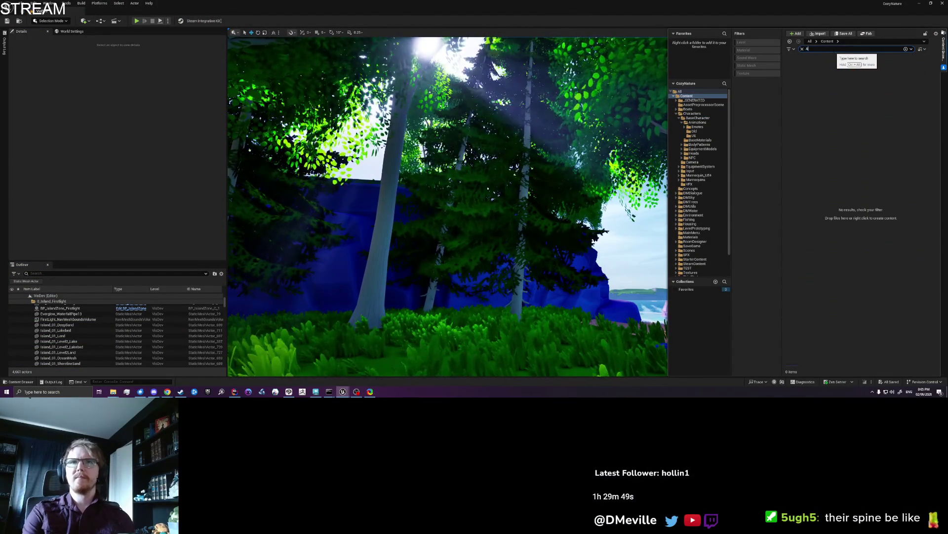
pyautogui.hotkey('ctrl', 'BackSpace')
pyautogui.write('Animation')
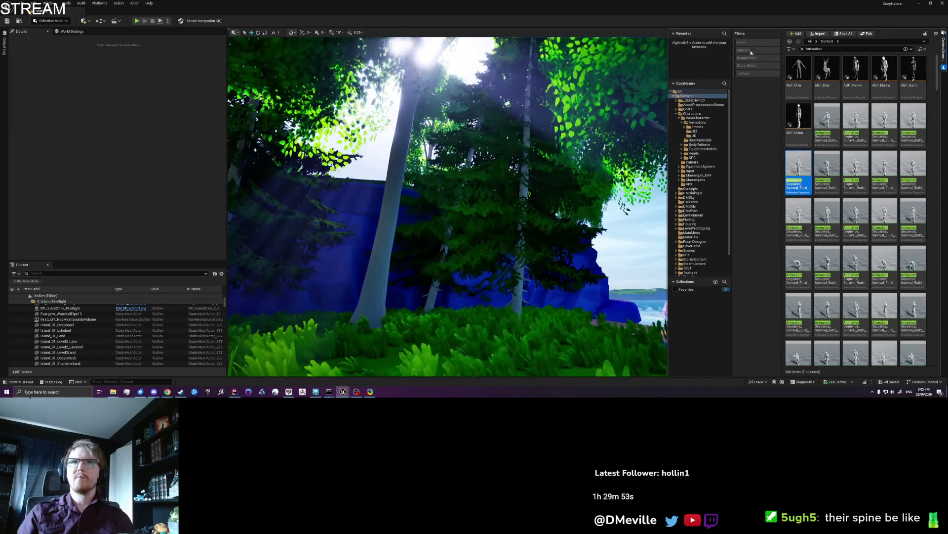
pyautogui.click(751, 43)
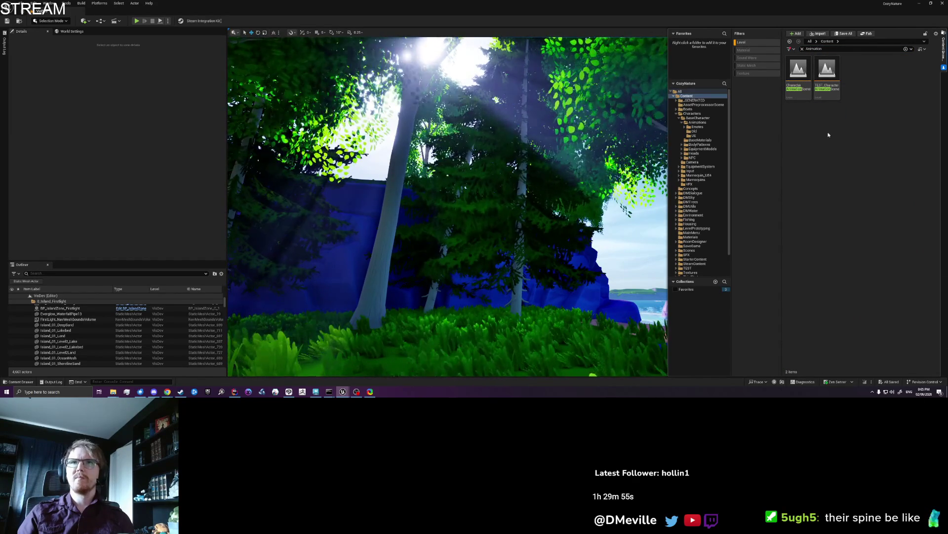
pyautogui.doubleClick(798, 73)
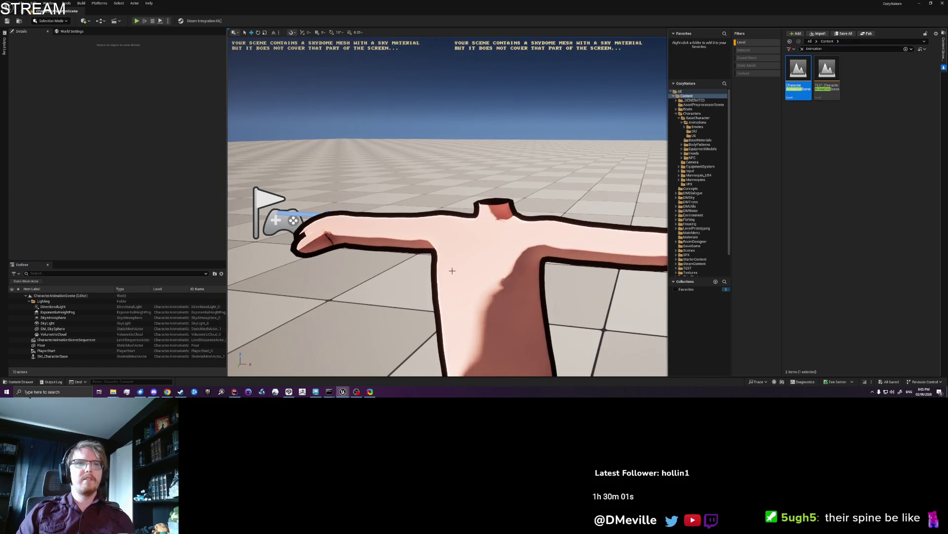
pyautogui.click(456, 252)
pyautogui.press('f')
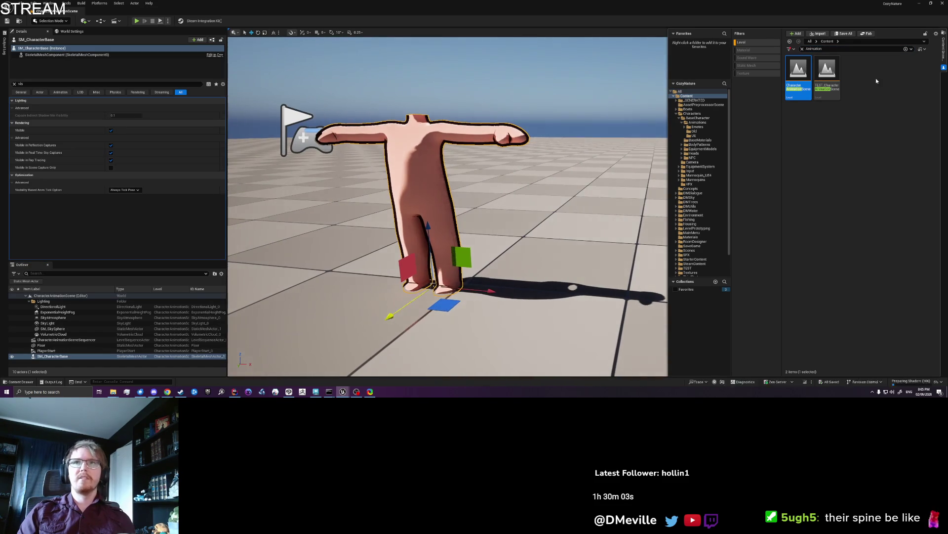
pyautogui.click(566, 211)
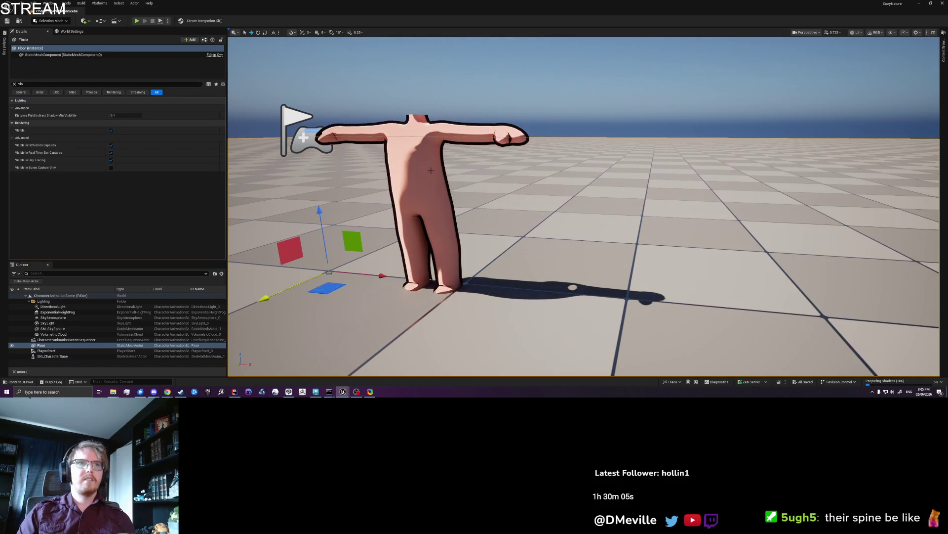
pyautogui.press('f')
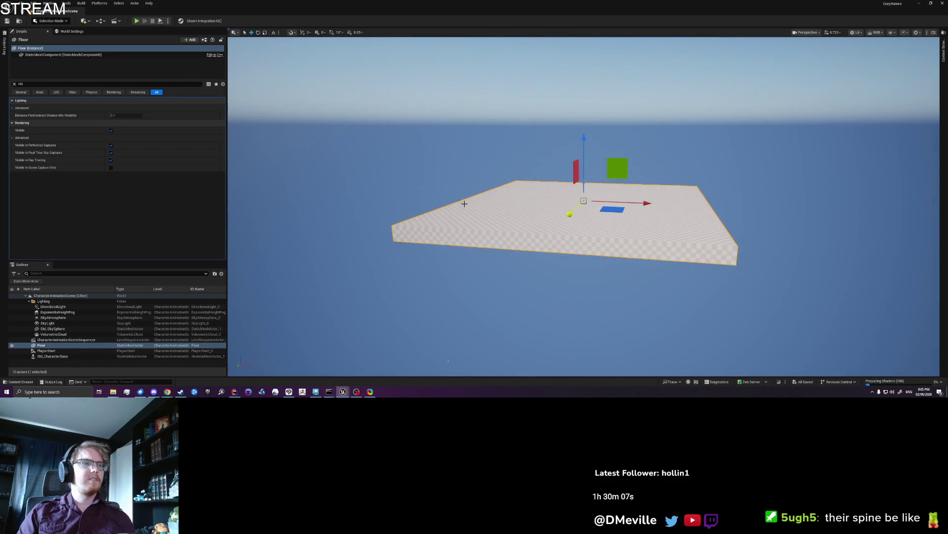
pyautogui.click(54, 351)
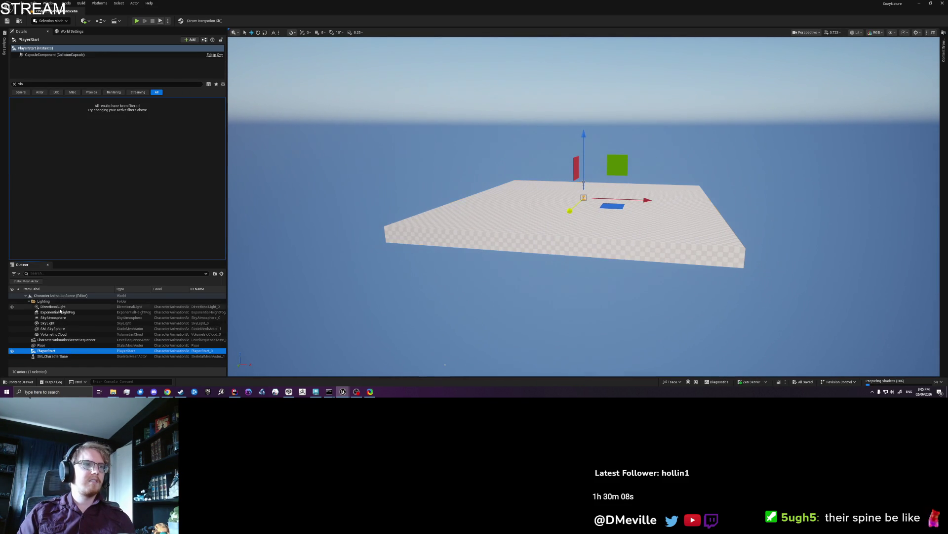
pyautogui.click(64, 356)
pyautogui.press('f')
pyautogui.scroll(-5, 680, 240)
pyautogui.moveTo(681, 240); pyautogui.dragTo(776, 240)
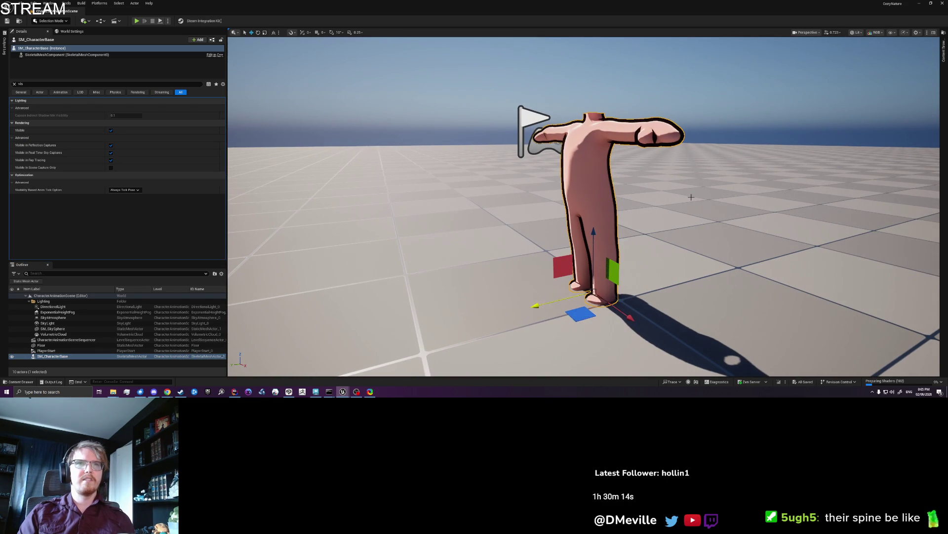
pyautogui.moveTo(691, 197); pyautogui.dragTo(914, 197)
pyautogui.moveTo(583, 208); pyautogui.dragTo(741, 207)
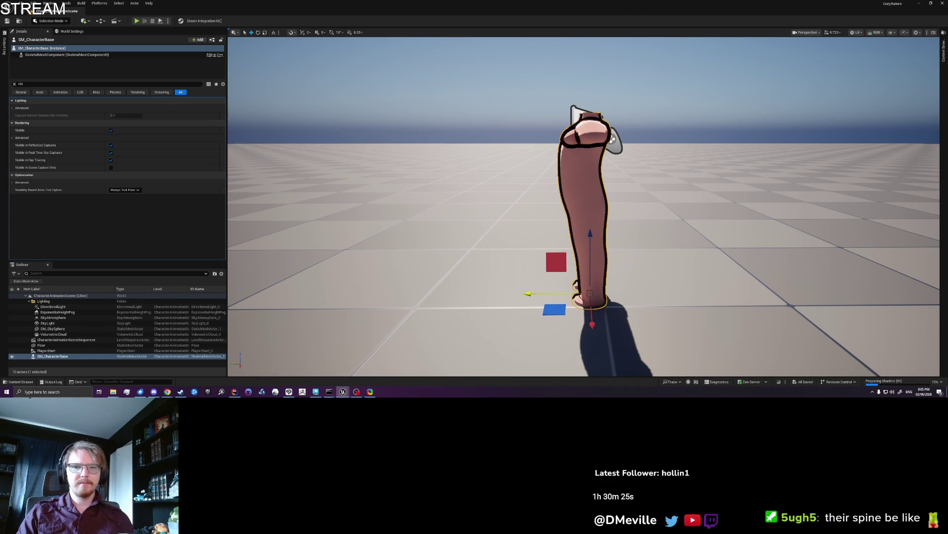
pyautogui.moveTo(443, 200)
pyautogui.mouseDown()
pyautogui.moveTo(477, 187)
pyautogui.moveTo(435, 200)
pyautogui.moveTo(444, 178)
pyautogui.moveTo(435, 202)
pyautogui.mouseUp()
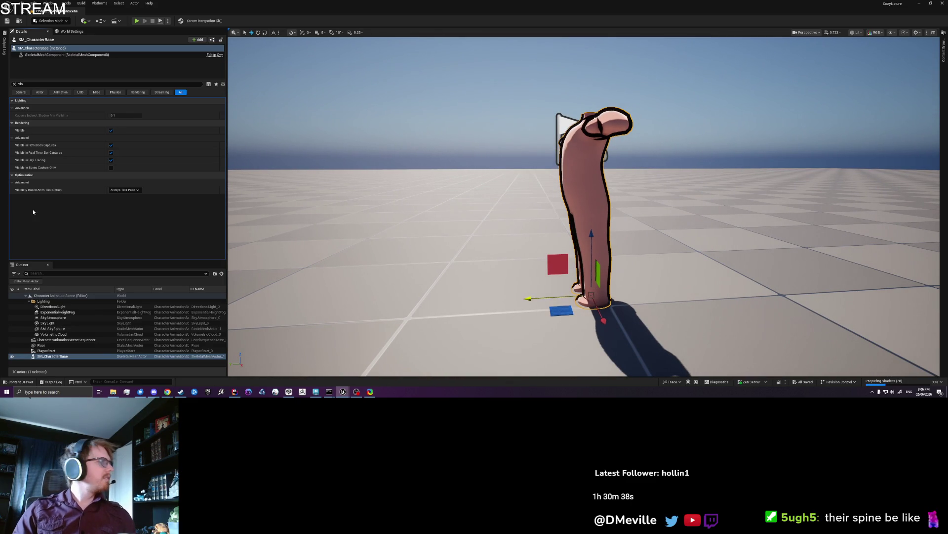
pyautogui.moveTo(163, 391)
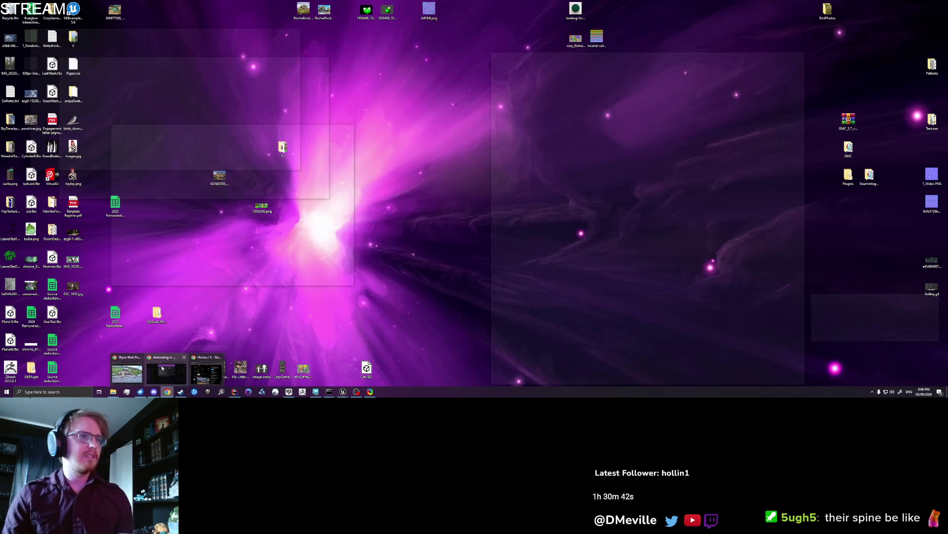
pyautogui.click(167, 370)
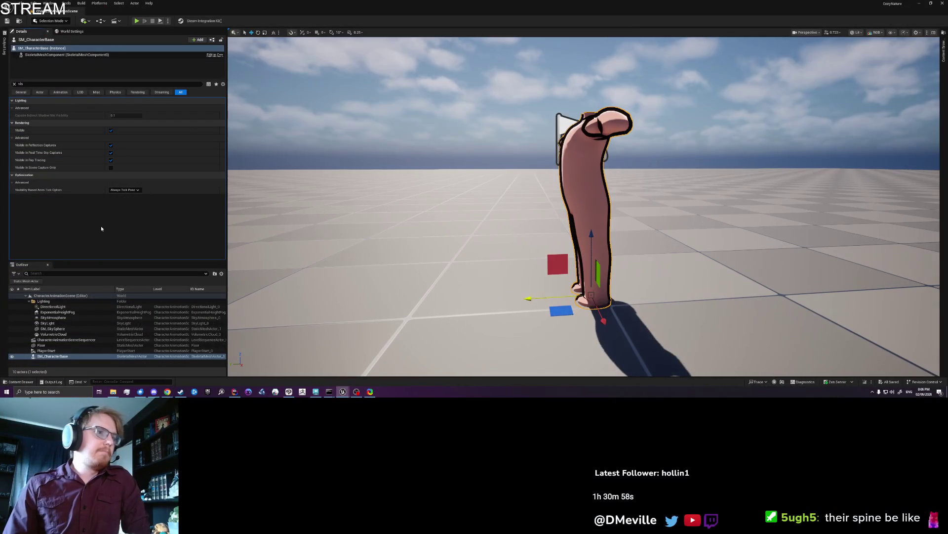
# - Dock the Sequencer beneath the viewport and open the level sequence for editing
pyautogui.click(87, 340)
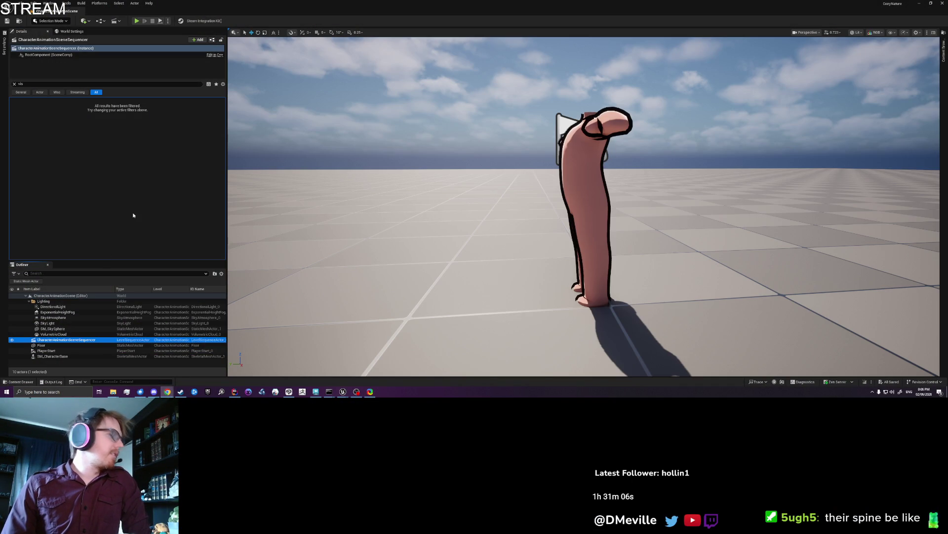
pyautogui.click(102, 13)
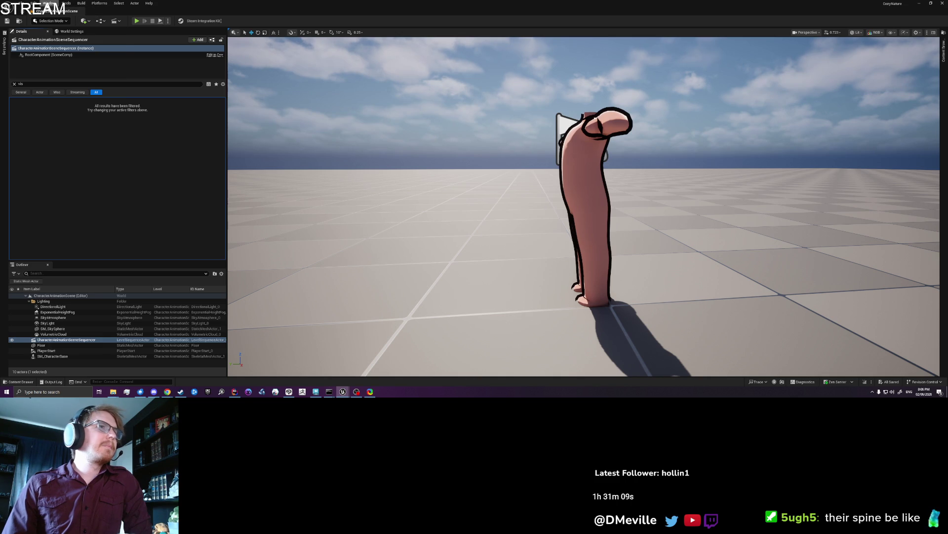
pyautogui.click(50, 4)
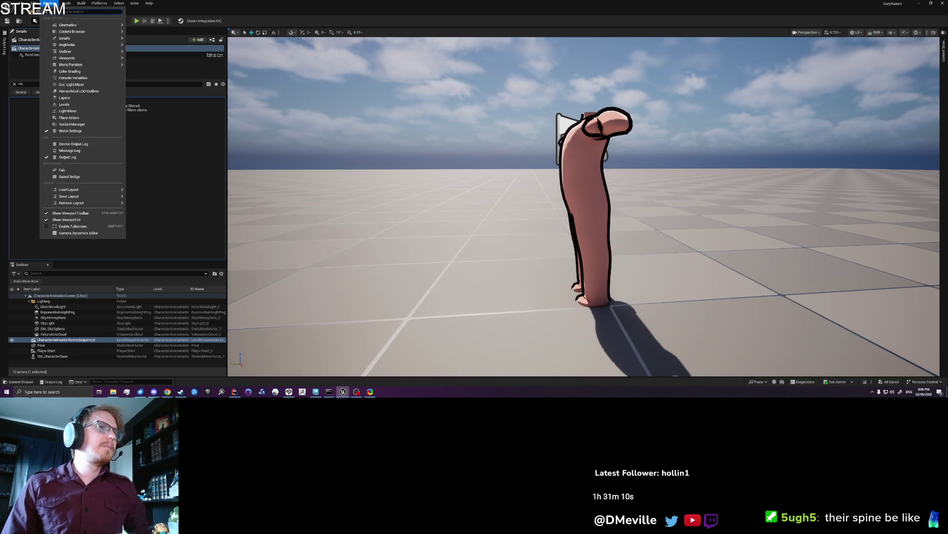
pyautogui.write('seque')
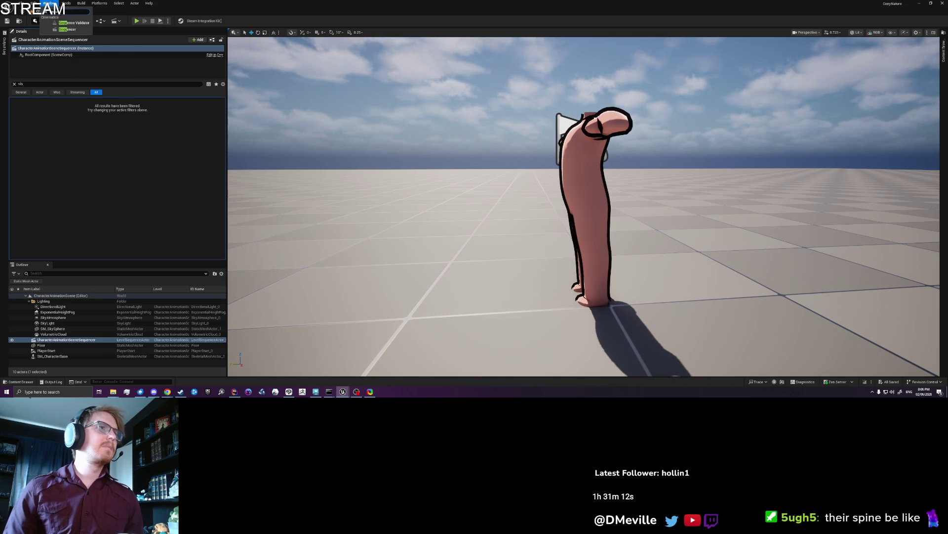
pyautogui.click(69, 30)
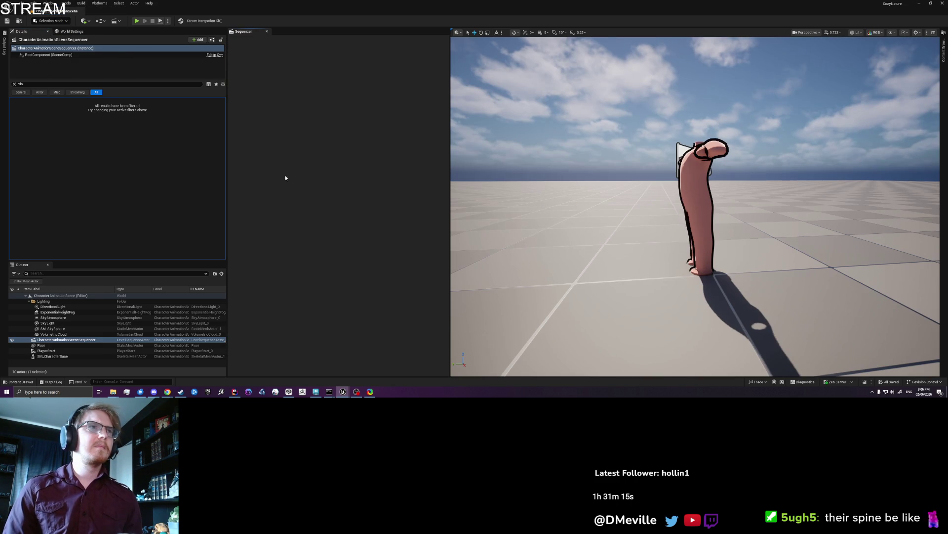
pyautogui.moveTo(250, 35)
pyautogui.mouseDown()
pyautogui.moveTo(386, 241)
pyautogui.moveTo(413, 348)
pyautogui.mouseUp()
pyautogui.click(15, 84)
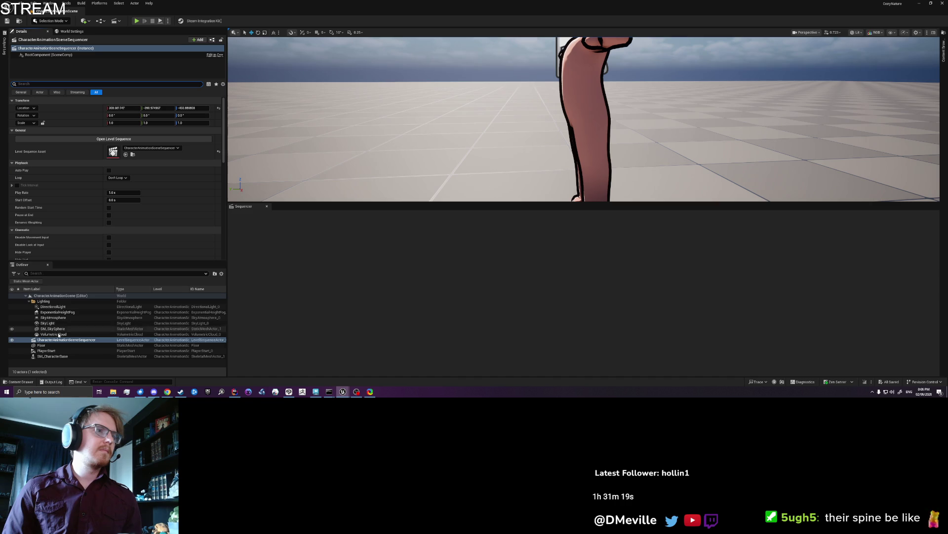
pyautogui.click(115, 140)
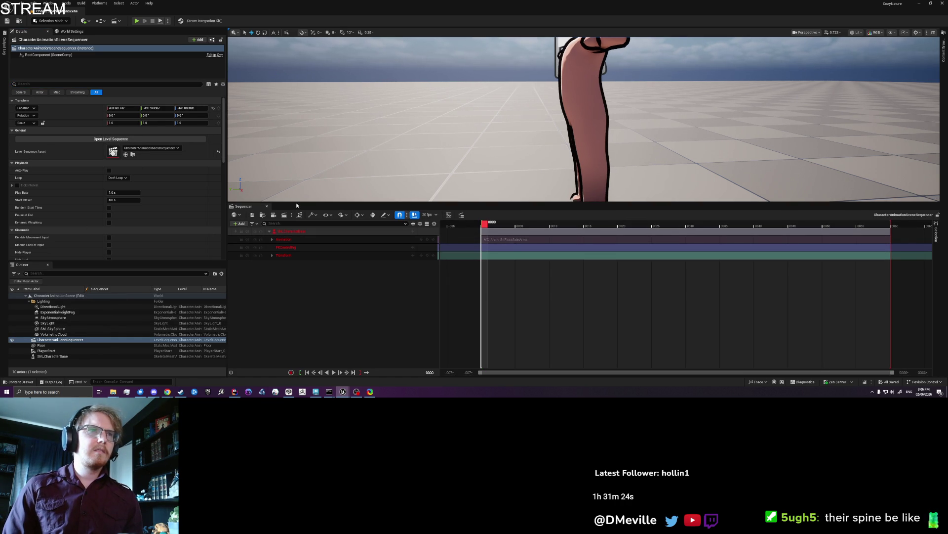
pyautogui.moveTo(297, 204); pyautogui.dragTo(299, 247)
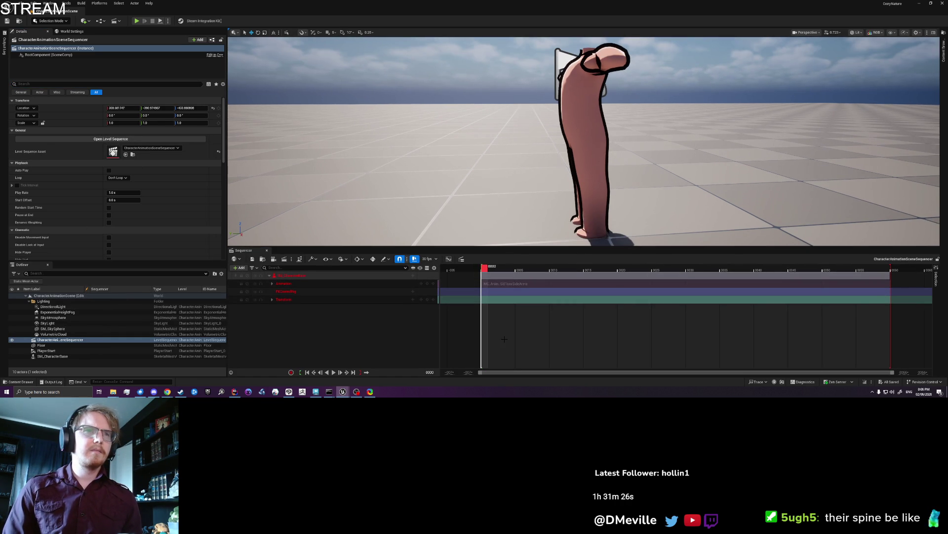
# - Scrub the SK_CharacterBase track, then delete the character's track from the sequence
pyautogui.click(315, 278)
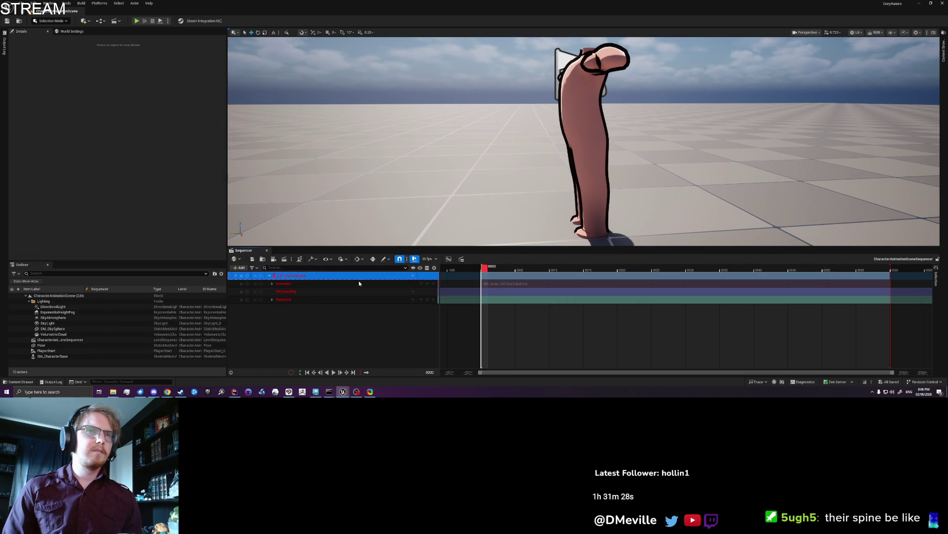
pyautogui.moveTo(484, 269)
pyautogui.mouseDown()
pyautogui.moveTo(657, 271)
pyautogui.moveTo(458, 282)
pyautogui.mouseUp()
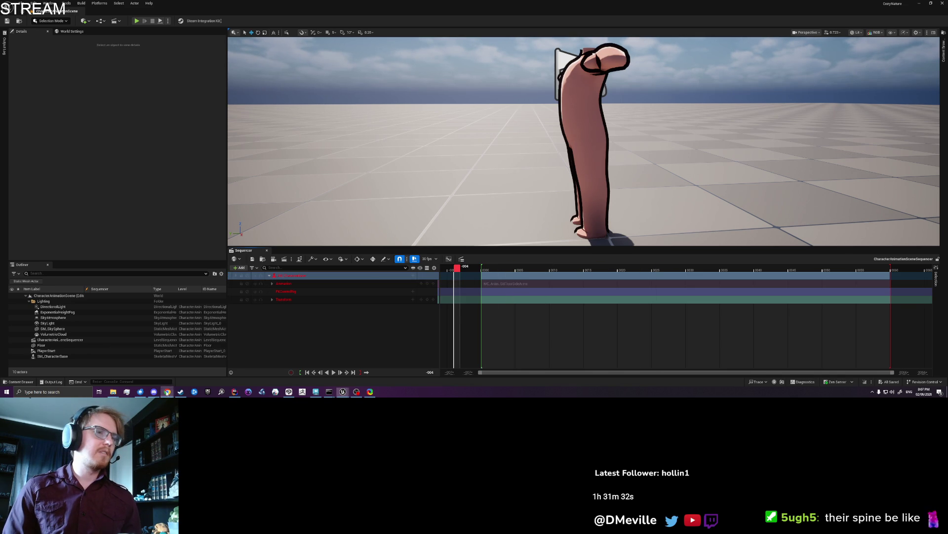
pyautogui.click(167, 391)
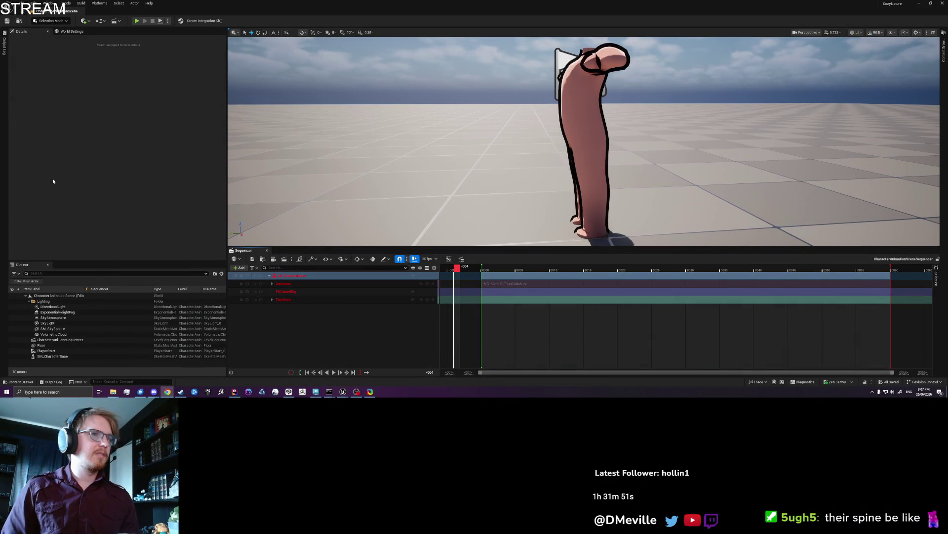
pyautogui.click(310, 276)
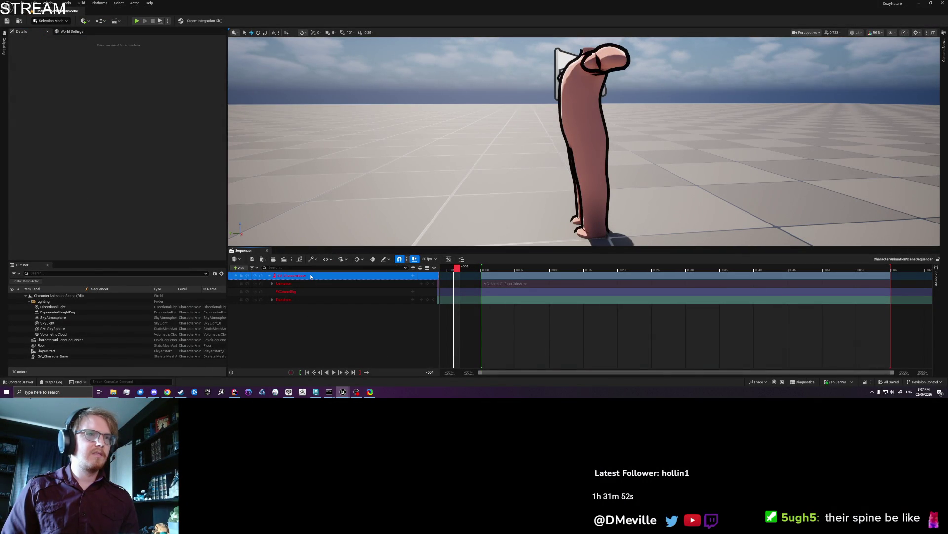
pyautogui.press('Delete')
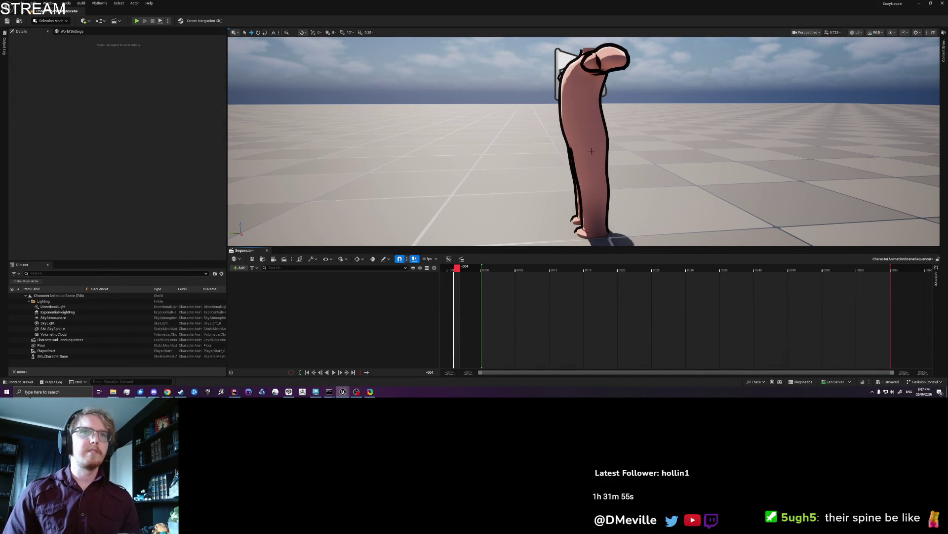
# - Restore the SM_CharacterBase track and bake it to an FK Control Rig with default options
pyautogui.click(591, 150)
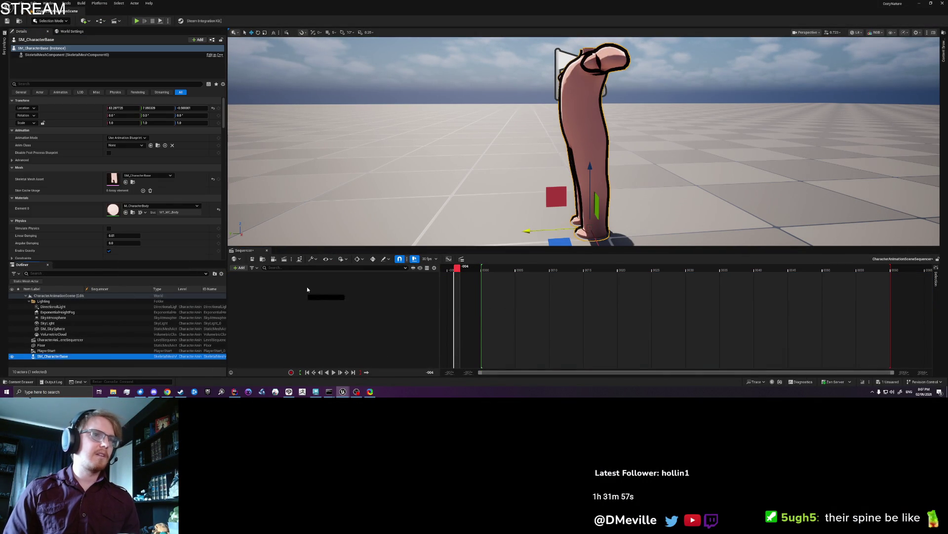
pyautogui.hotkey('ctrl', 'z')
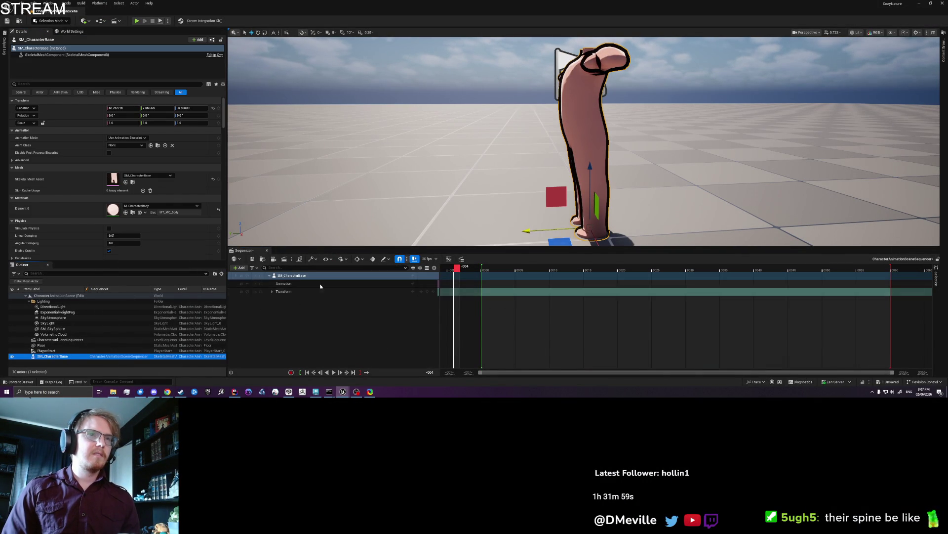
pyautogui.rightClick(318, 275)
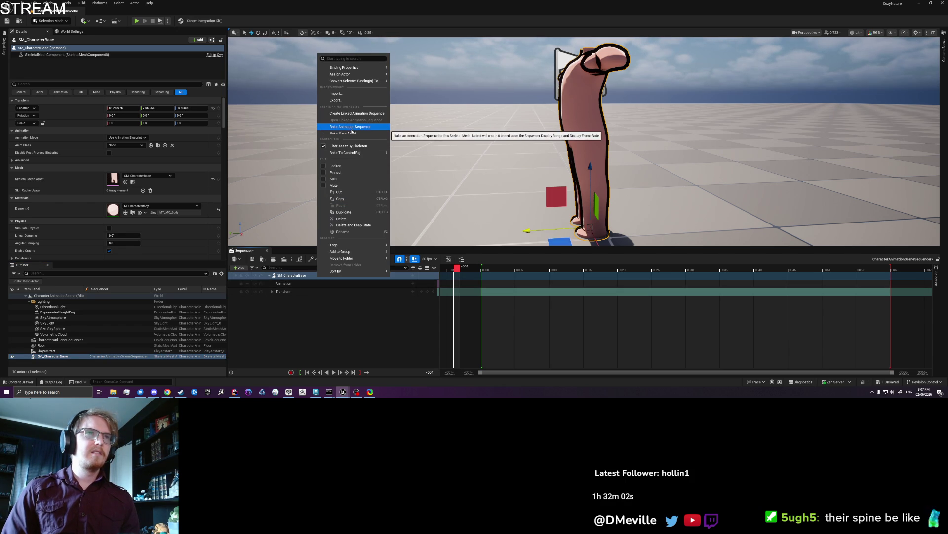
pyautogui.moveTo(383, 153)
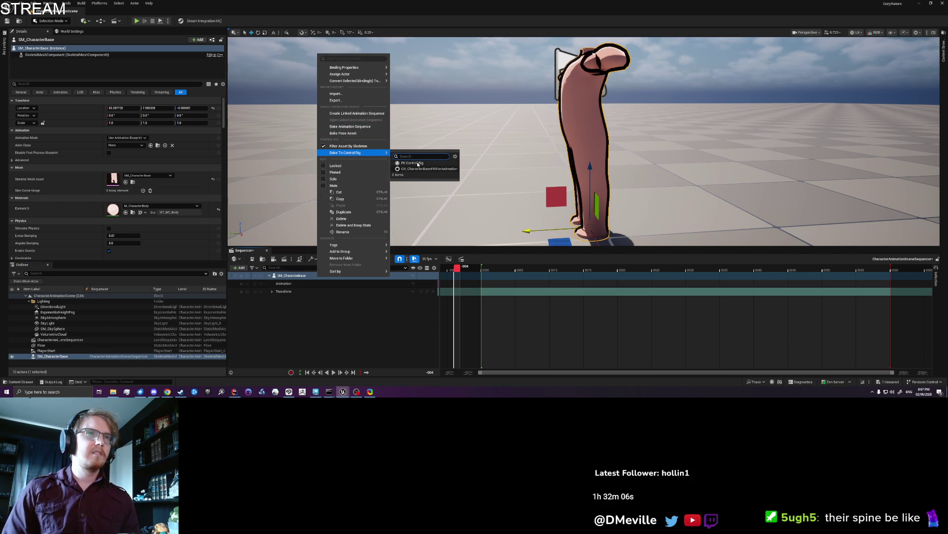
pyautogui.click(415, 163)
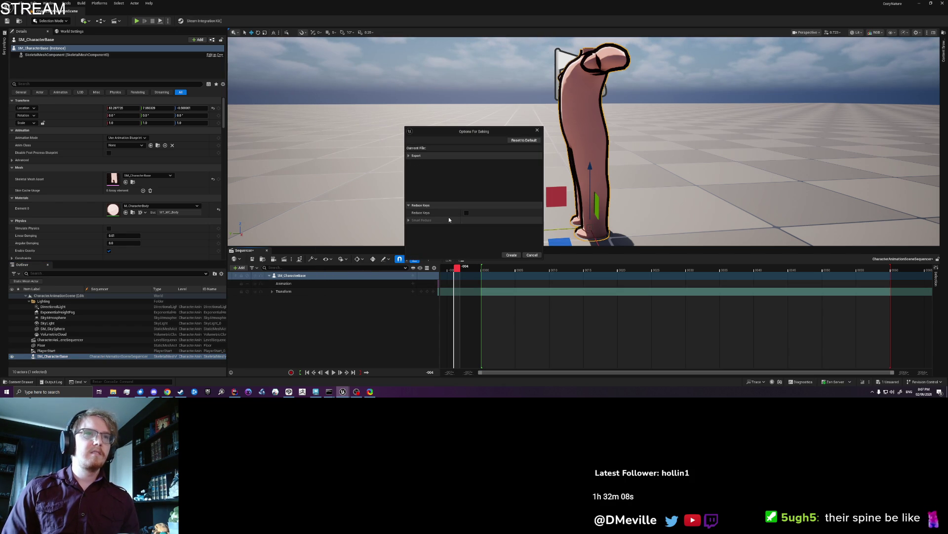
pyautogui.click(510, 255)
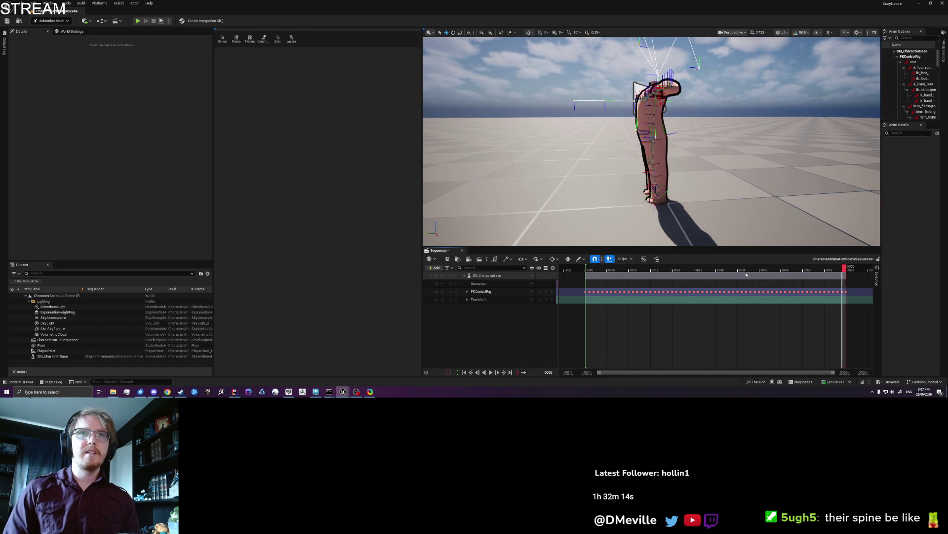
# - Test-move a fishing rod control downward, then undo the move
pyautogui.moveTo(571, 157); pyautogui.dragTo(487, 157)
pyautogui.moveTo(592, 130)
pyautogui.mouseDown()
pyautogui.moveTo(583, 130)
pyautogui.moveTo(592, 130)
pyautogui.mouseUp()
pyautogui.click(598, 129)
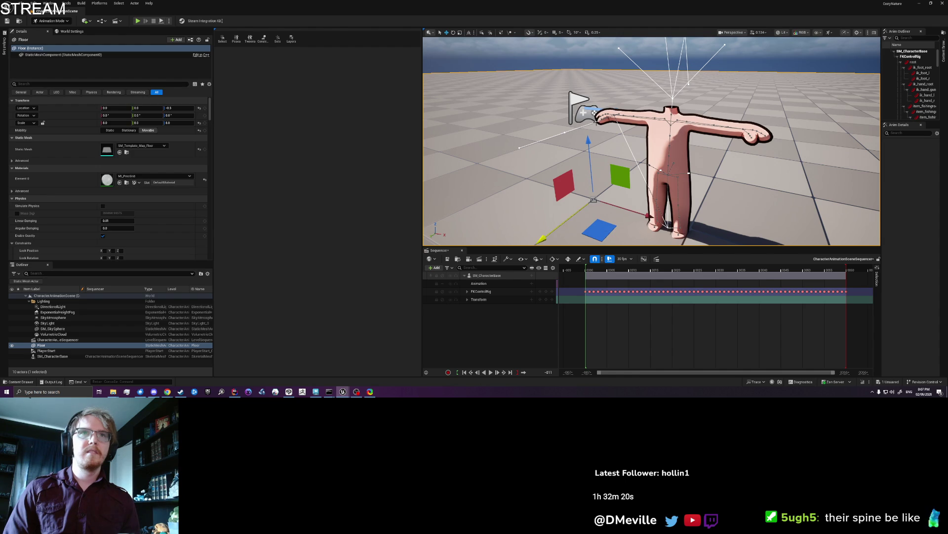
pyautogui.click(595, 112)
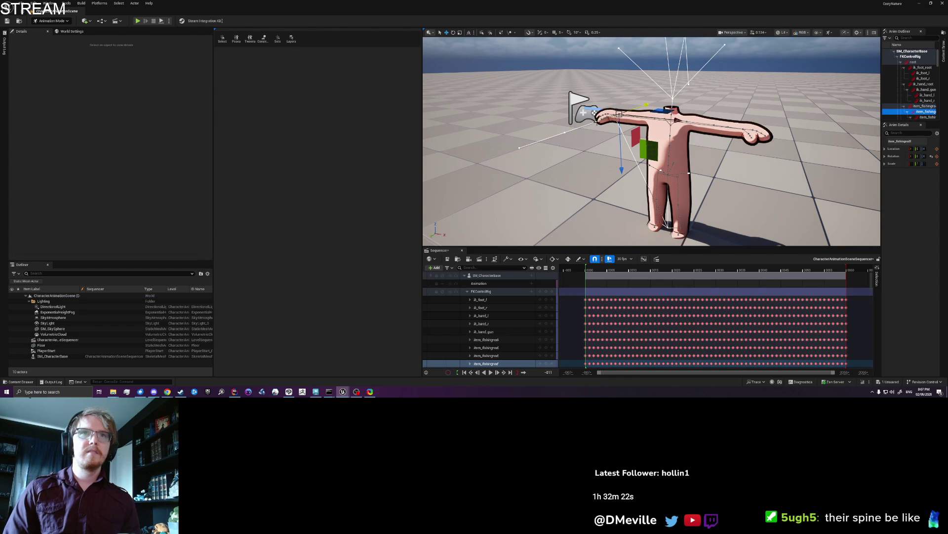
pyautogui.click(570, 133)
pyautogui.moveTo(599, 154); pyautogui.dragTo(600, 168)
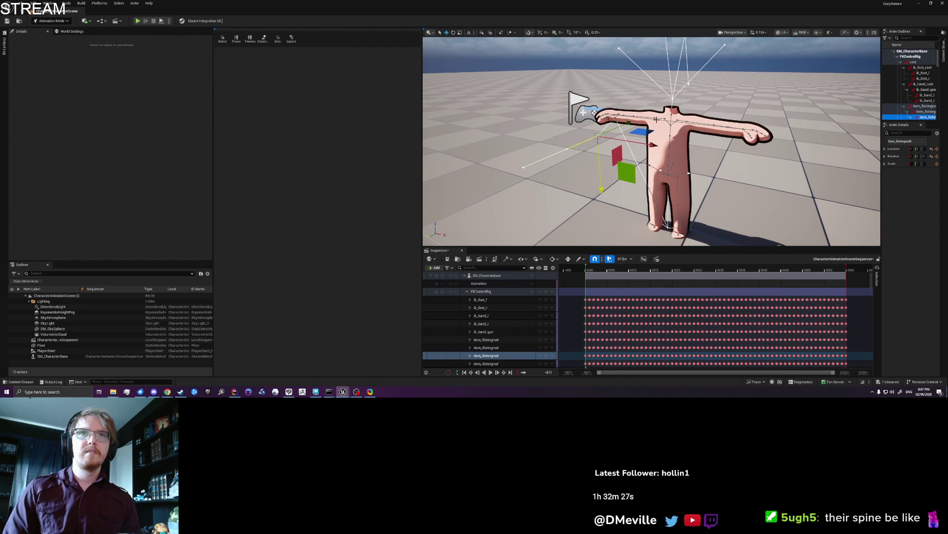
pyautogui.hotkey('ctrl', 'z')
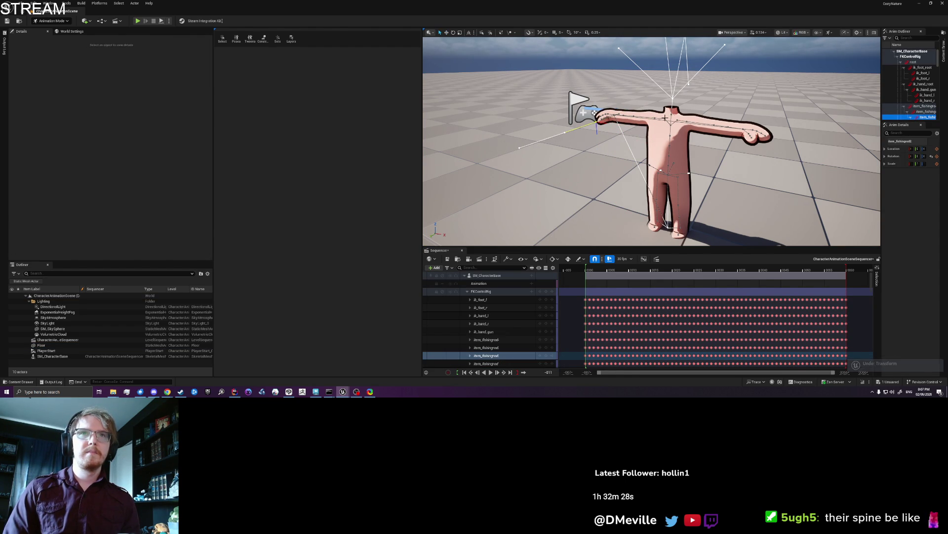
# - Try lowering the clavicle and left upper arm controls, undoing each move
pyautogui.click(667, 135)
pyautogui.click(665, 94)
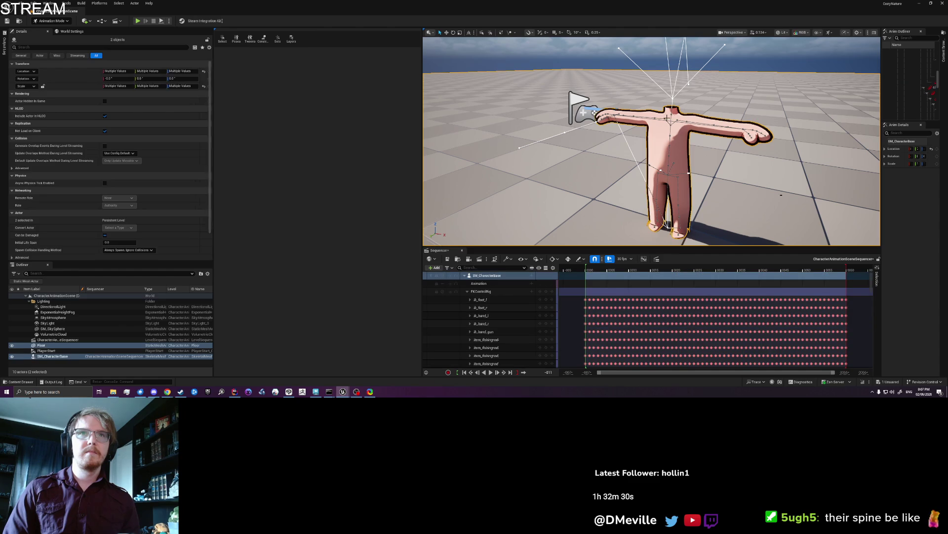
pyautogui.press('f')
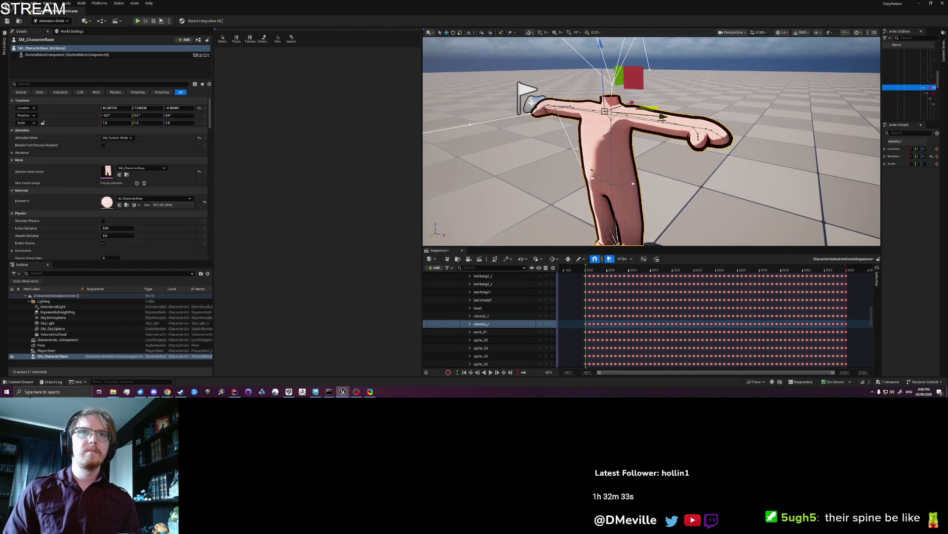
pyautogui.moveTo(602, 69); pyautogui.dragTo(612, 163)
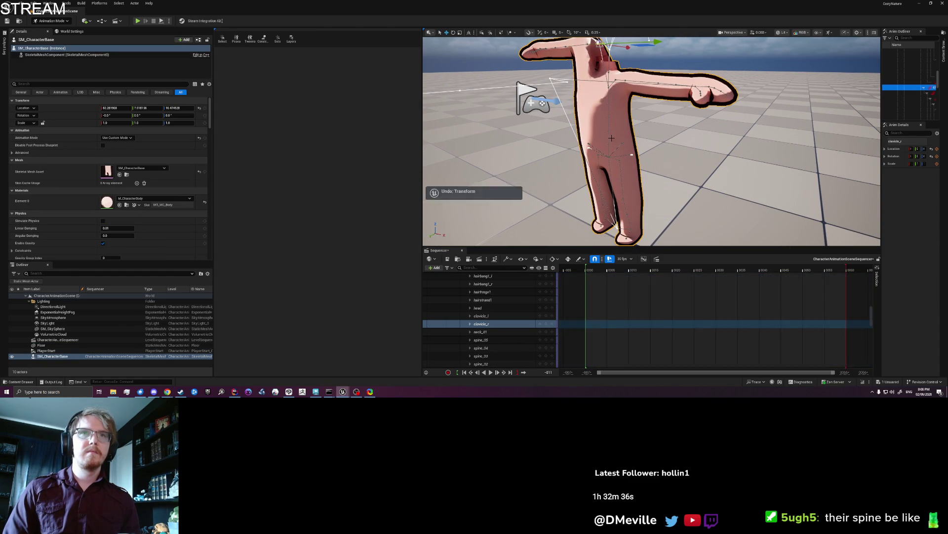
pyautogui.hotkey('ctrl', 'z')
pyautogui.click(629, 117)
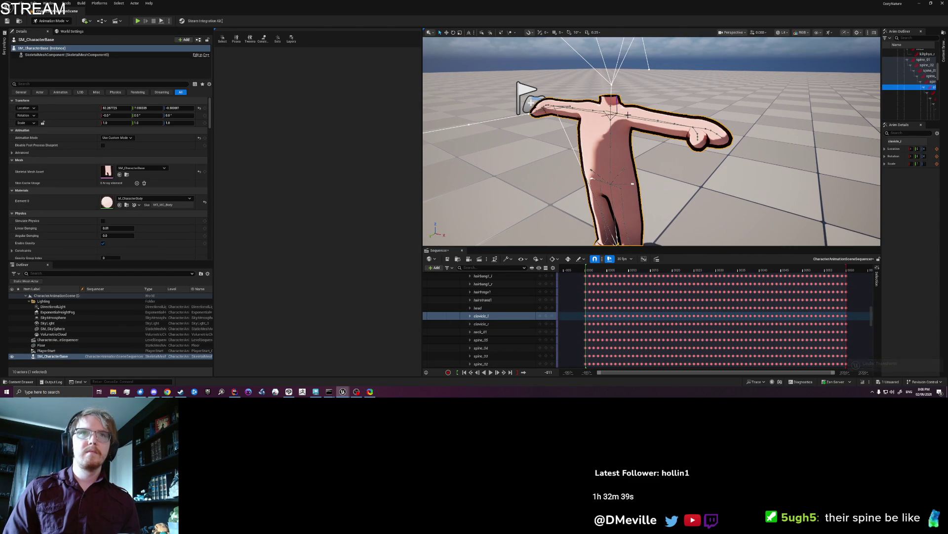
pyautogui.click(628, 114)
pyautogui.moveTo(628, 114)
pyautogui.mouseDown()
pyautogui.moveTo(499, 148)
pyautogui.moveTo(634, 112)
pyautogui.moveTo(622, 141)
pyautogui.mouseUp()
pyautogui.hotkey('ctrl', 'z')
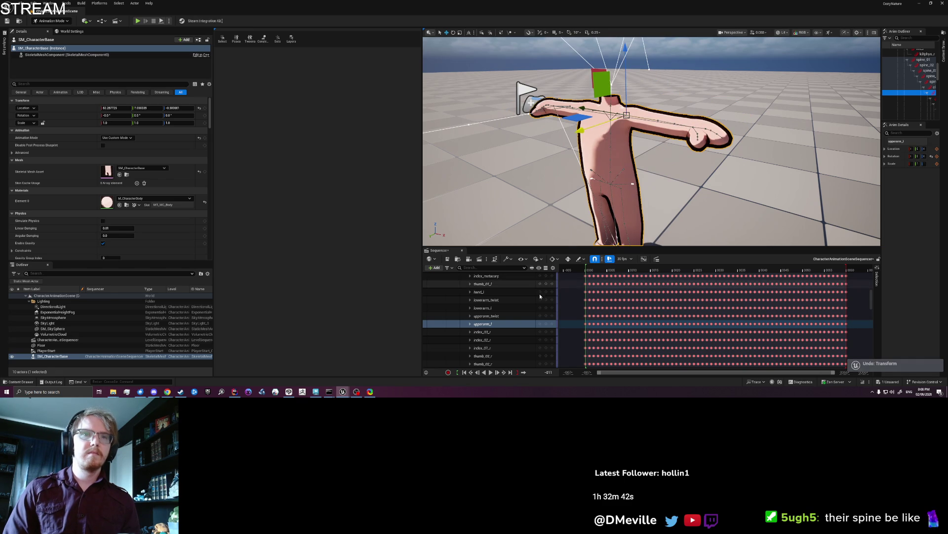
# - Undo back through the history until the FK control rig bake is removed from the character's track
pyautogui.click(496, 308)
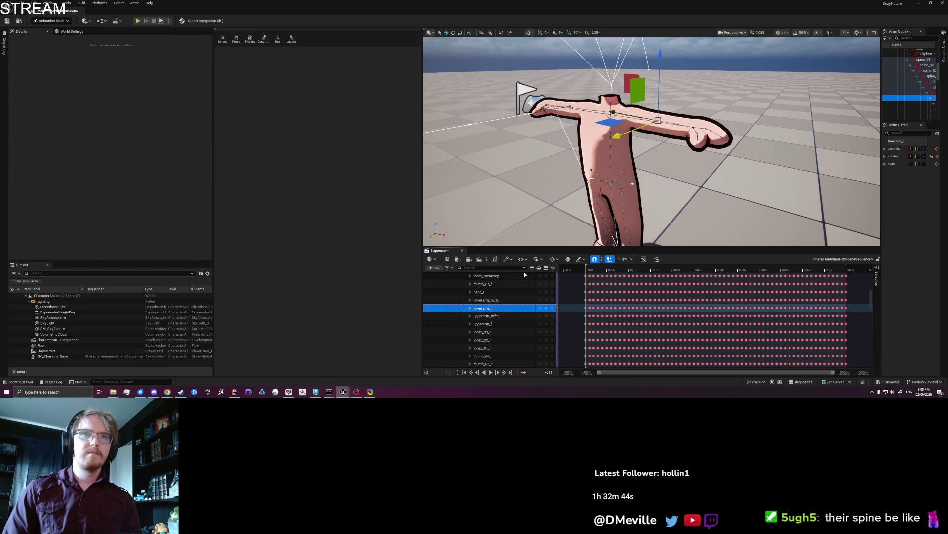
pyautogui.click(610, 183)
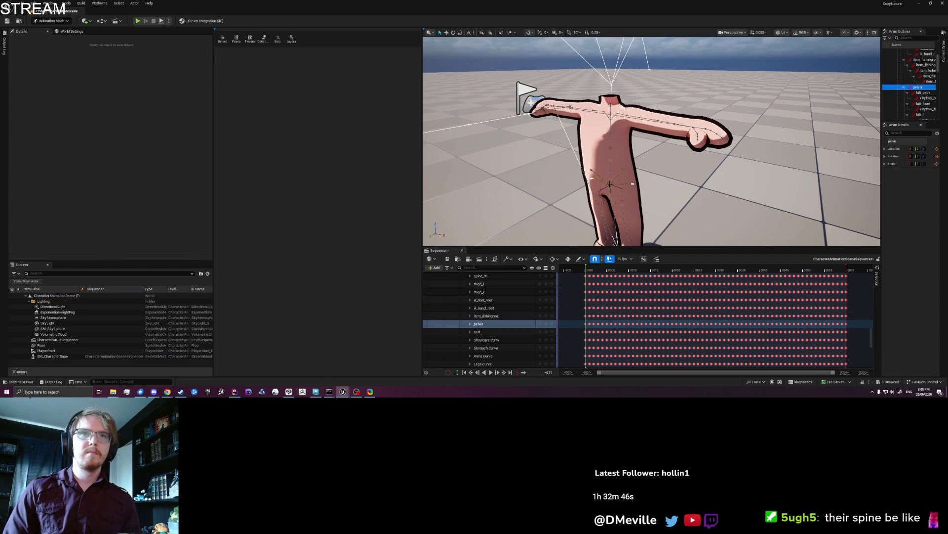
pyautogui.press('w')
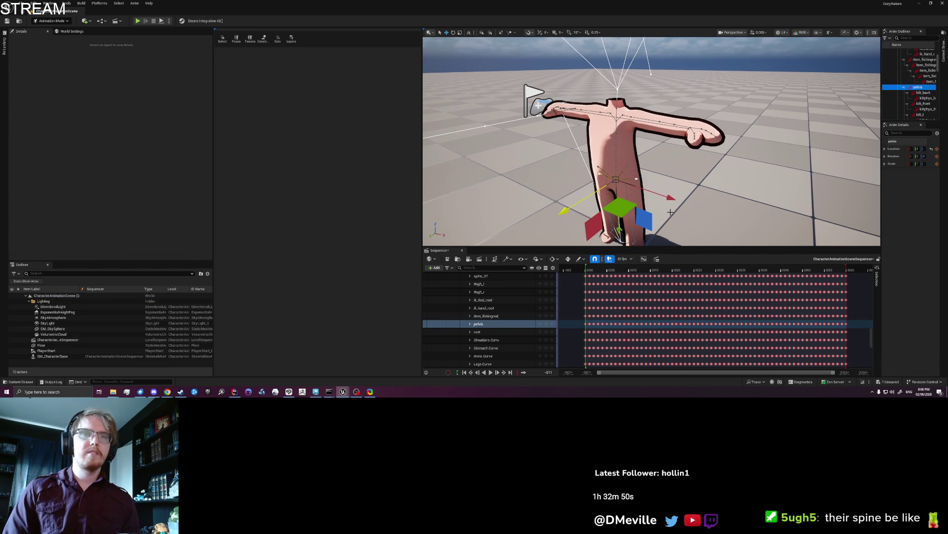
pyautogui.hotkey('ctrl', 'z')
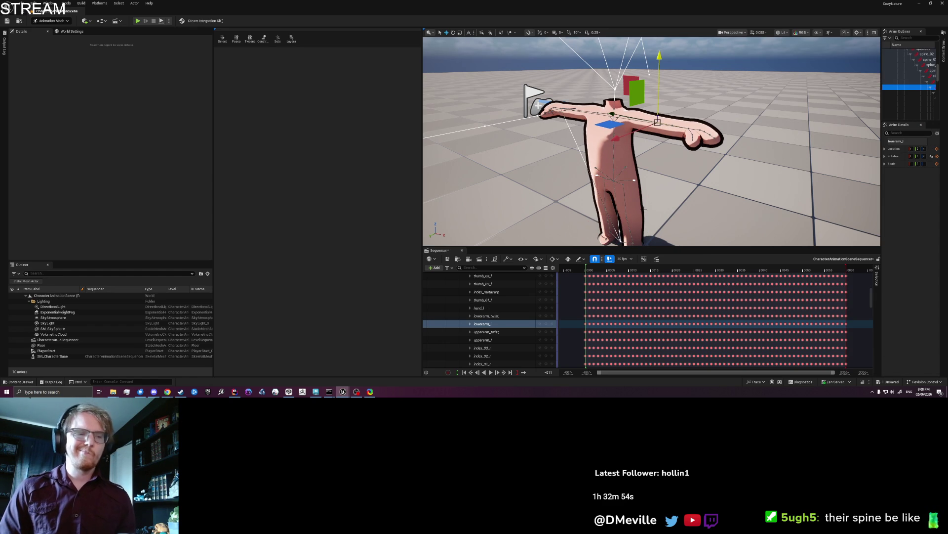
pyautogui.press('Escape')
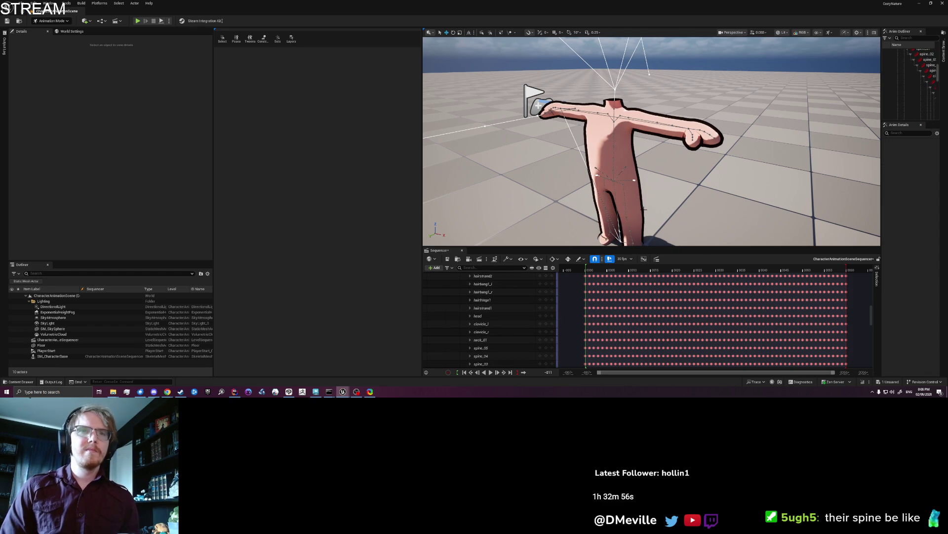
pyautogui.hotkey('ctrl', 'z')
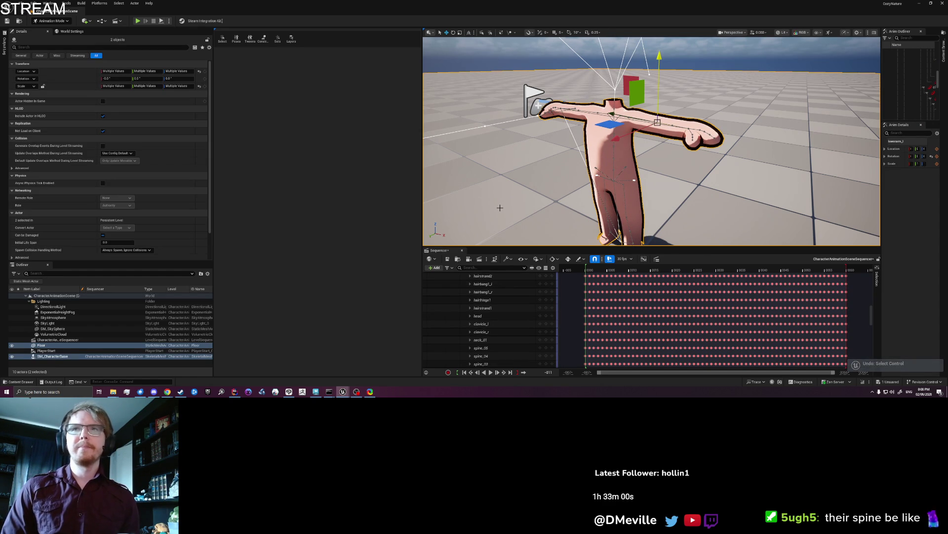
pyautogui.hotkey('ctrl', 'z')
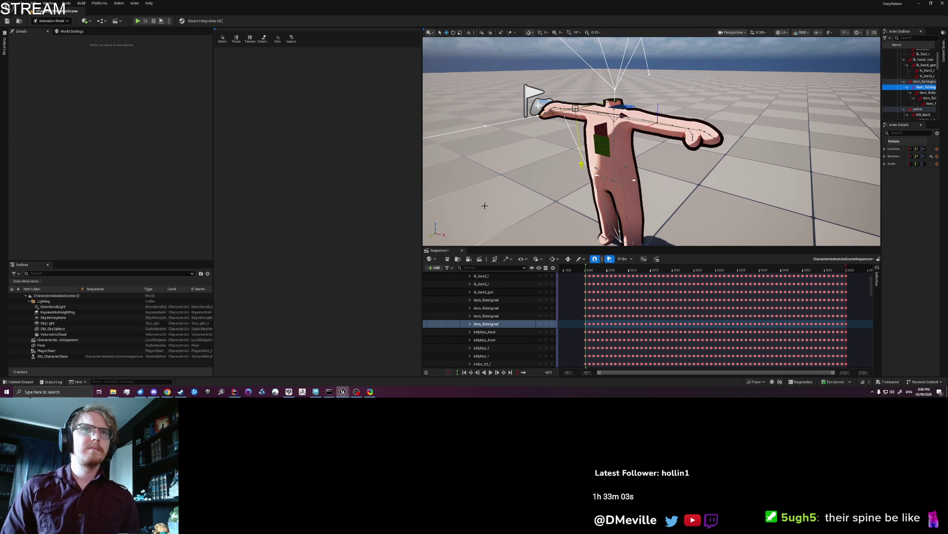
pyautogui.hotkey('ctrl', 'z')
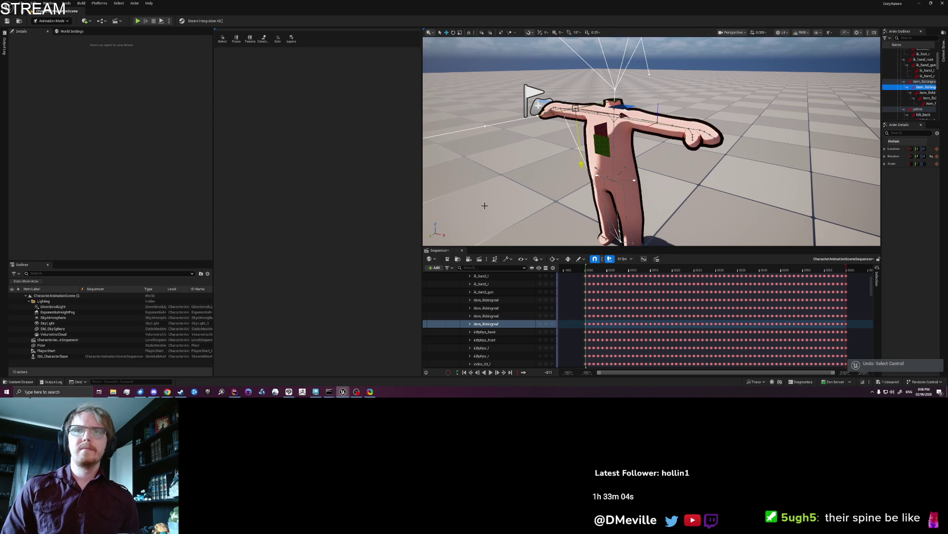
pyautogui.click(484, 206)
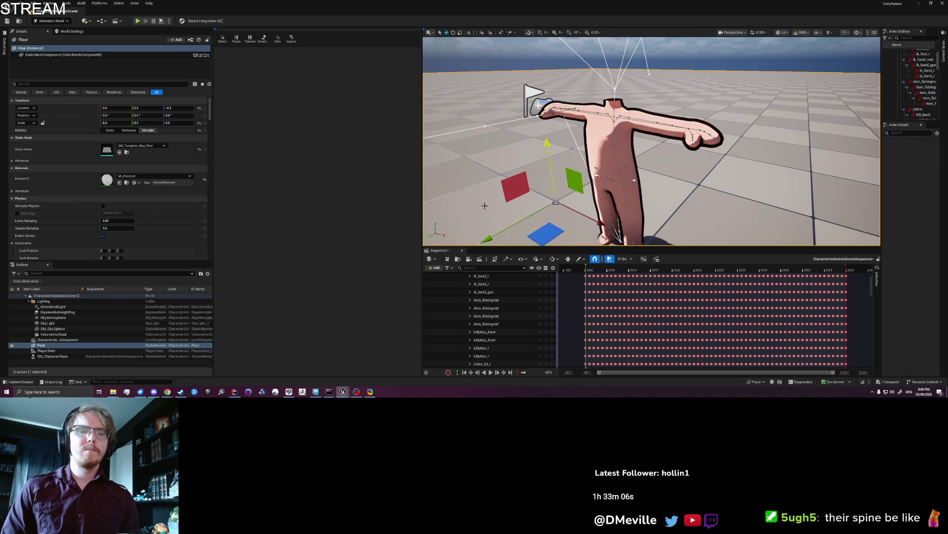
pyautogui.hotkey('ctrl', 'z')
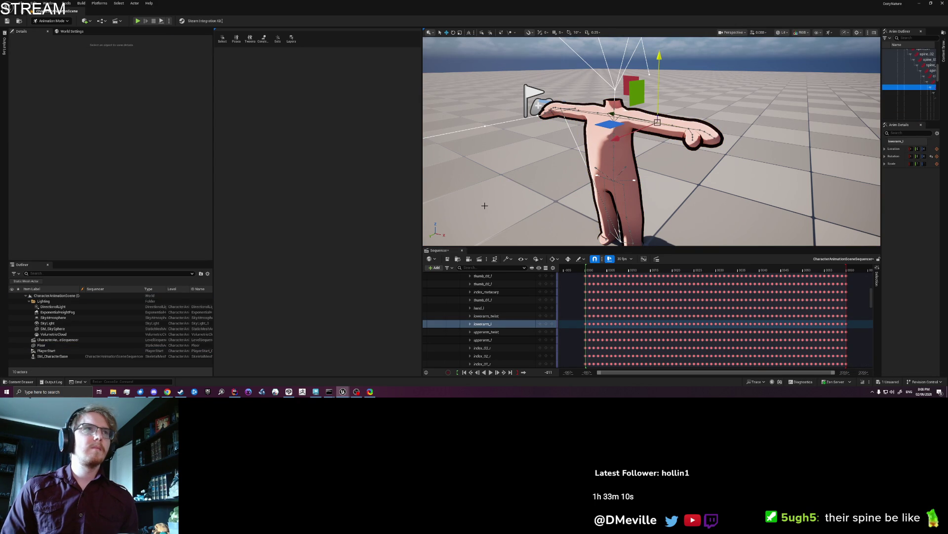
pyautogui.hotkey('ctrl', 'z')
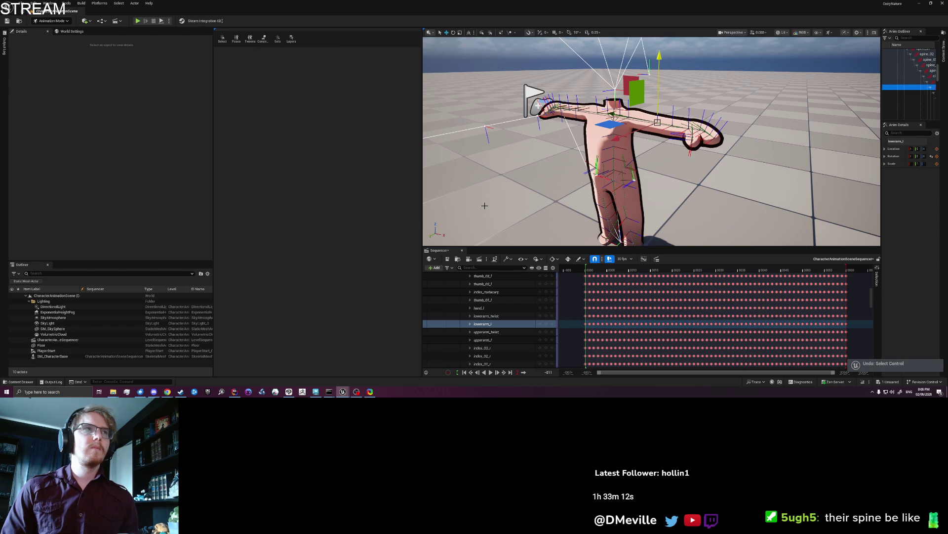
pyautogui.hotkey('ctrl', 'z')
pyautogui.click(498, 277)
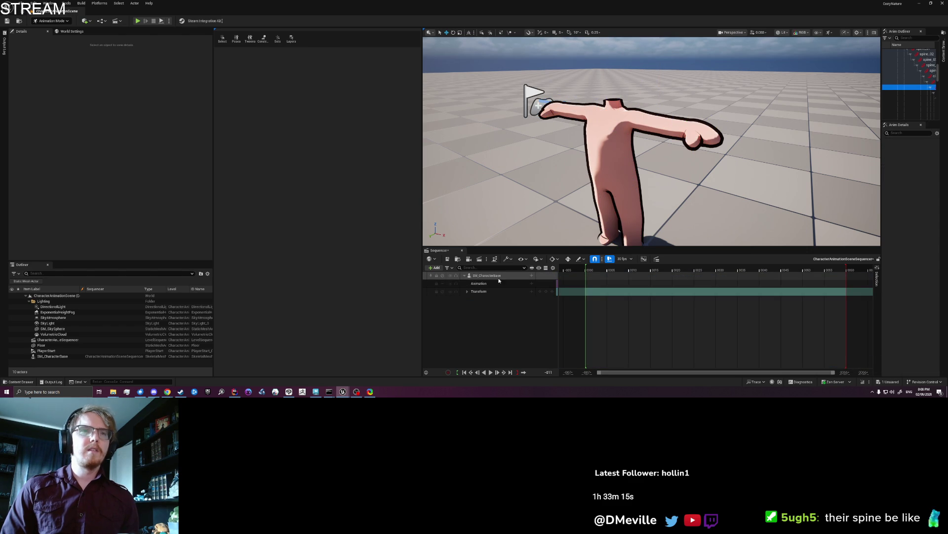
# - Bake the character's animation onto the FK control rig
pyautogui.rightClick(498, 277)
pyautogui.moveTo(532, 152)
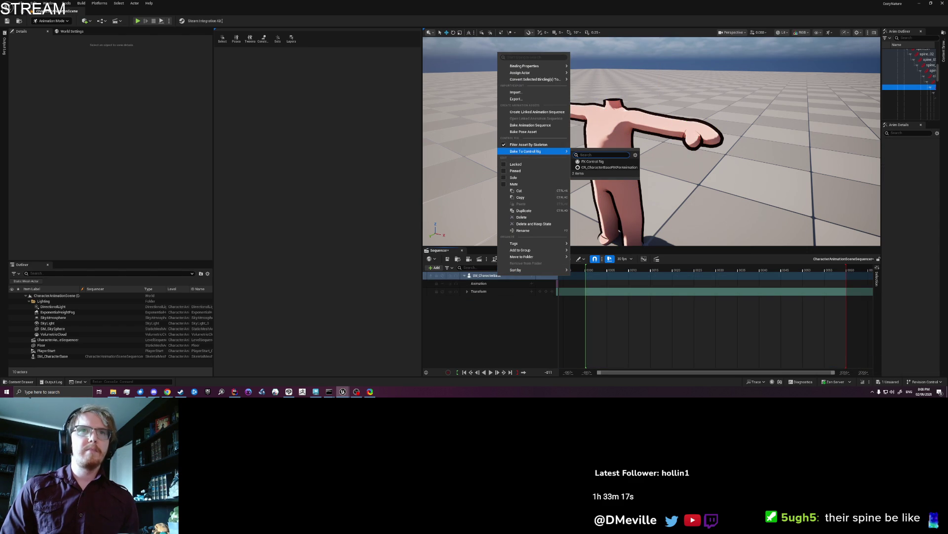
pyautogui.click(593, 167)
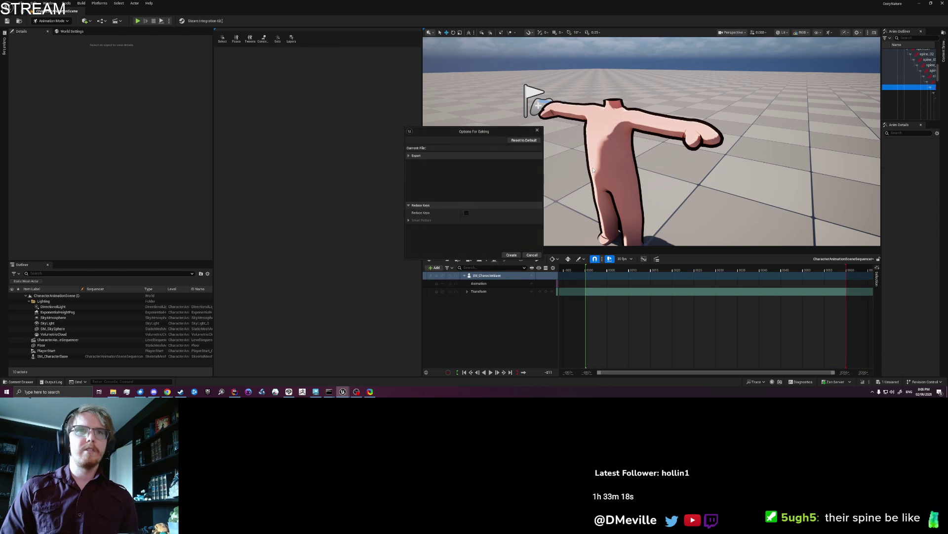
pyautogui.click(512, 254)
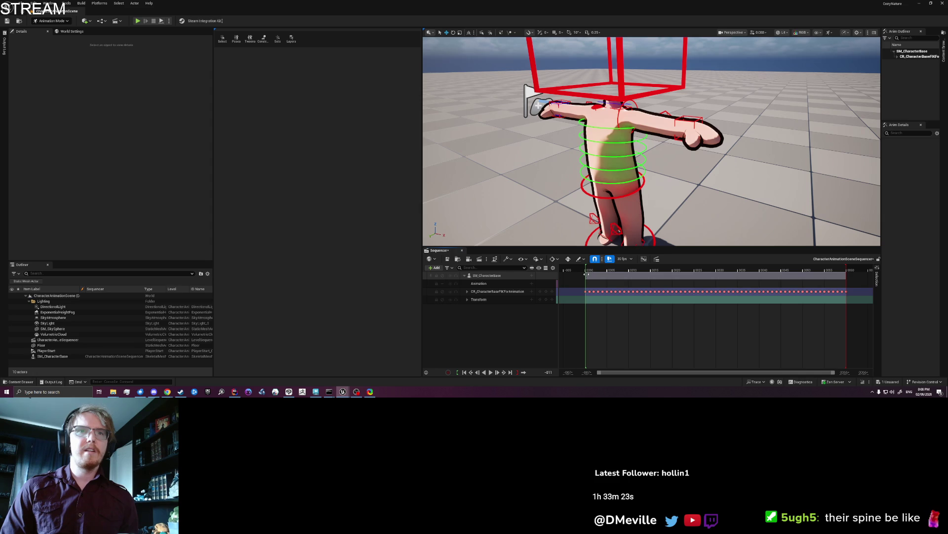
# - At frame 7, lower the pelvis control so the character crouches slightly
pyautogui.moveTo(587, 270); pyautogui.dragTo(617, 270)
pyautogui.click(625, 195)
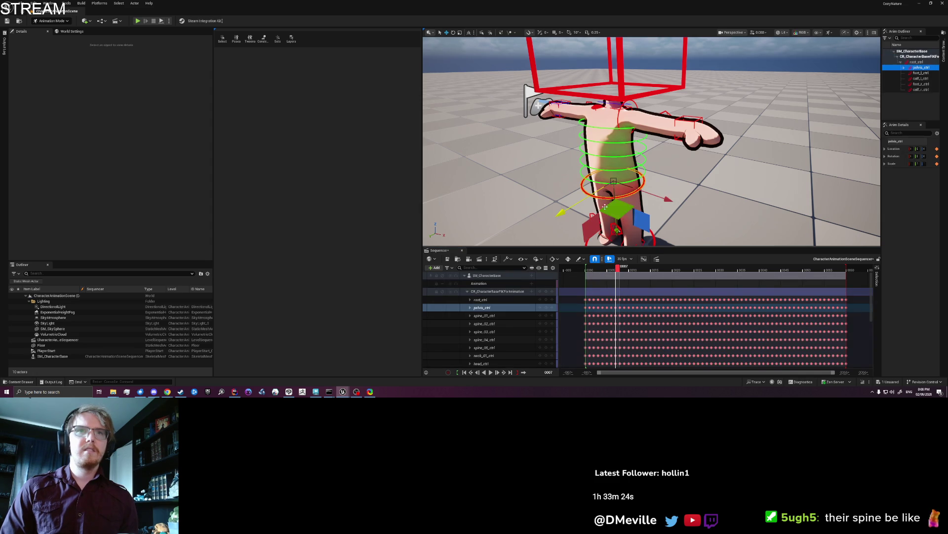
pyautogui.moveTo(563, 212)
pyautogui.mouseDown()
pyautogui.moveTo(600, 232)
pyautogui.moveTo(529, 226)
pyautogui.moveTo(584, 200)
pyautogui.mouseUp()
pyautogui.scroll(5, 584, 200)
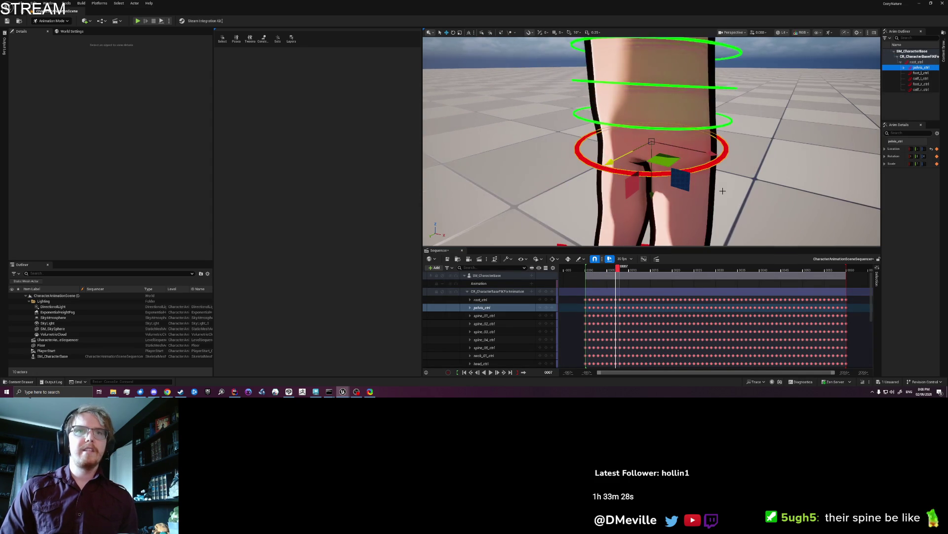
pyautogui.scroll(3, 653, 141)
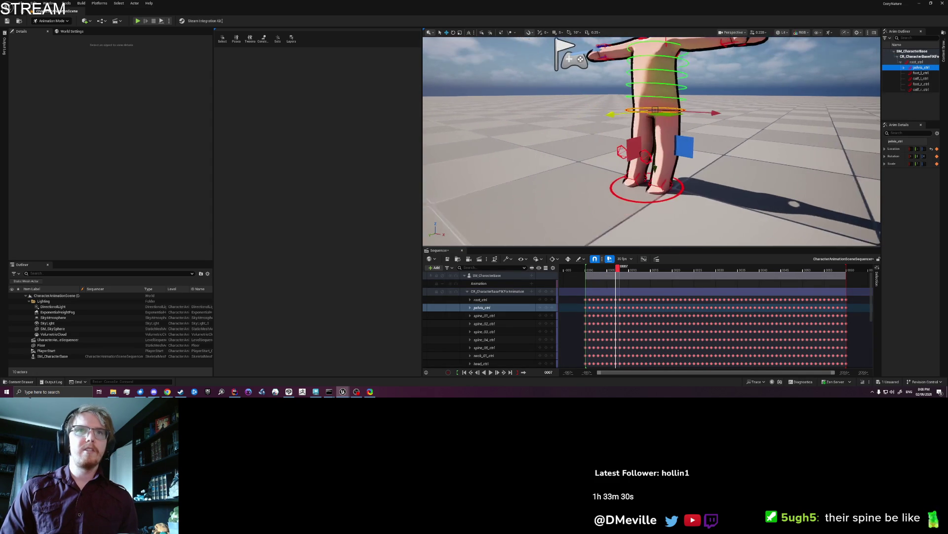
pyautogui.moveTo(667, 152)
pyautogui.mouseDown()
pyautogui.moveTo(630, 131)
pyautogui.moveTo(613, 144)
pyautogui.moveTo(614, 189)
pyautogui.moveTo(616, 148)
pyautogui.moveTo(616, 168)
pyautogui.mouseUp()
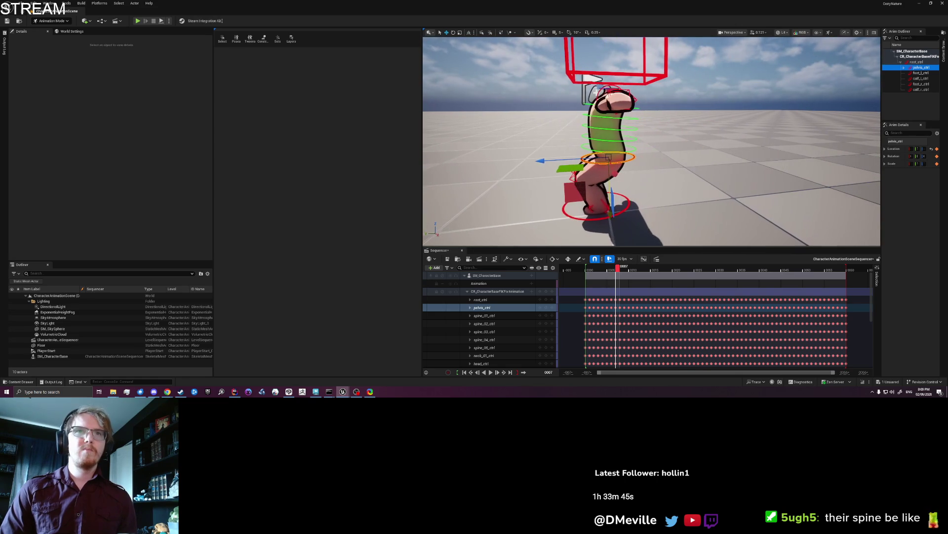
# - Shift the pelvis about 3.8 cm and rotate it about -2.5°, discarding a larger forward rotation
pyautogui.press('e')
pyautogui.moveTo(587, 104); pyautogui.dragTo(597, 92)
pyautogui.moveTo(487, 146)
pyautogui.mouseDown()
pyautogui.moveTo(777, 171)
pyautogui.moveTo(692, 139)
pyautogui.moveTo(637, 87)
pyautogui.mouseUp()
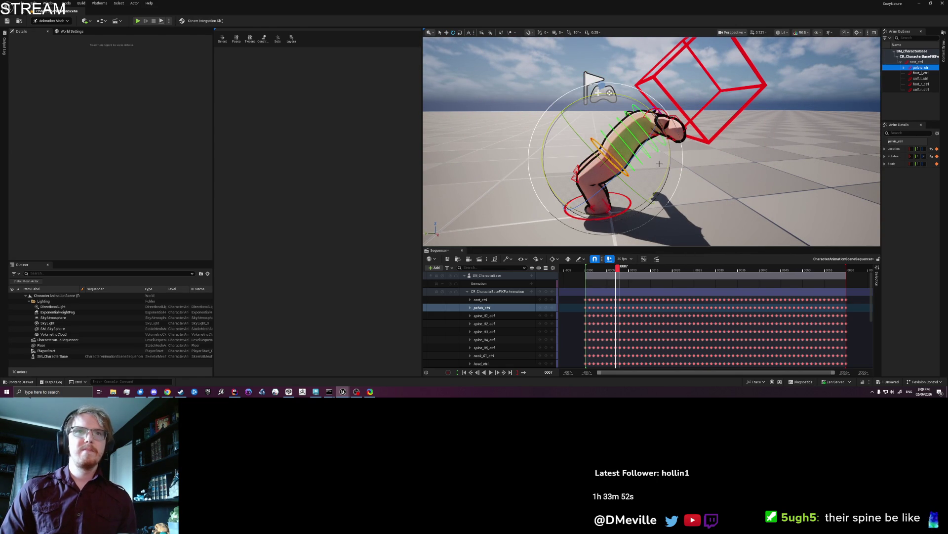
pyautogui.hotkey('ctrl', 'z')
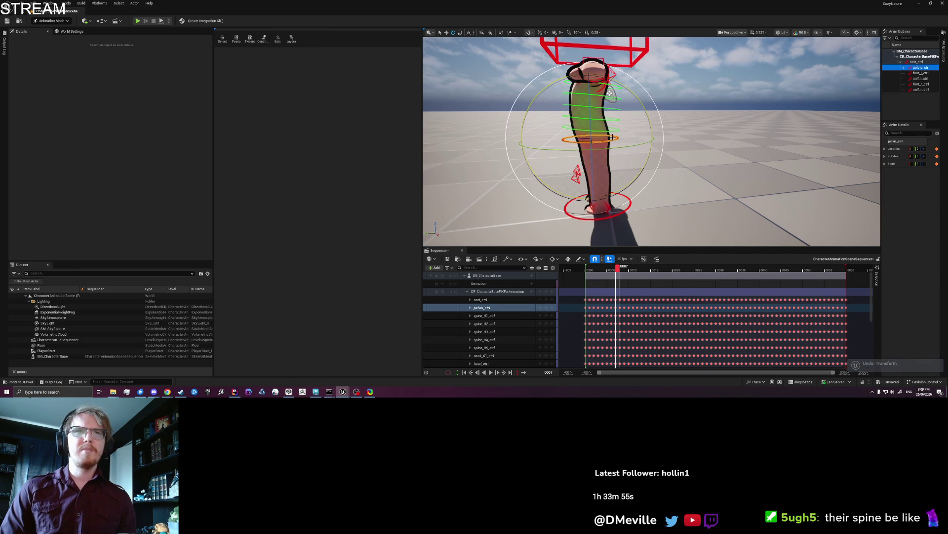
pyautogui.press('w')
pyautogui.moveTo(542, 140); pyautogui.dragTo(528, 140)
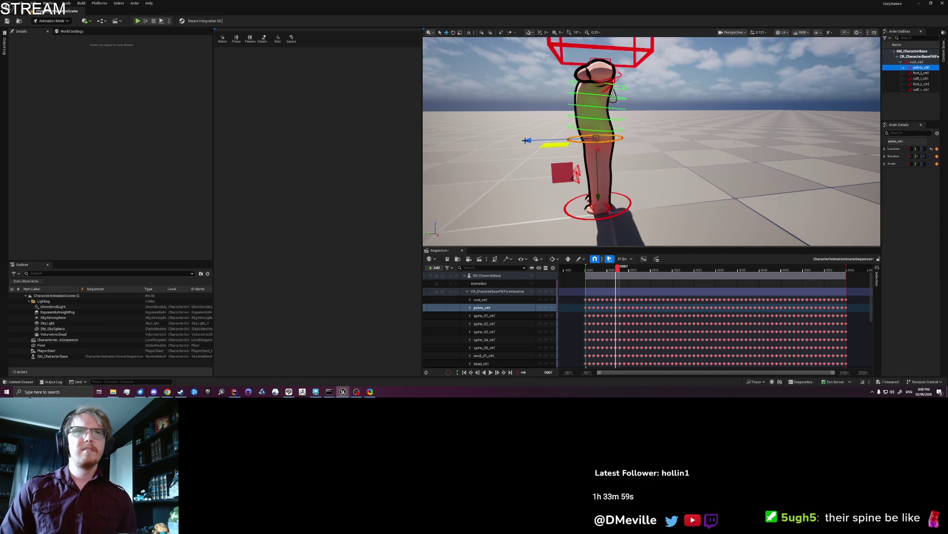
pyautogui.hotkey('ctrl', 'z')
pyautogui.moveTo(524, 141); pyautogui.dragTo(531, 140)
pyautogui.press('e')
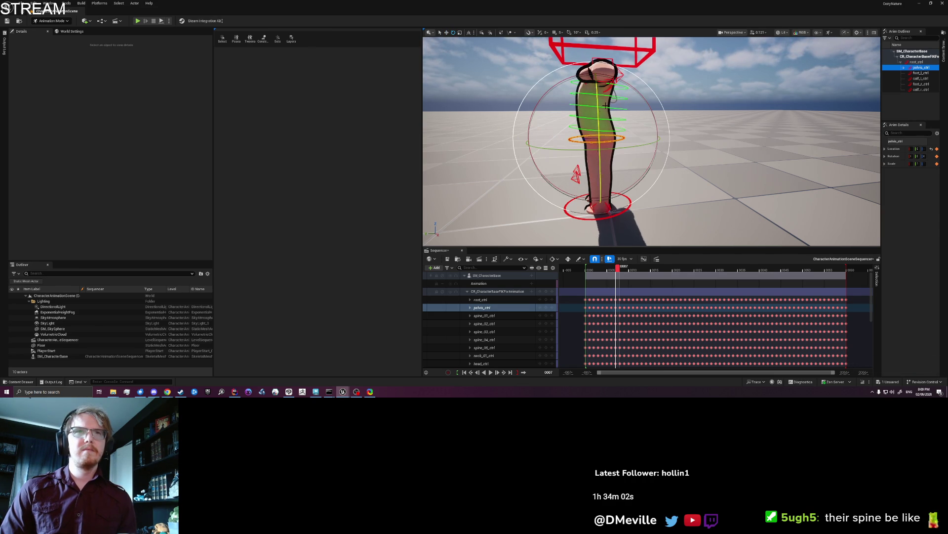
pyautogui.moveTo(637, 118); pyautogui.dragTo(652, 122)
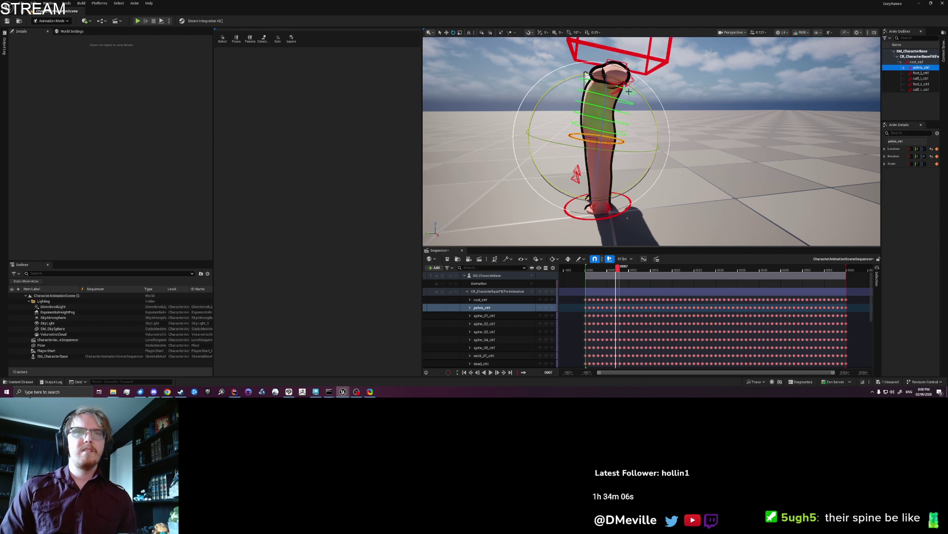
pyautogui.press('w')
# - Shift the pelvis about 3.4 cm, undoing trial moves of the clavicle and spine_04 controls
pyautogui.scroll(2, 642, 148)
pyautogui.click(627, 114)
pyautogui.moveTo(626, 114); pyautogui.dragTo(578, 116)
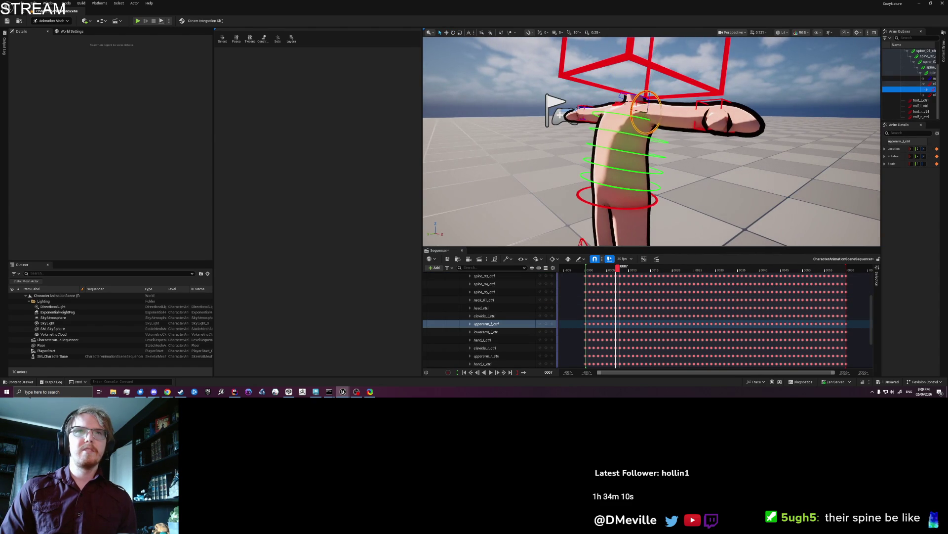
pyautogui.click(627, 112)
pyautogui.moveTo(661, 119); pyautogui.dragTo(663, 164)
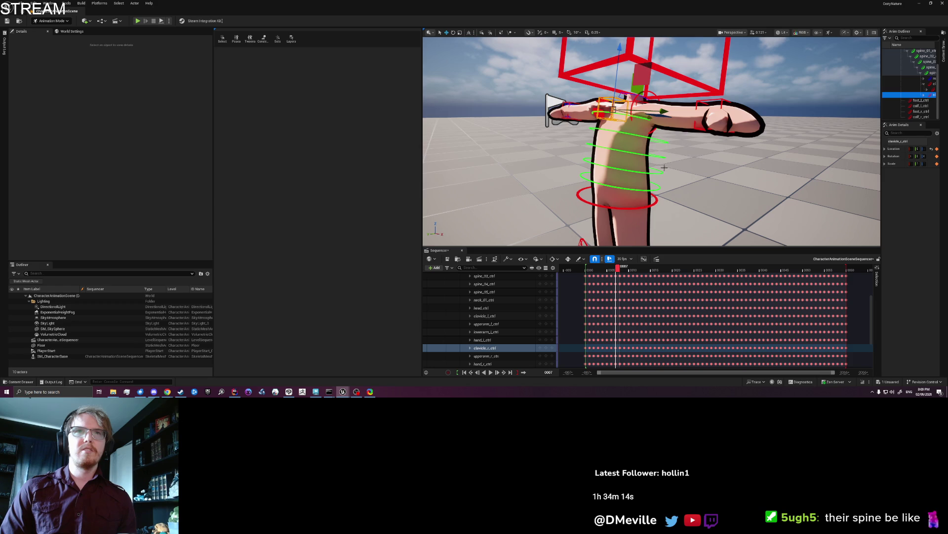
pyautogui.hotkey('ctrl', 'z')
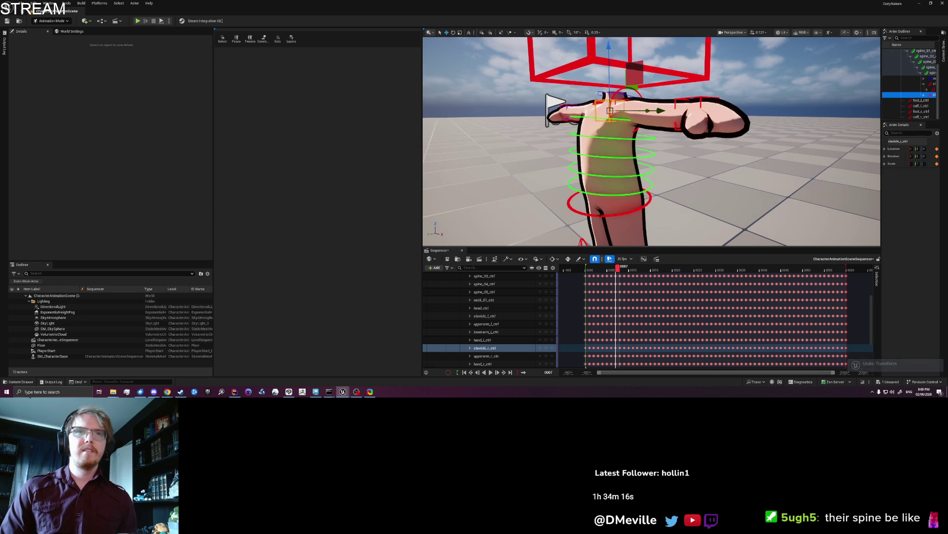
pyautogui.click(612, 205)
pyautogui.moveTo(588, 217); pyautogui.dragTo(553, 213)
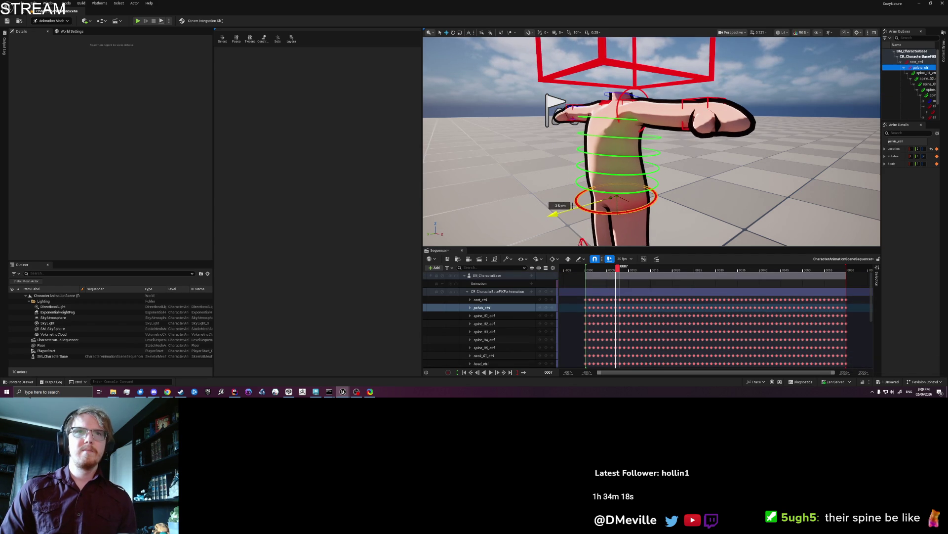
pyautogui.click(581, 136)
pyautogui.moveTo(570, 140)
pyautogui.mouseDown()
pyautogui.moveTo(747, 172)
pyautogui.moveTo(662, 173)
pyautogui.mouseUp()
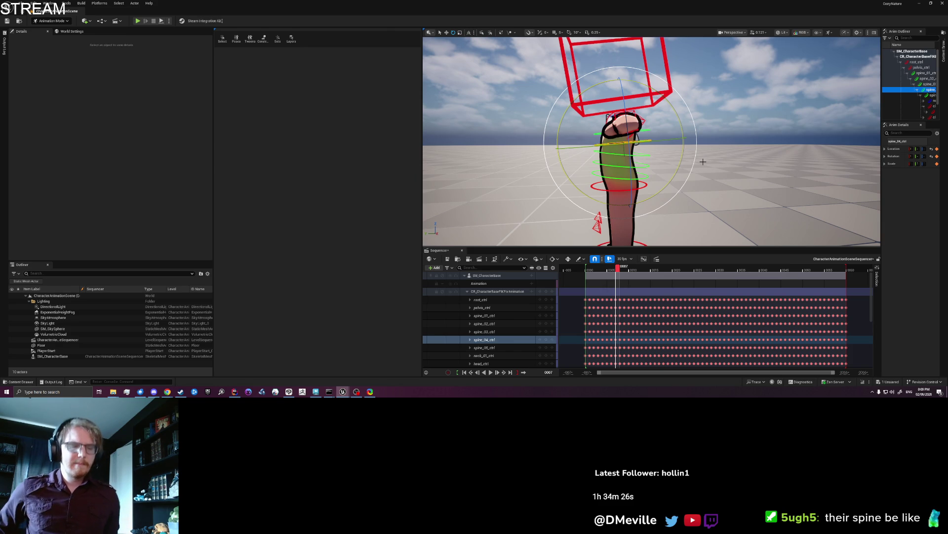
pyautogui.hotkey('ctrl', 'z')
pyautogui.hotkey('ctrl', 'z')
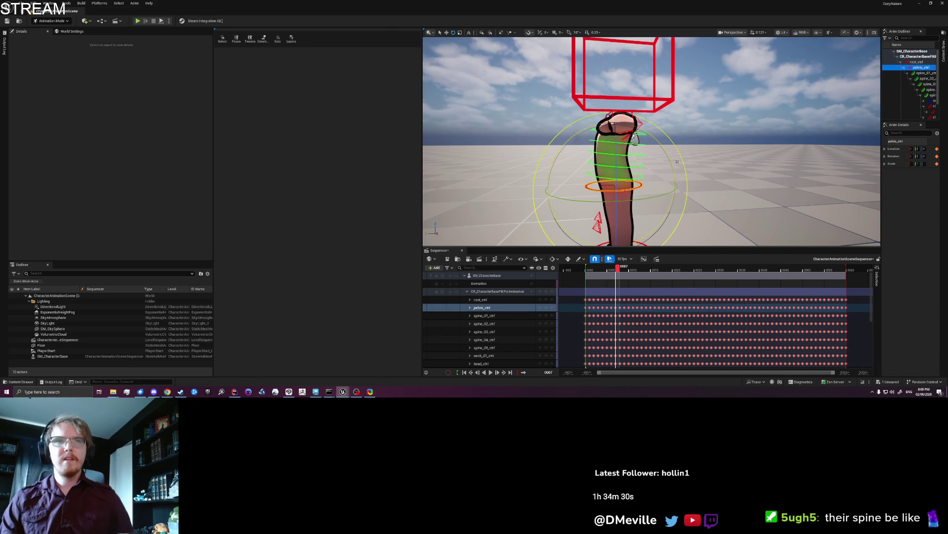
pyautogui.moveTo(710, 155)
pyautogui.mouseDown()
pyautogui.moveTo(741, 156)
pyautogui.moveTo(725, 163)
pyautogui.mouseUp()
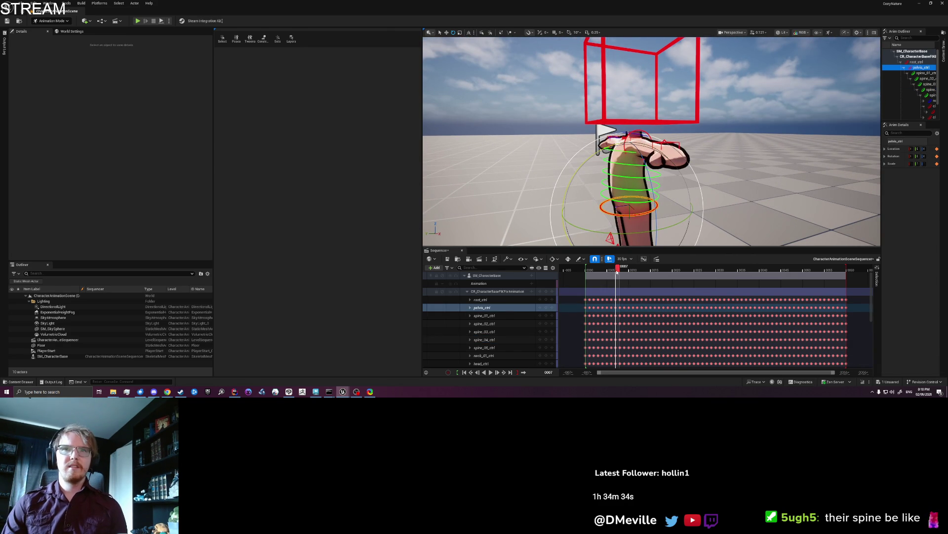
pyautogui.hotkey('ctrl', 'z')
# - At frame 0, rotate spine_01 forward about 69° to bend the body at the waist
pyautogui.moveTo(617, 271); pyautogui.dragTo(582, 276)
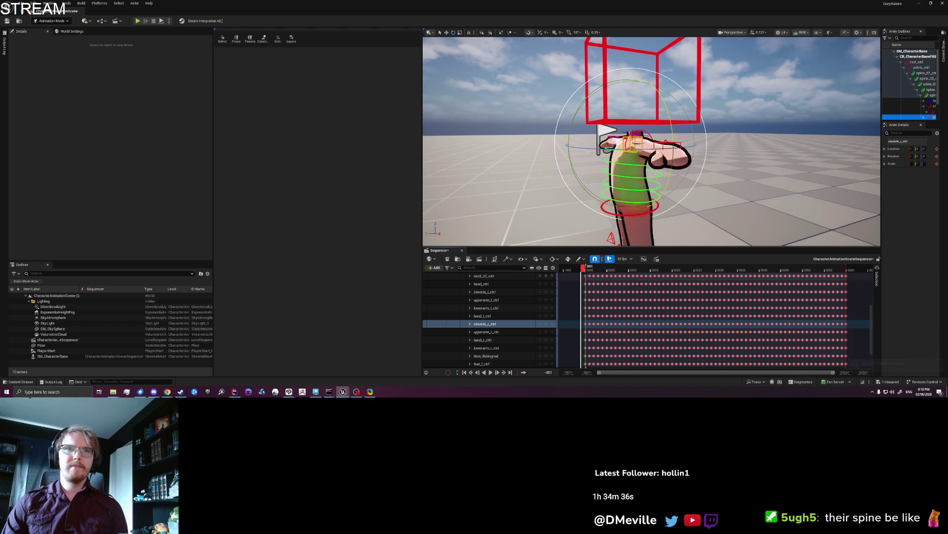
pyautogui.click(595, 287)
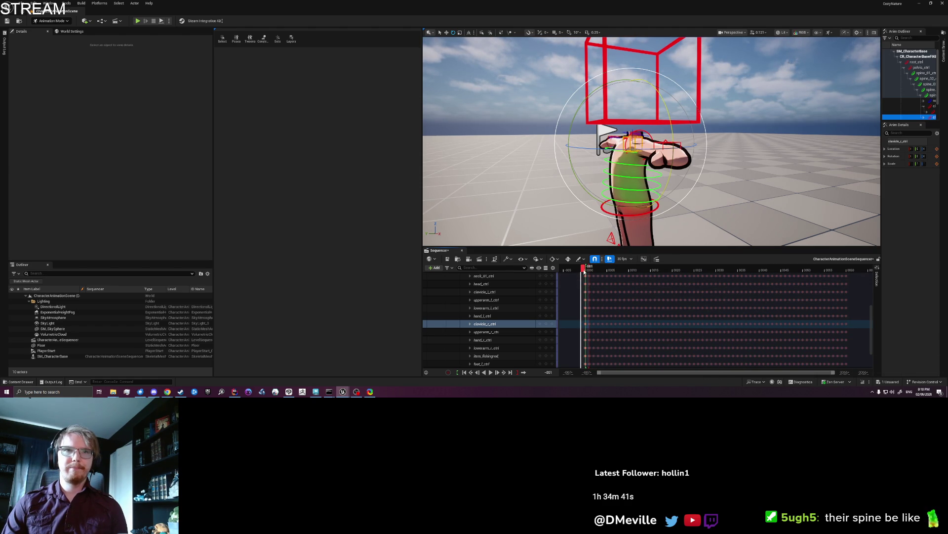
pyautogui.moveTo(584, 270); pyautogui.dragTo(588, 270)
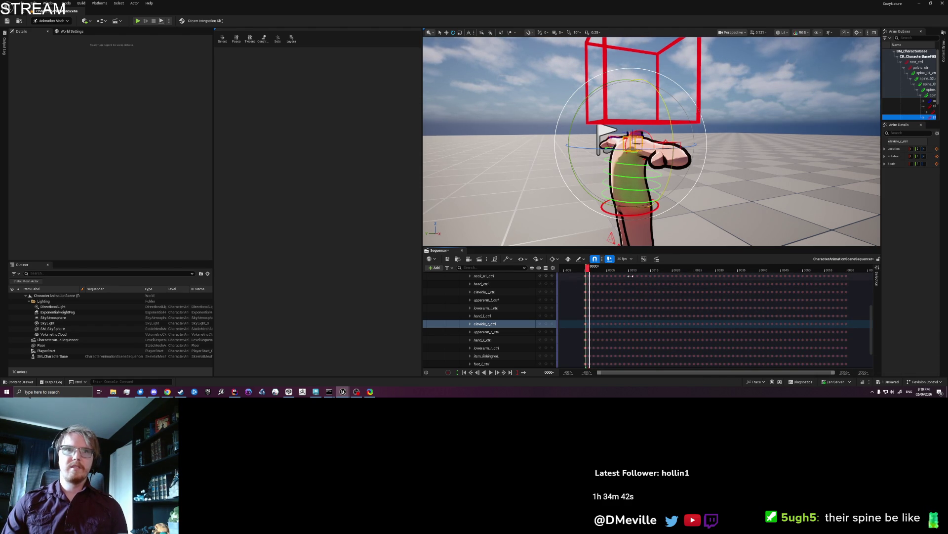
pyautogui.press('w')
pyautogui.click(630, 203)
pyautogui.press('e')
pyautogui.moveTo(630, 202)
pyautogui.mouseDown()
pyautogui.moveTo(632, 194)
pyautogui.moveTo(615, 232)
pyautogui.moveTo(625, 212)
pyautogui.mouseUp()
pyautogui.scroll(-3, 762, 227)
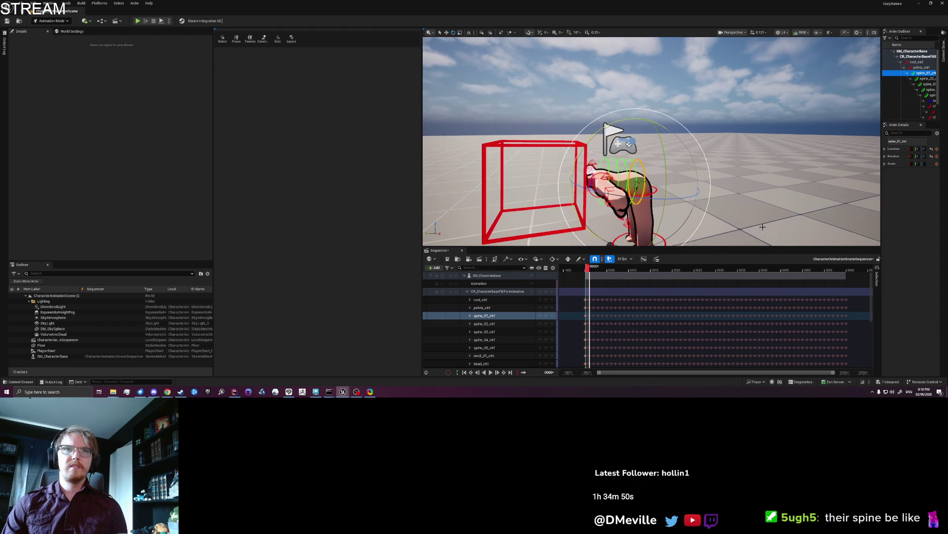
pyautogui.click(751, 220)
pyautogui.scroll(-2, 724, 215)
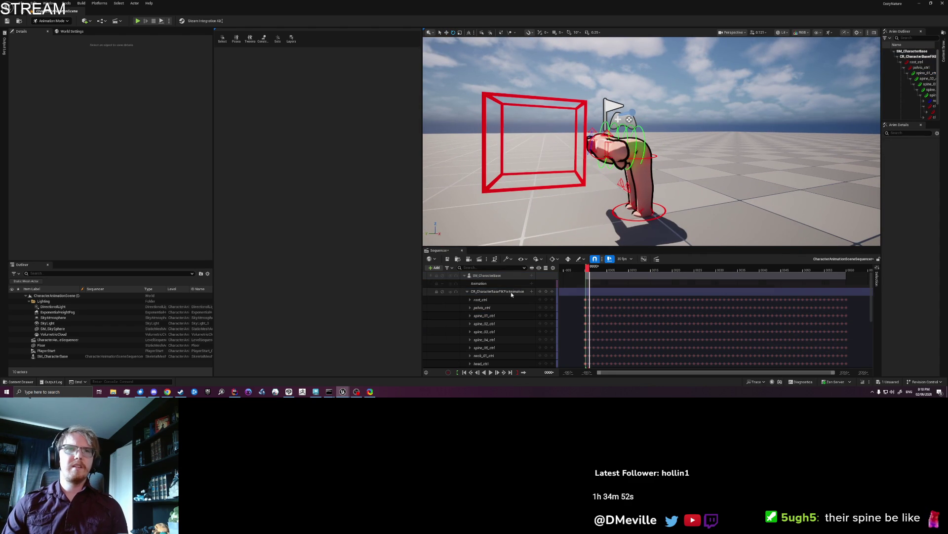
# - Bake the track to a new animation sequence named TEST_AdditivePose in BaseCharacter/Animations
pyautogui.rightClick(504, 277)
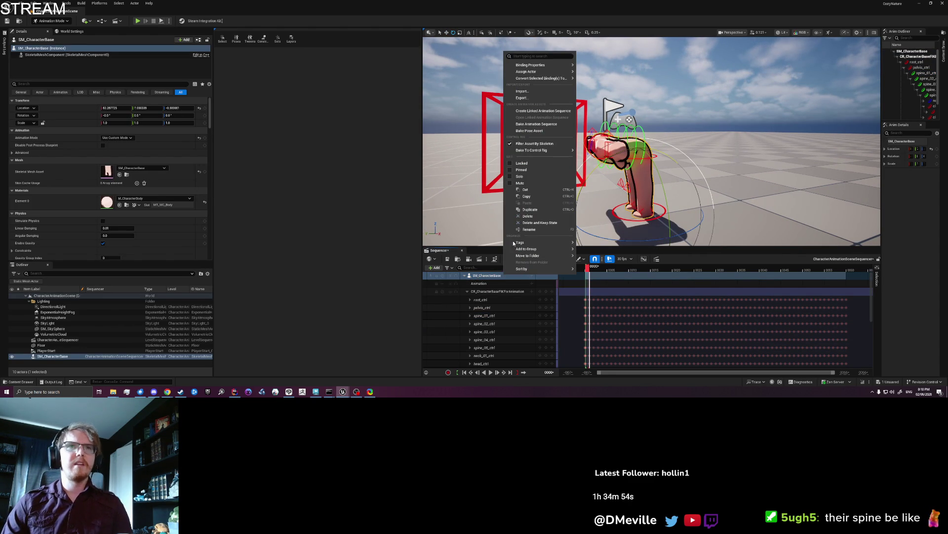
pyautogui.click(540, 124)
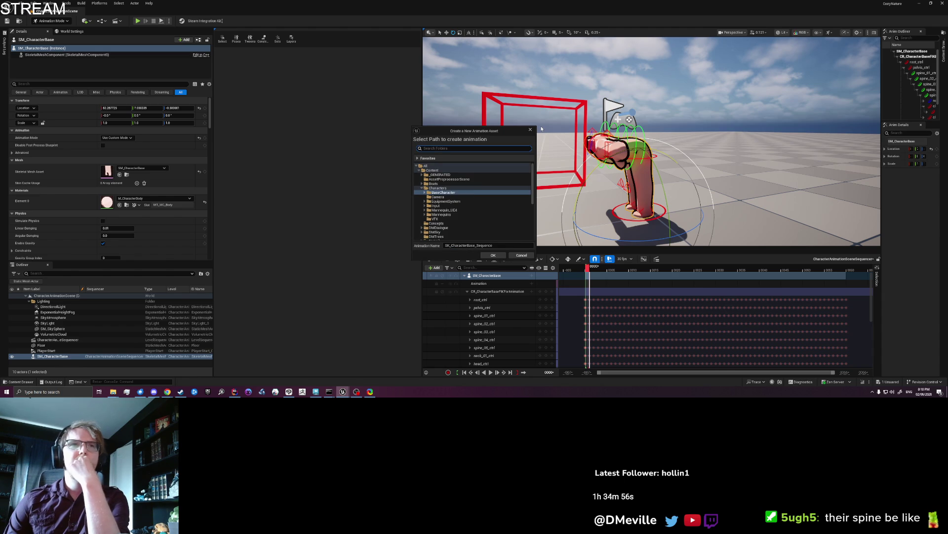
pyautogui.click(453, 192)
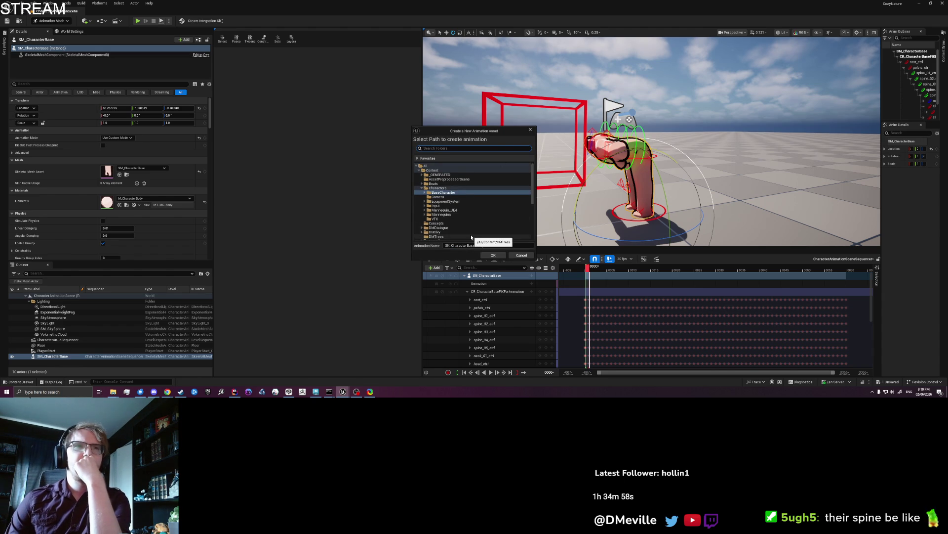
pyautogui.click(444, 193)
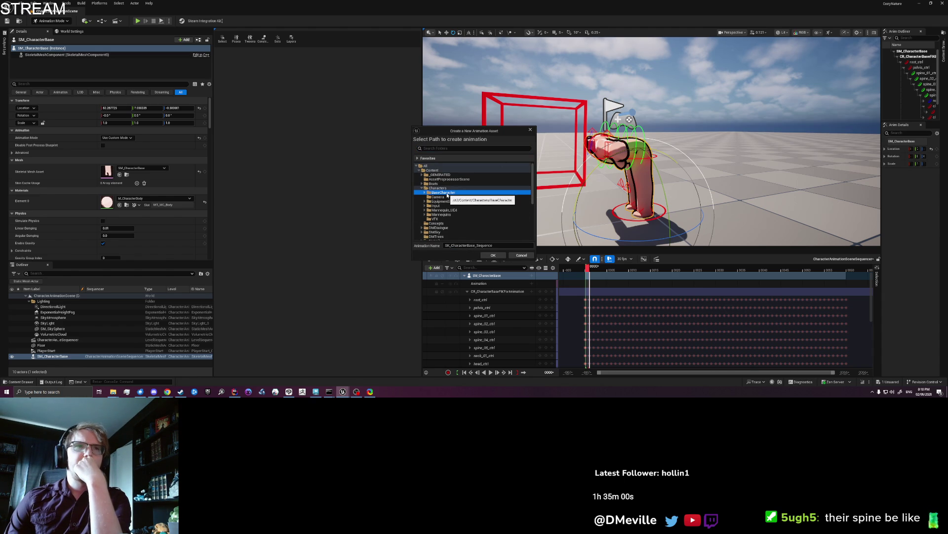
pyautogui.doubleClick(447, 194)
pyautogui.doubleClick(444, 197)
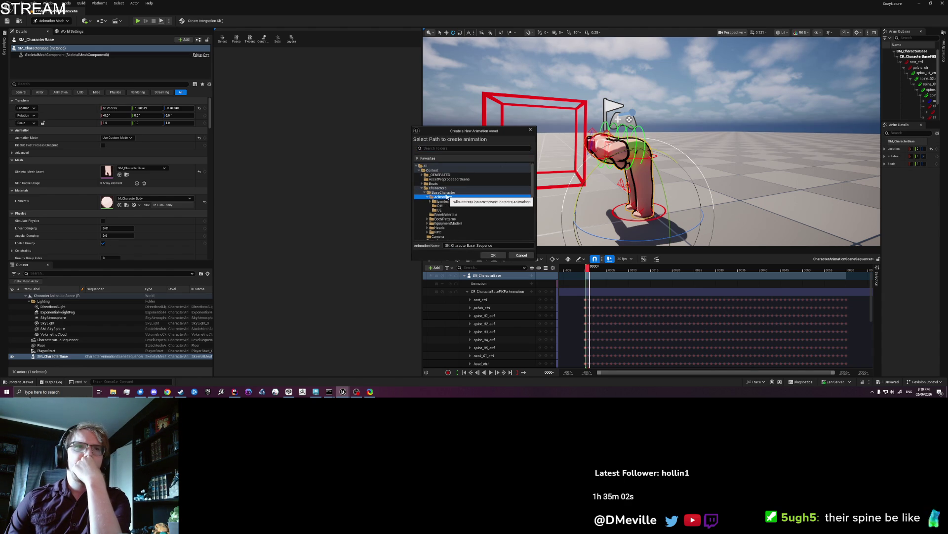
pyautogui.click(499, 245)
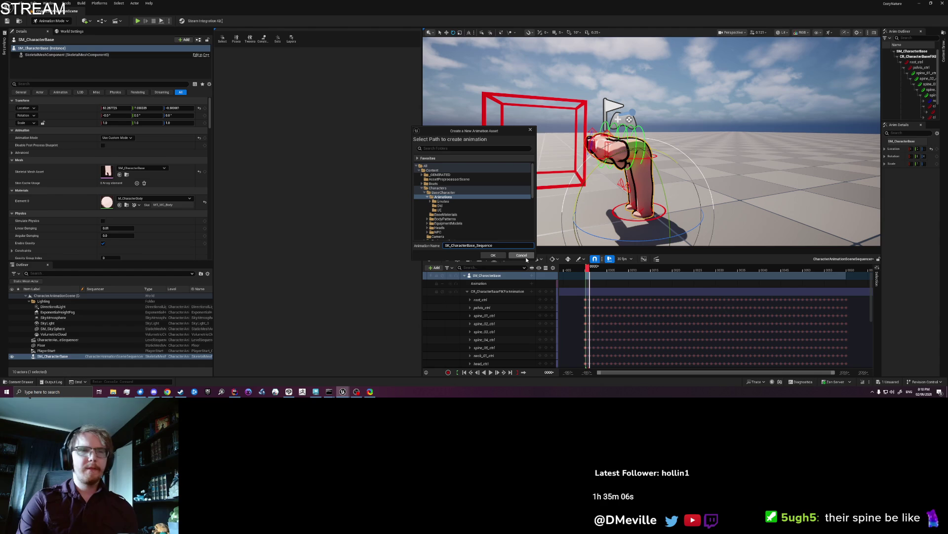
pyautogui.hotkey('ctrl', 'a')
pyautogui.press('BackSpace')
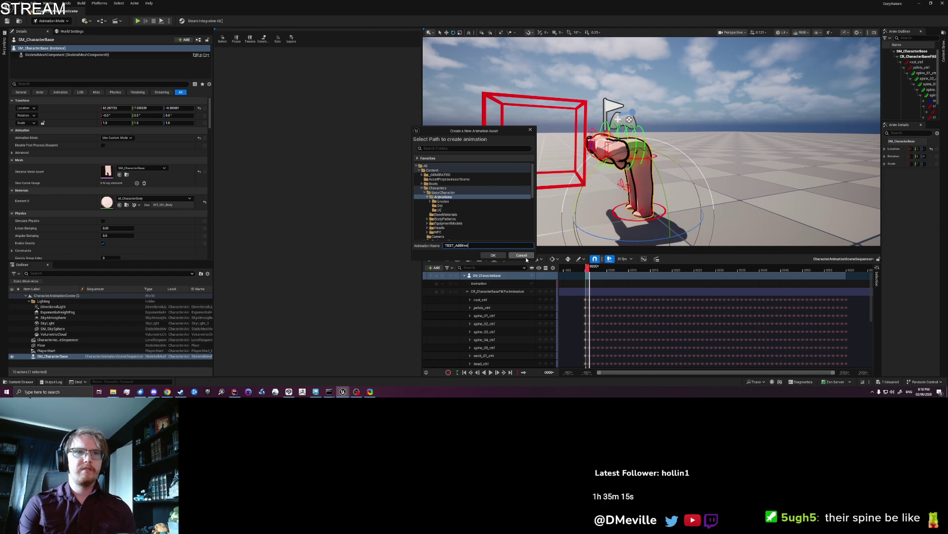
pyautogui.click(493, 256)
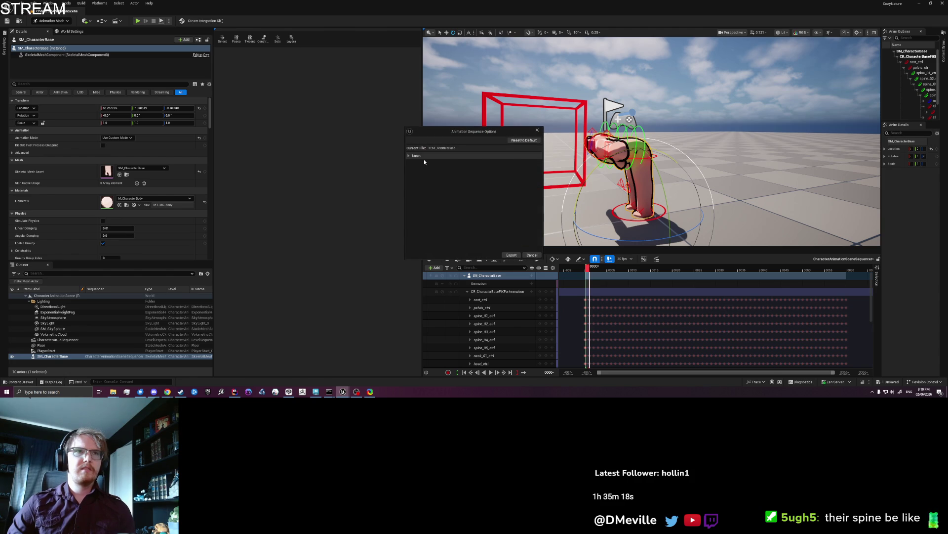
# - Review the Animation Sequence Options and export the asset
pyautogui.click(409, 155)
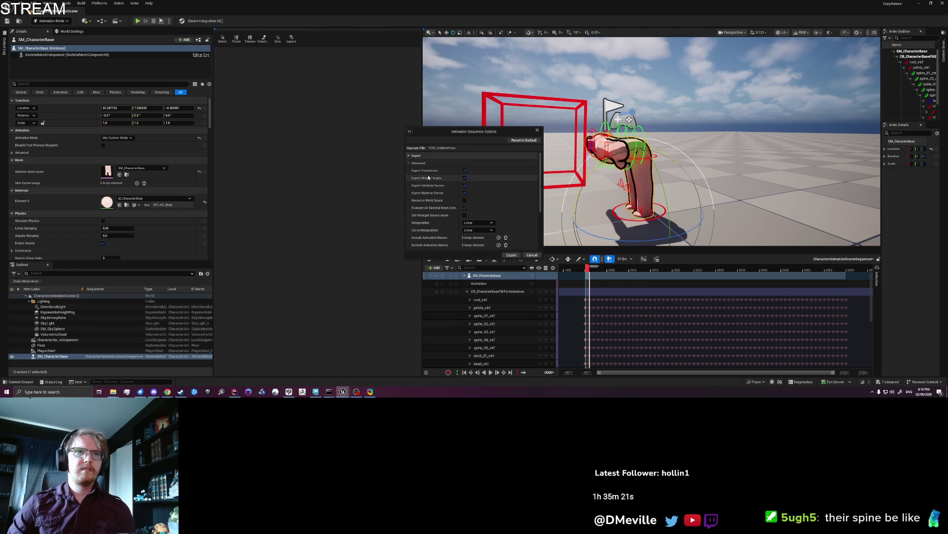
pyautogui.scroll(-3, 442, 225)
pyautogui.scroll(-2, 442, 226)
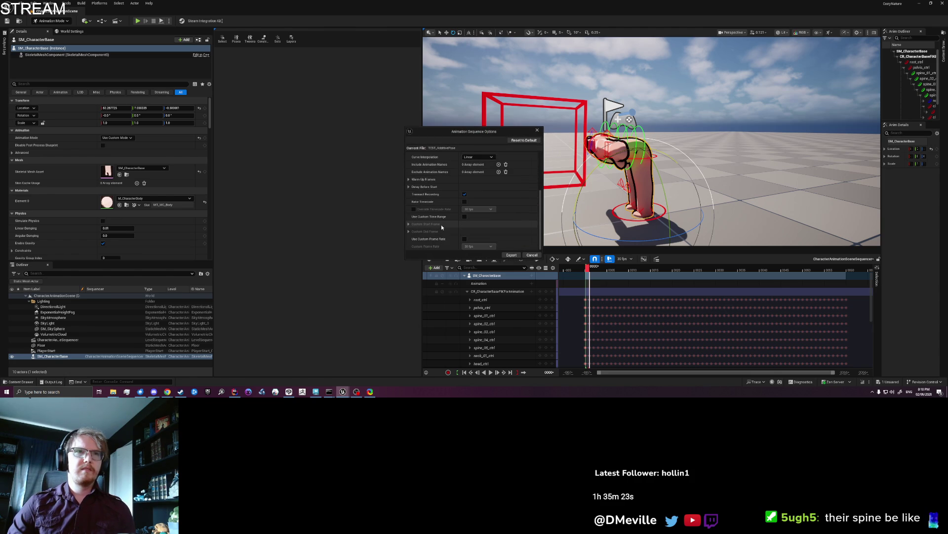
pyautogui.click(511, 255)
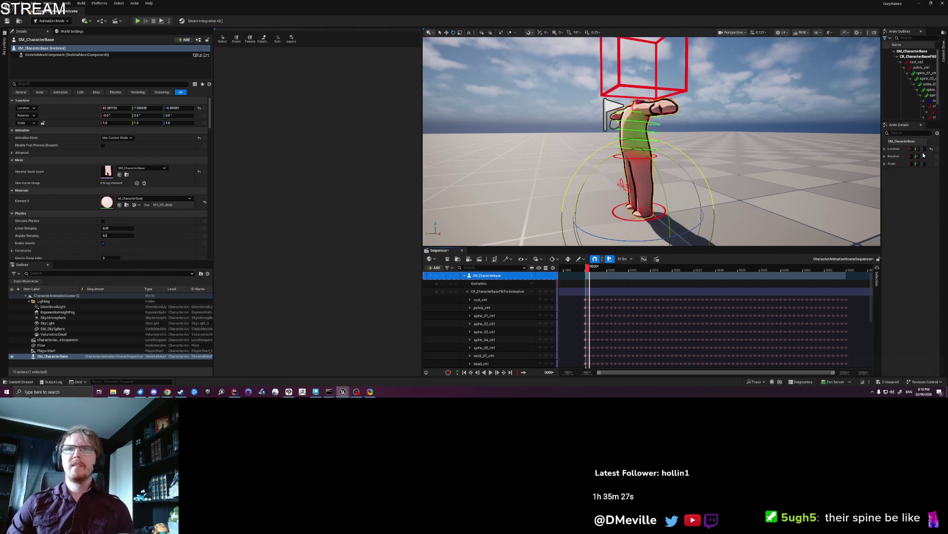
# - Search the Content Drawer for '_Add', clear the Level filter, and open TEST_AdditivePose
pyautogui.click(944, 60)
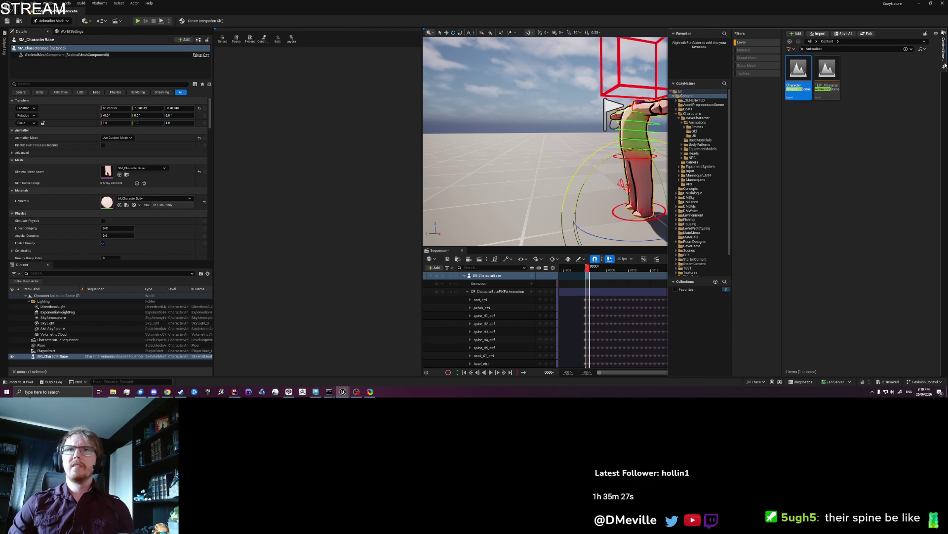
pyautogui.click(830, 50)
pyautogui.write('_Add')
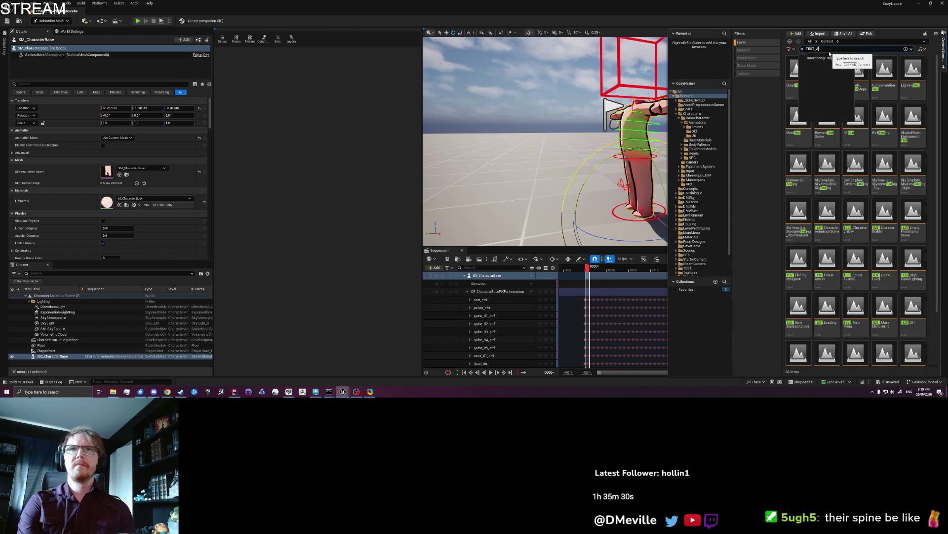
pyautogui.click(757, 43)
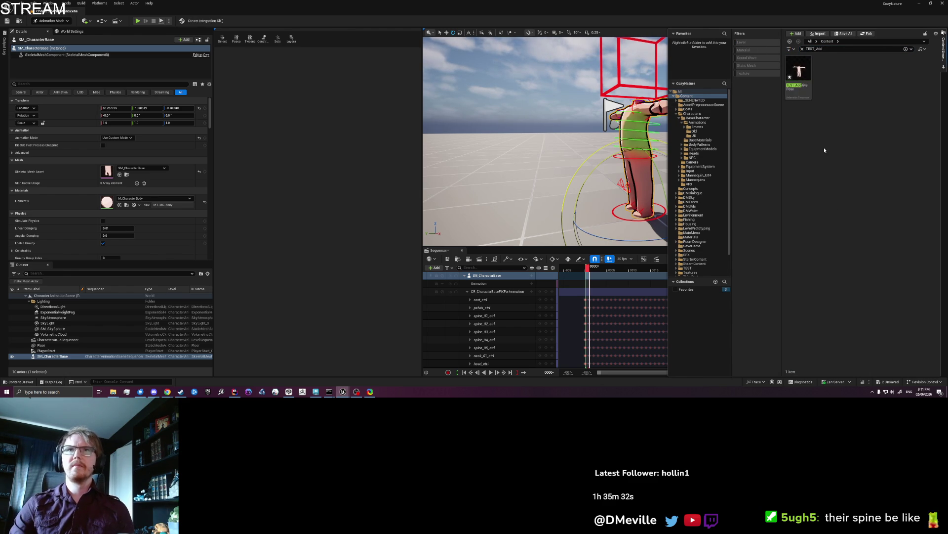
pyautogui.doubleClick(798, 72)
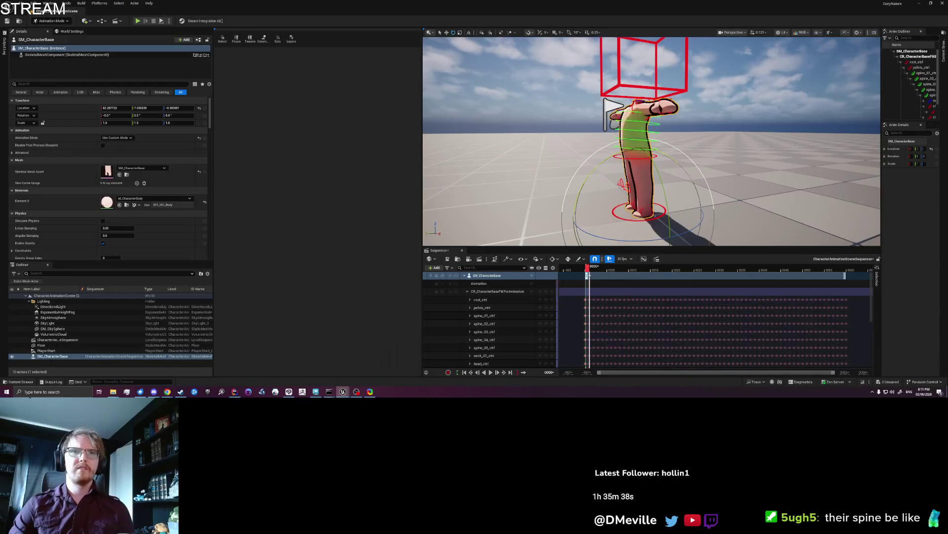
# - Rotate the pelvis control forward around frames 0000 and 0001 to bend the spine
pyautogui.moveTo(587, 270)
pyautogui.mouseDown()
pyautogui.moveTo(613, 269)
pyautogui.moveTo(588, 269)
pyautogui.mouseUp()
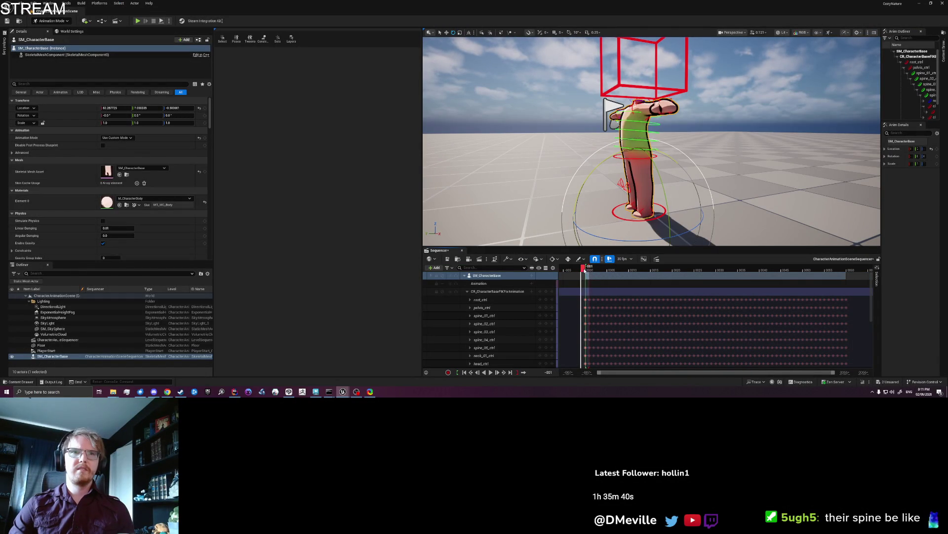
pyautogui.click(616, 157)
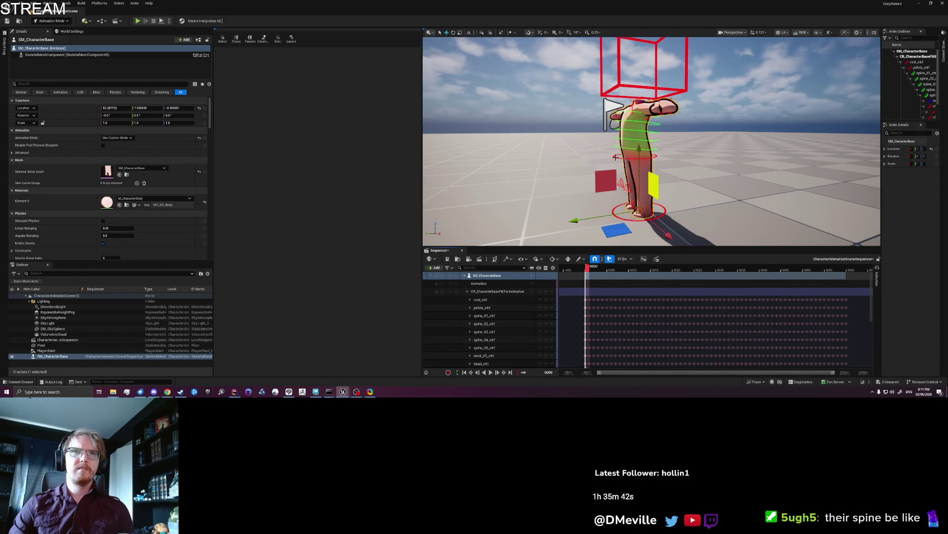
pyautogui.moveTo(572, 144)
pyautogui.mouseDown()
pyautogui.moveTo(561, 144)
pyautogui.moveTo(586, 210)
pyautogui.mouseUp()
pyautogui.click(514, 217)
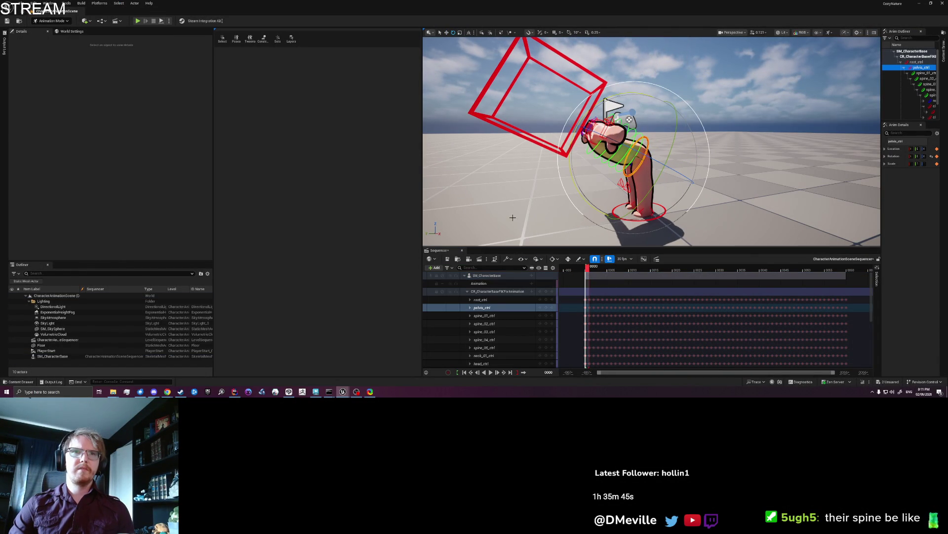
pyautogui.click(601, 271)
pyautogui.moveTo(597, 270)
pyautogui.mouseDown()
pyautogui.moveTo(582, 270)
pyautogui.moveTo(599, 270)
pyautogui.mouseUp()
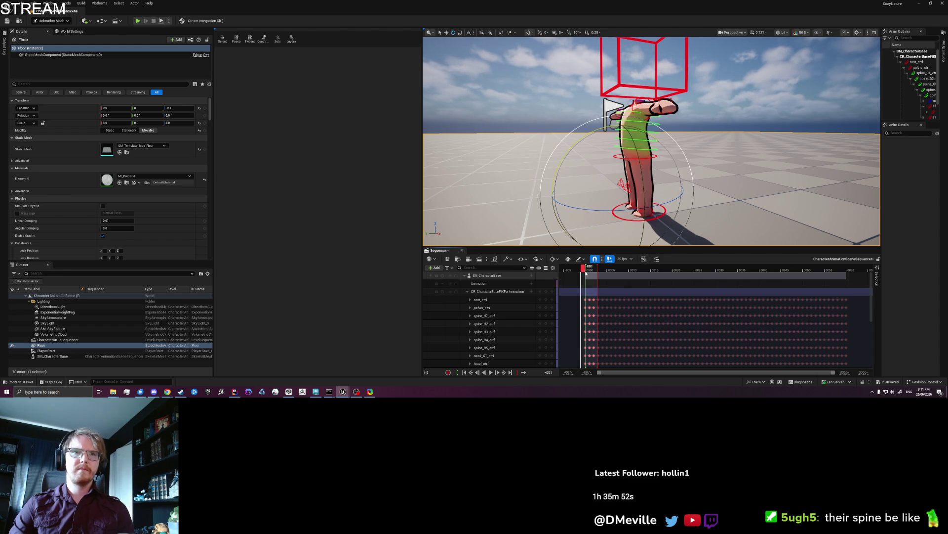
pyautogui.click(613, 157)
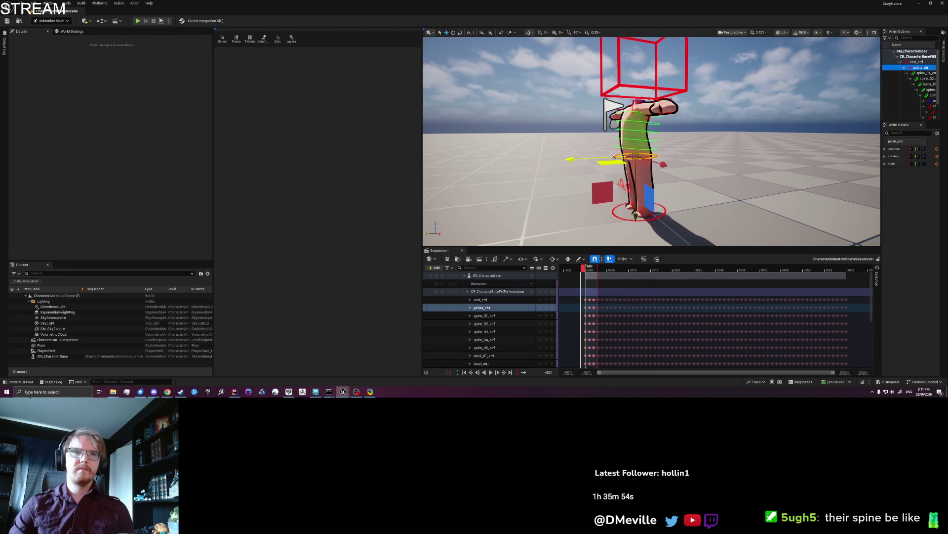
pyautogui.click(594, 308)
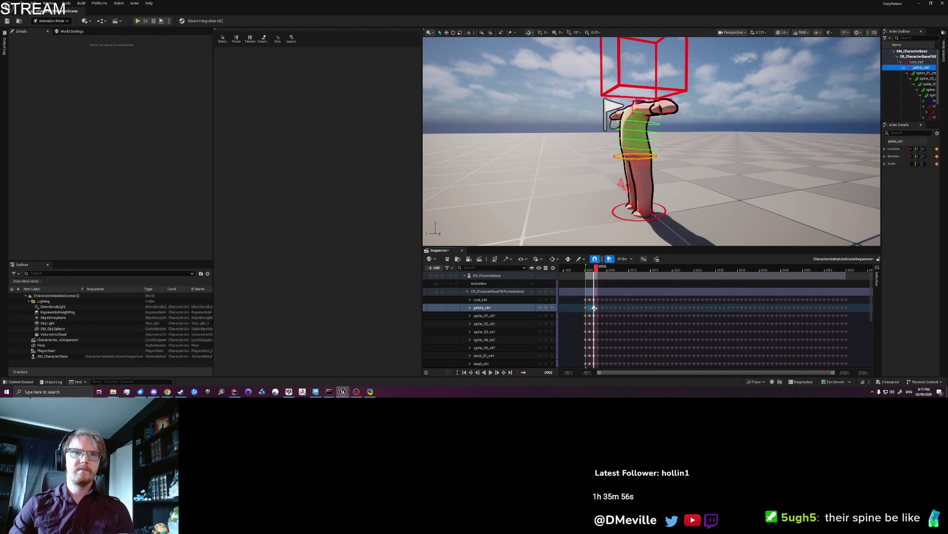
pyautogui.press('e')
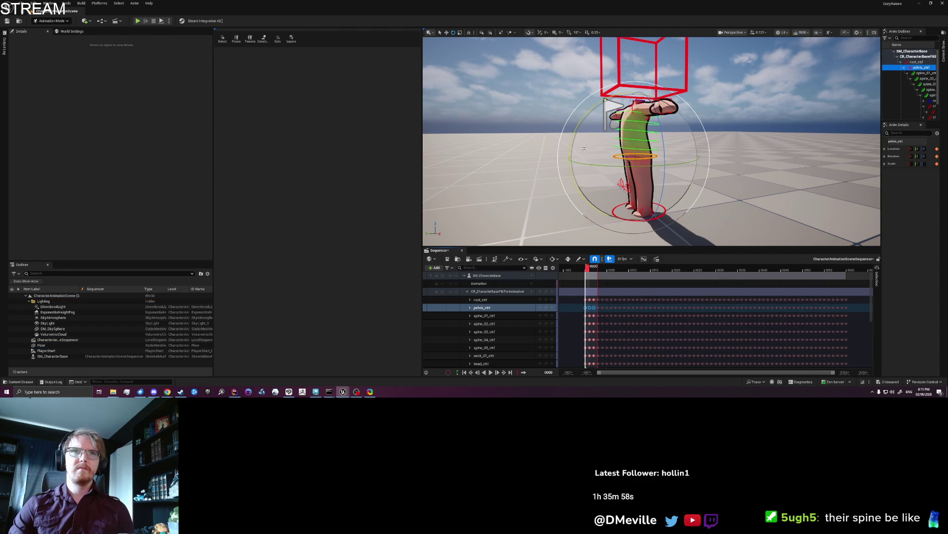
pyautogui.moveTo(592, 197)
pyautogui.mouseDown()
pyautogui.moveTo(568, 186)
pyautogui.moveTo(515, 204)
pyautogui.mouseUp()
pyautogui.click(515, 204)
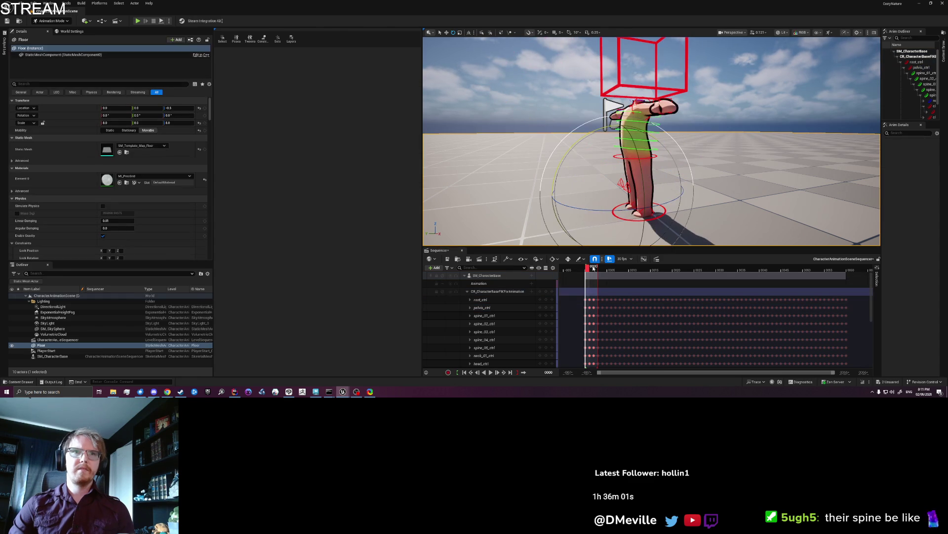
# - Bend the torso forward from the pelvis again at frame 0001 and the following frame
pyautogui.click(592, 273)
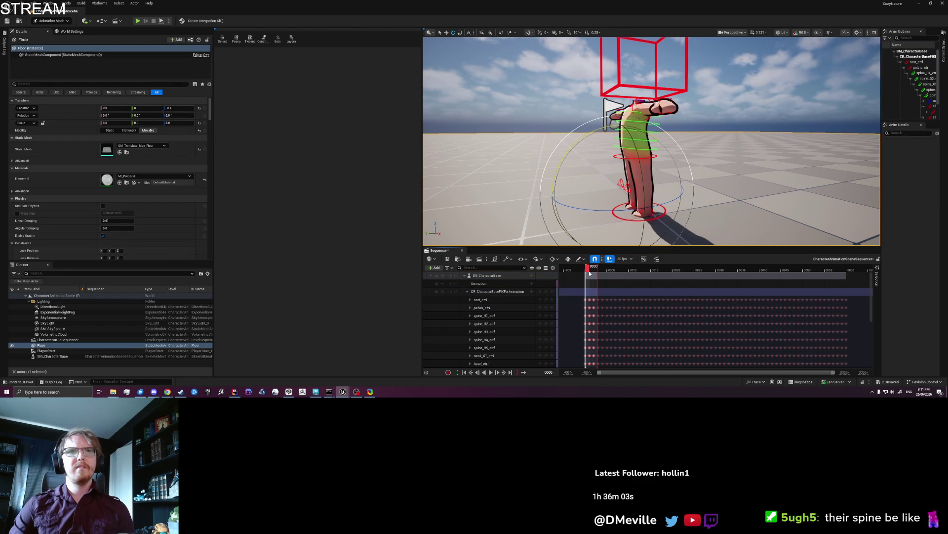
pyautogui.click(614, 157)
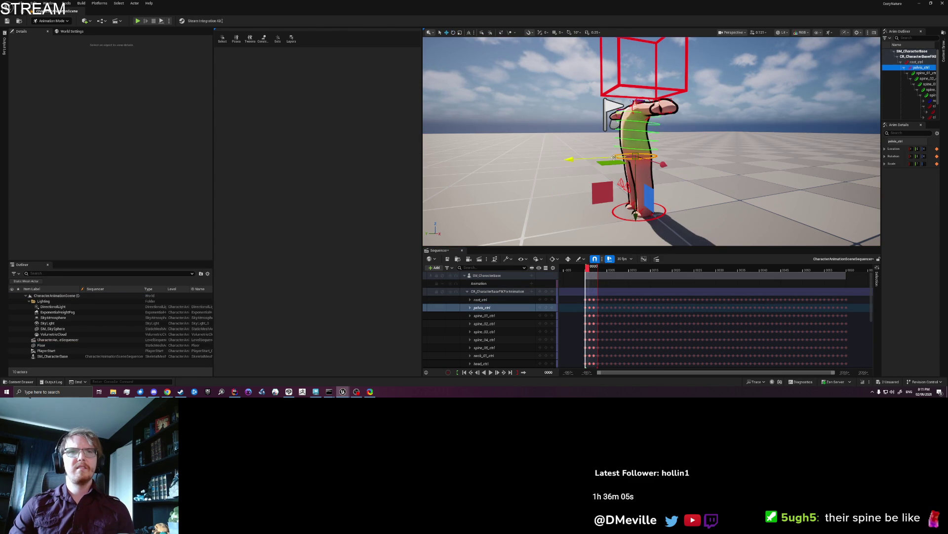
pyautogui.press('e')
pyautogui.moveTo(561, 149)
pyautogui.mouseDown()
pyautogui.moveTo(596, 130)
pyautogui.moveTo(583, 197)
pyautogui.moveTo(637, 228)
pyautogui.moveTo(600, 198)
pyautogui.mouseUp()
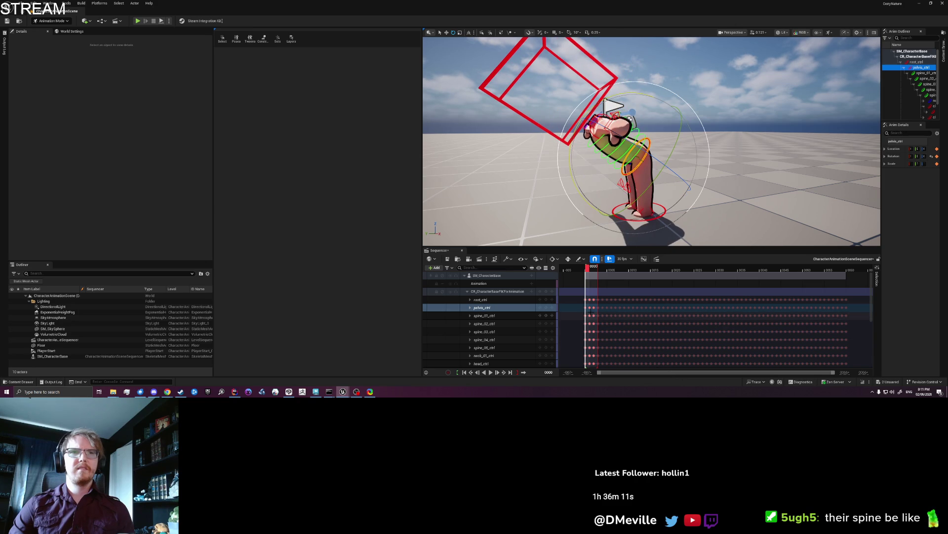
pyautogui.click(597, 307)
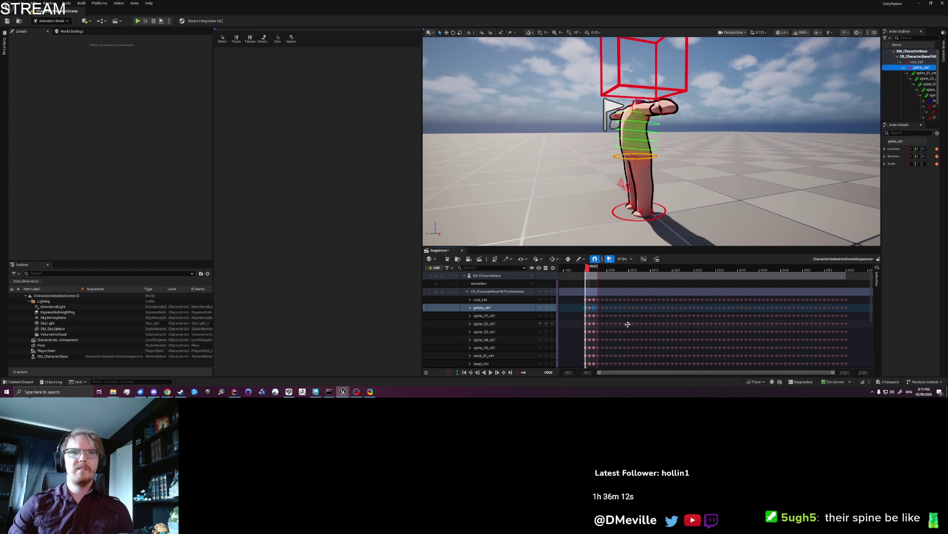
pyautogui.press('Right')
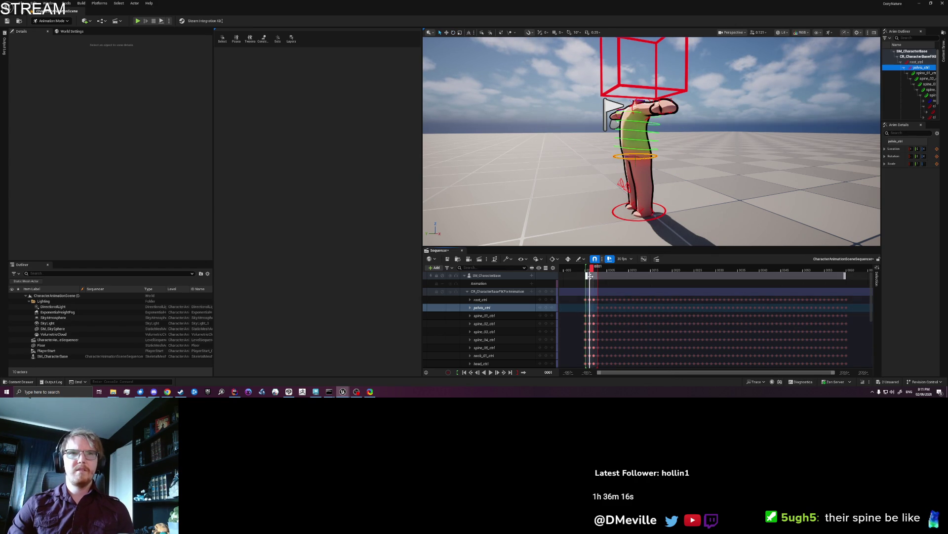
pyautogui.click(546, 308)
pyautogui.press('e')
pyautogui.moveTo(643, 124); pyautogui.dragTo(587, 278)
# - Delete the pelvis control's keyframes and move the playback range end earlier
pyautogui.click(581, 273)
pyautogui.moveTo(590, 270)
pyautogui.mouseDown()
pyautogui.moveTo(598, 267)
pyautogui.moveTo(587, 268)
pyautogui.mouseUp()
pyautogui.press('Delete')
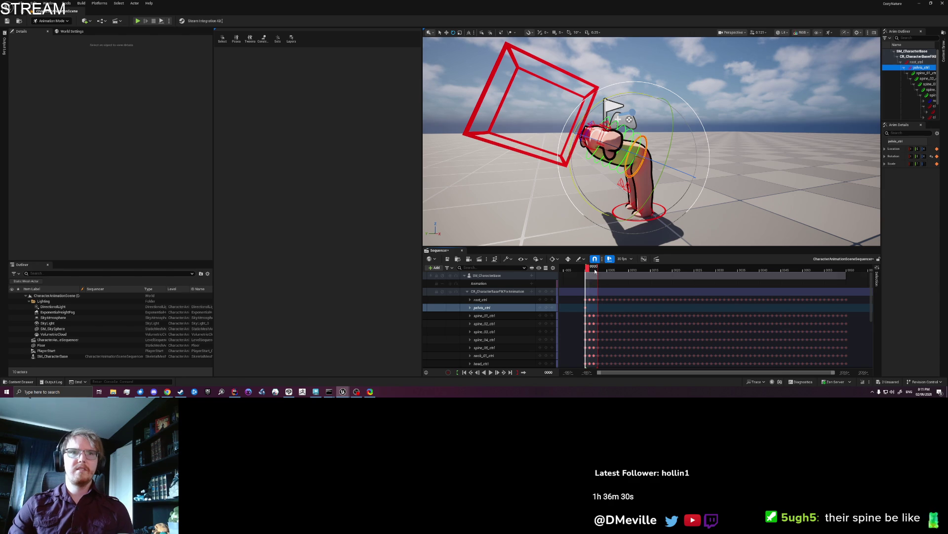
pyautogui.press('Left')
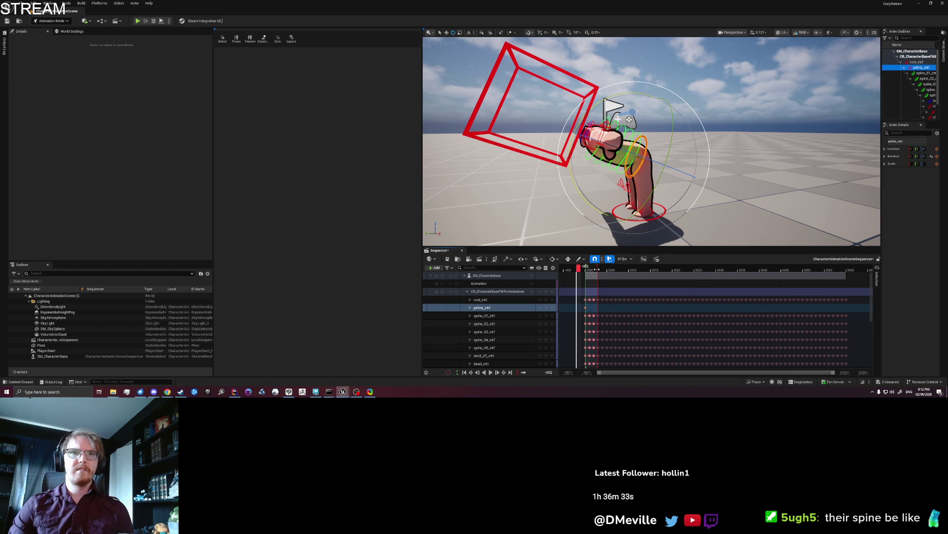
pyautogui.moveTo(597, 269); pyautogui.dragTo(586, 269)
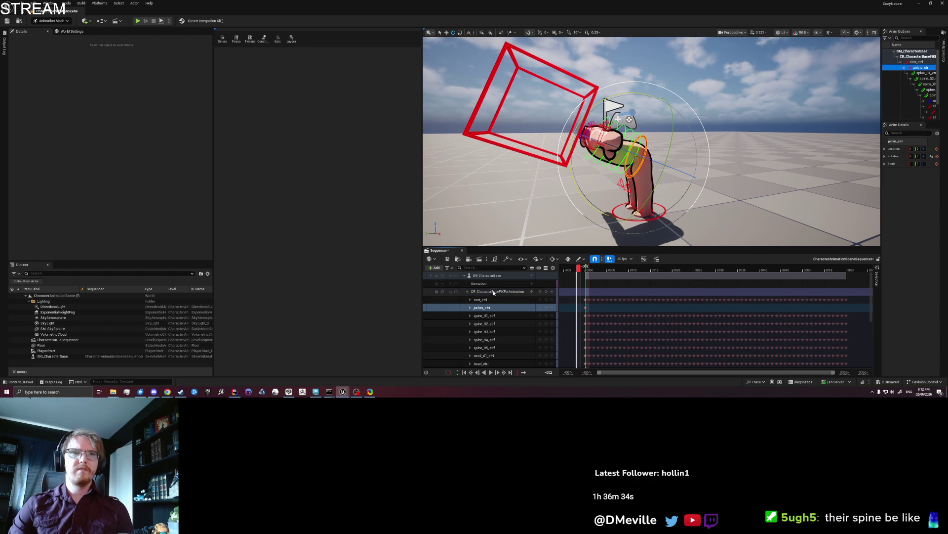
# - Bake the SM_CharacterBase track to a new animation sequence in the Animations folder
pyautogui.rightClick(494, 275)
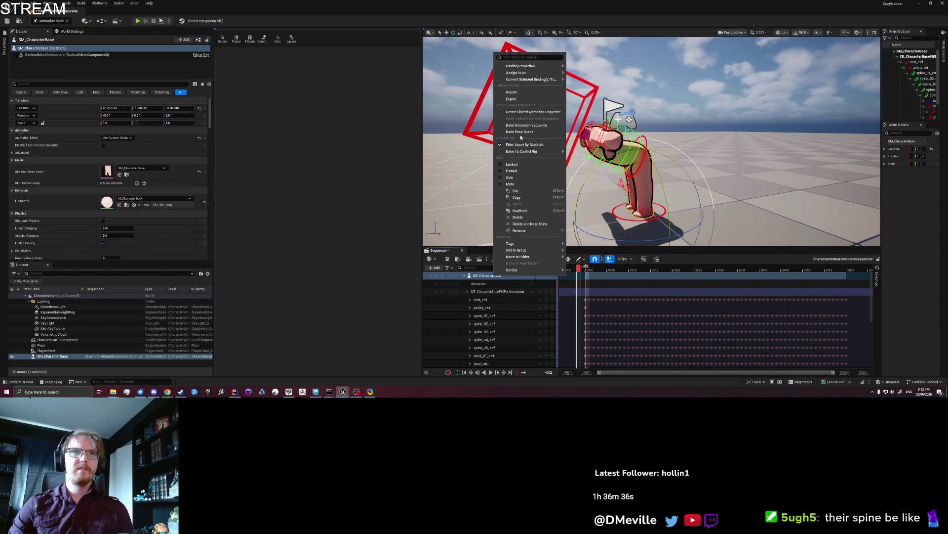
pyautogui.click(521, 125)
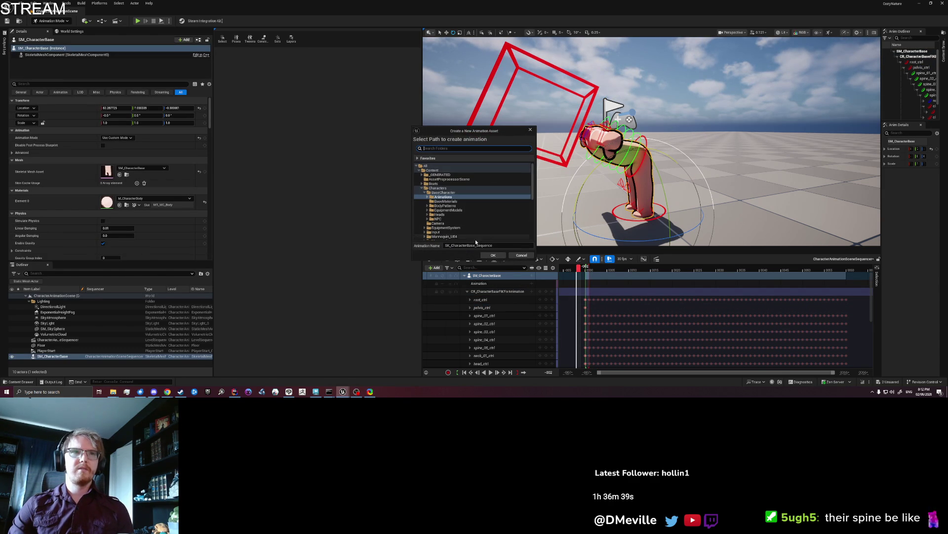
pyautogui.doubleClick(451, 197)
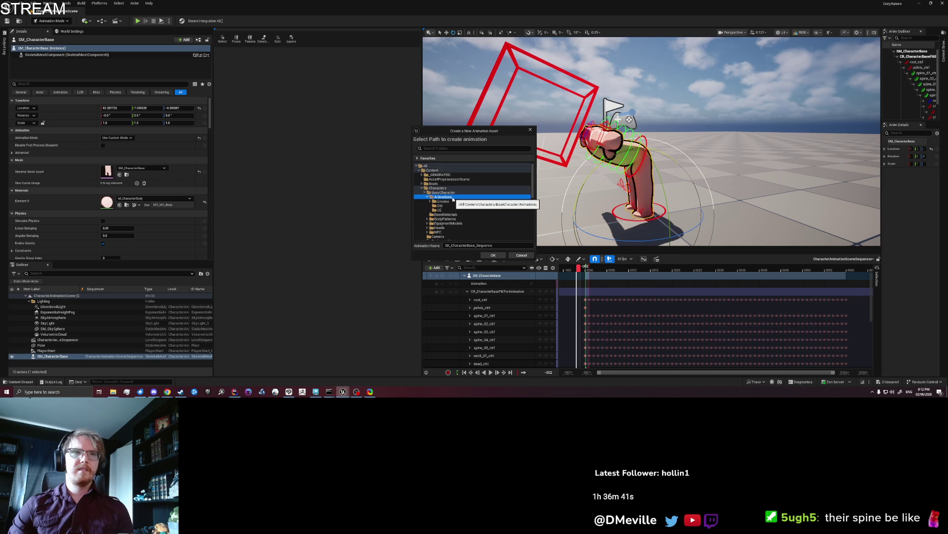
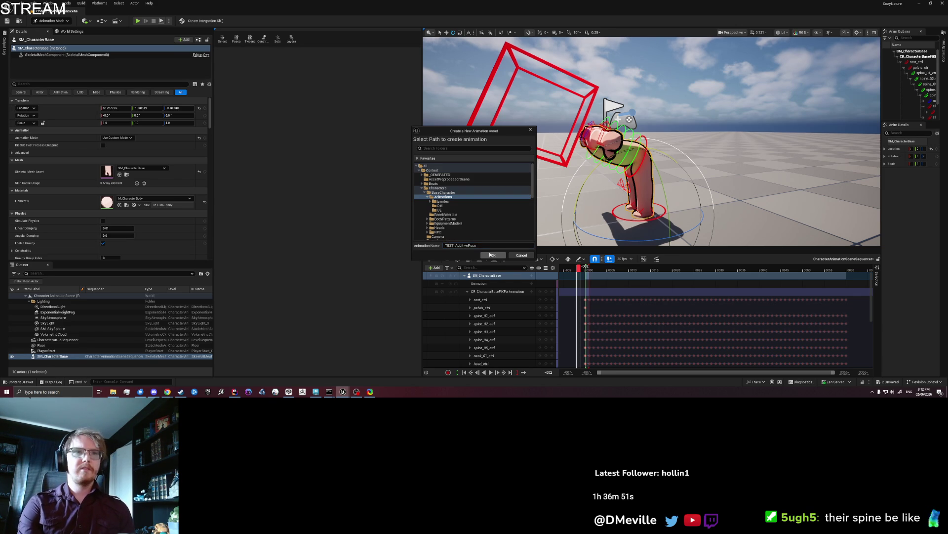
# - Confirm creating TEST_AdditivePose, replacing the old asset, then undo the accidentally dropped character mesh
pyautogui.click(491, 255)
pyautogui.click(517, 214)
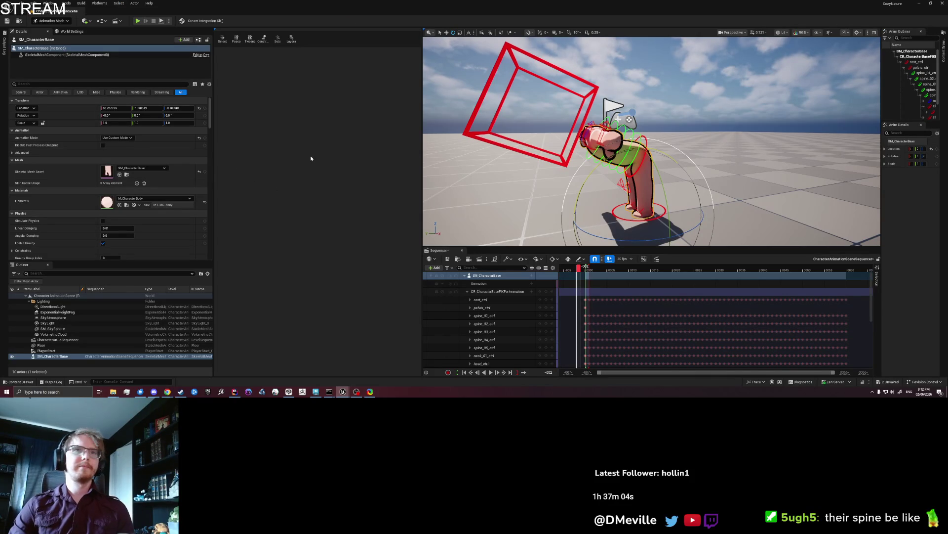
pyautogui.moveTo(617, 163); pyautogui.dragTo(611, 171)
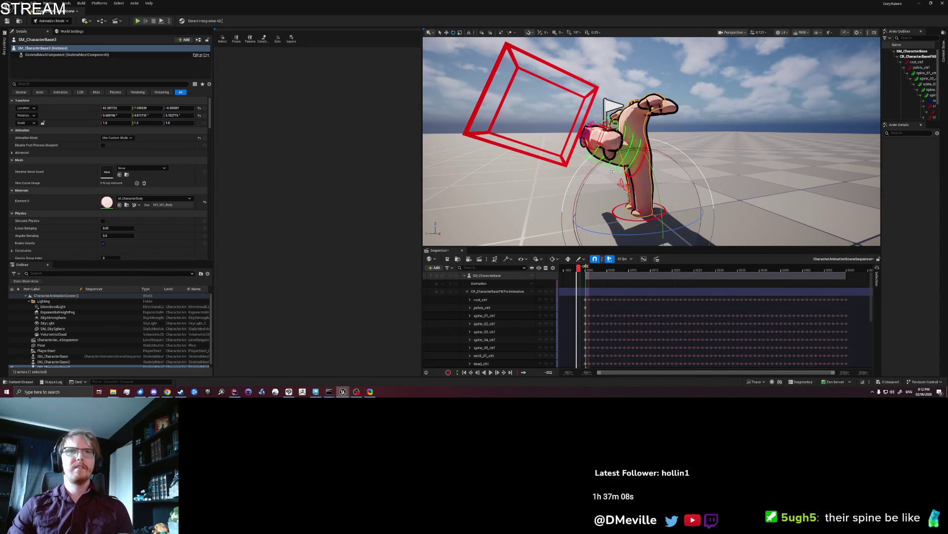
pyautogui.hotkey('ctrl', 'z')
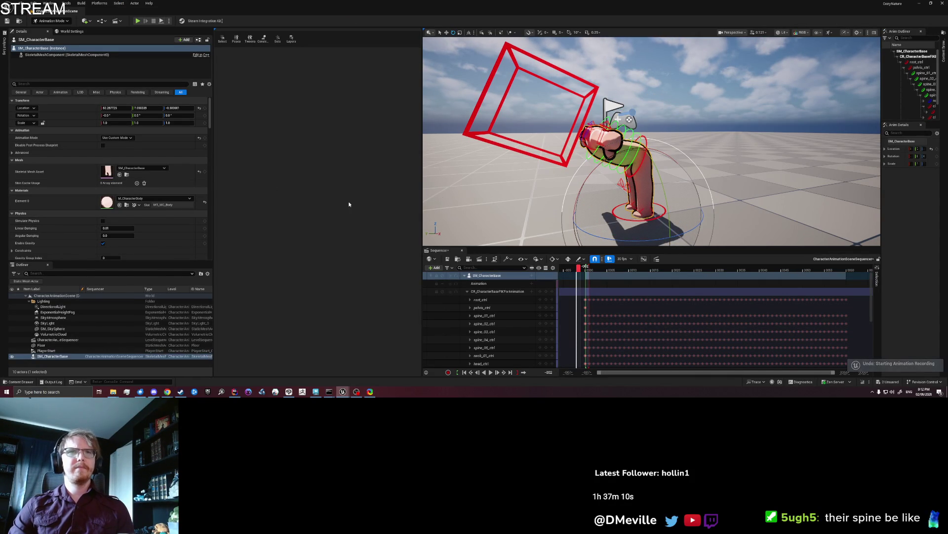
# - Deselect the character and orbit to a lower side view of it
pyautogui.press('Escape')
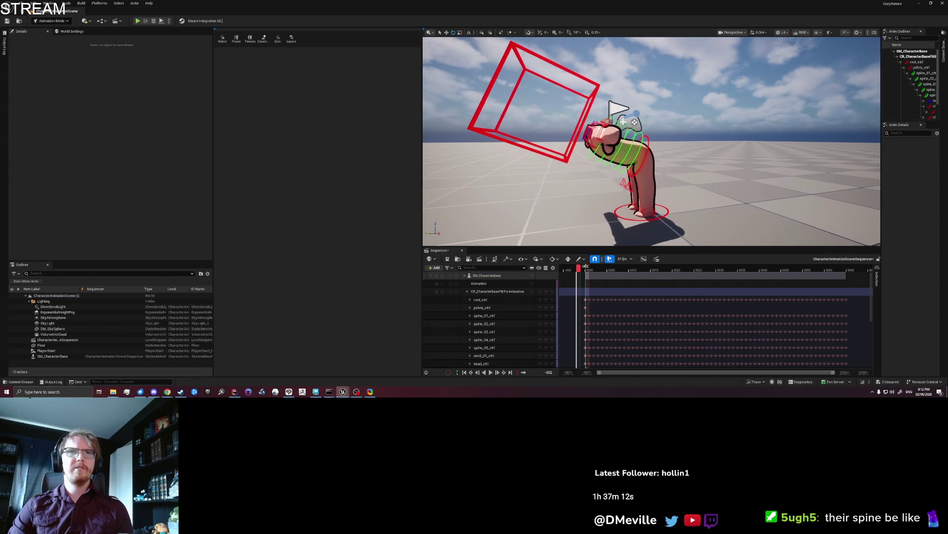
pyautogui.moveTo(578, 167); pyautogui.dragTo(584, 167)
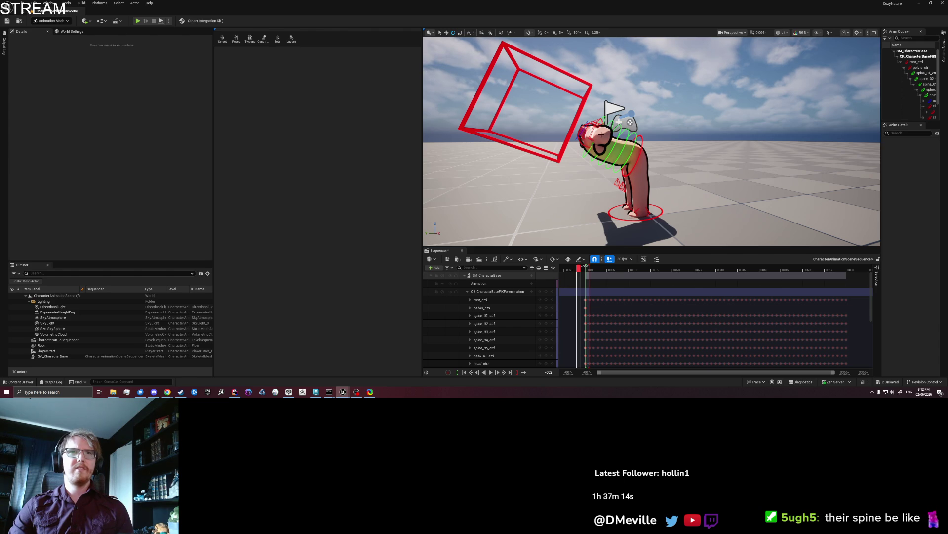
pyautogui.moveTo(602, 151); pyautogui.dragTo(601, 150)
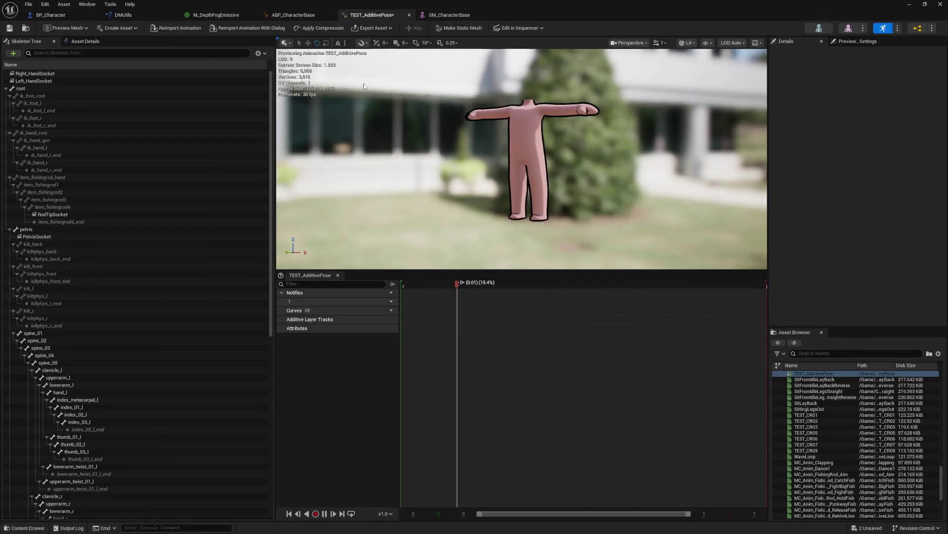
# - Wire a TEST_AdditivePose player into Apply Additive's Additive pin and compile the AnimBP
pyautogui.click(293, 15)
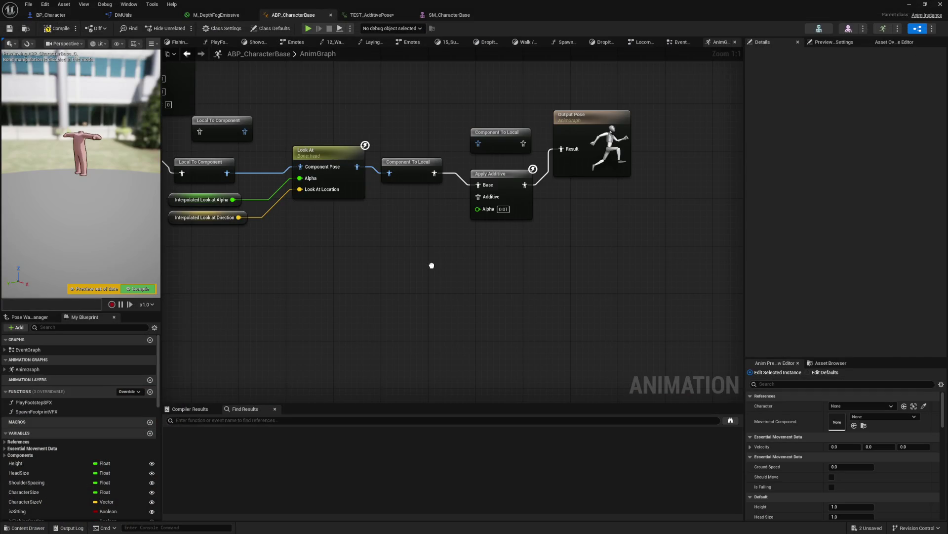
pyautogui.moveTo(431, 266)
pyautogui.mouseDown()
pyautogui.moveTo(406, 230)
pyautogui.moveTo(479, 197)
pyautogui.mouseUp()
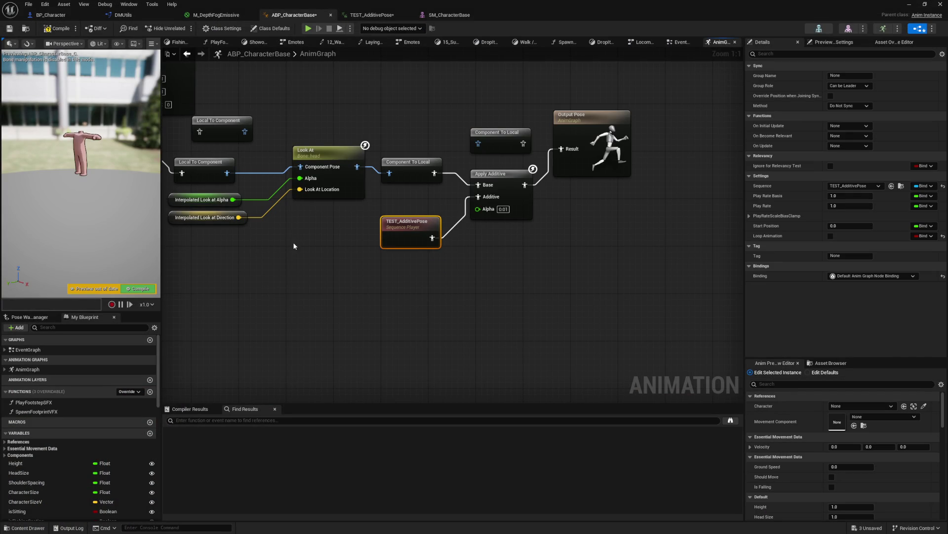
pyautogui.click(509, 295)
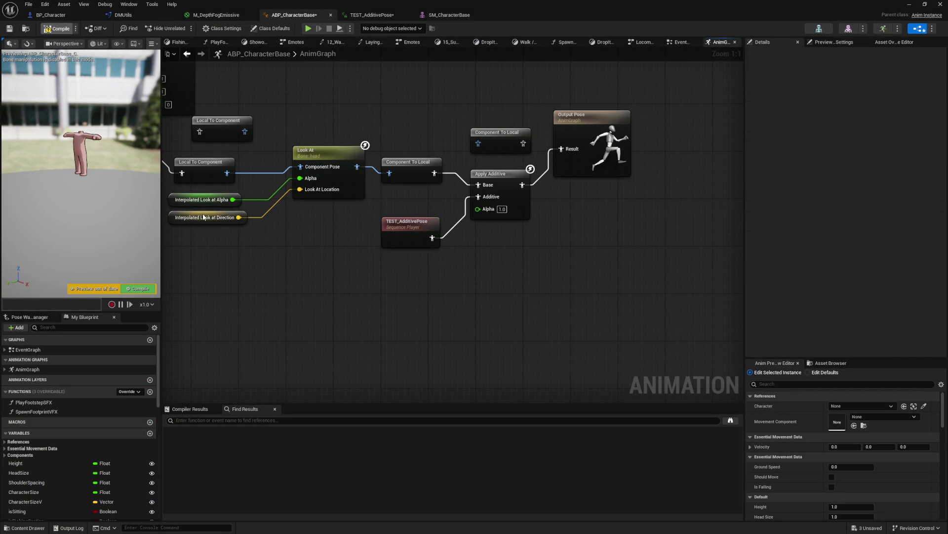
pyautogui.press('F7')
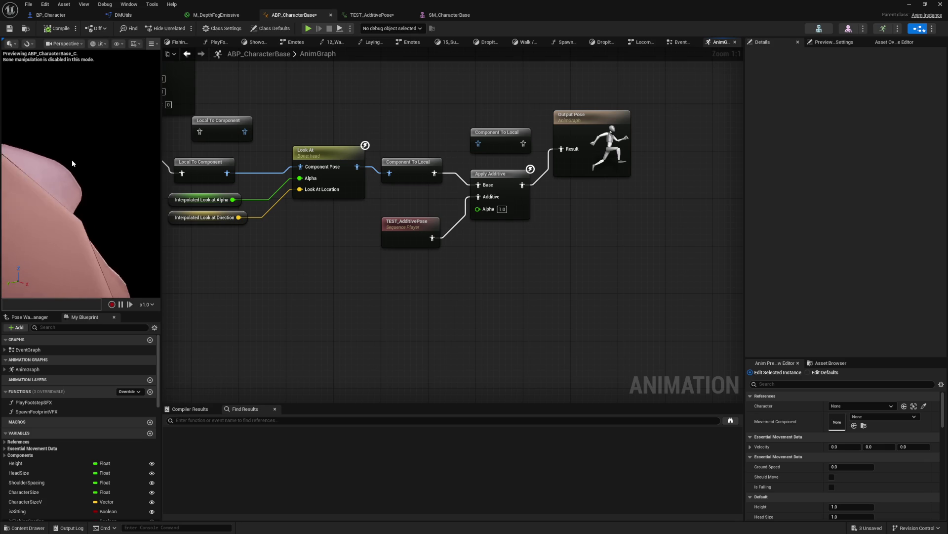
# - Nudge the TEST_AdditivePose node into place, check Apply Additive's help, and open the animation
pyautogui.moveTo(352, 271); pyautogui.dragTo(332, 280)
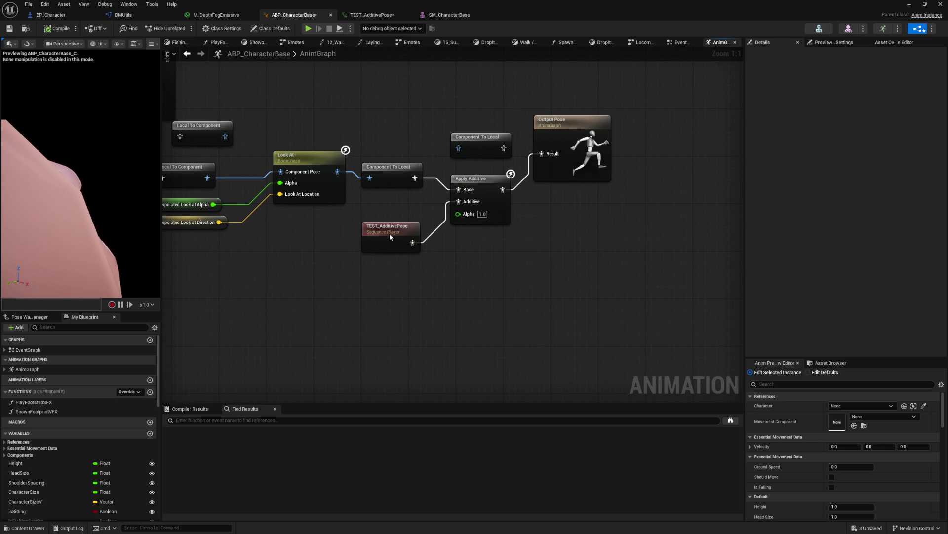
pyautogui.moveTo(389, 237); pyautogui.dragTo(395, 219)
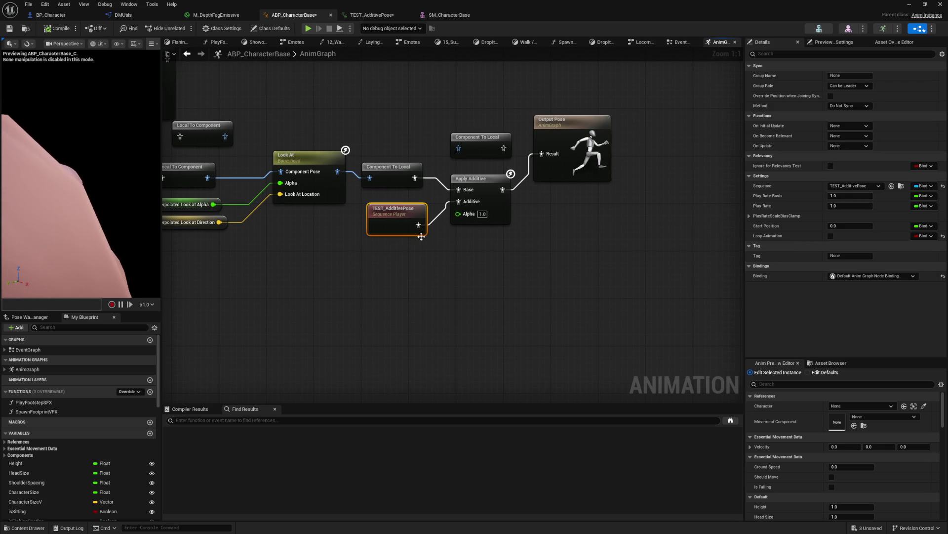
pyautogui.click(418, 267)
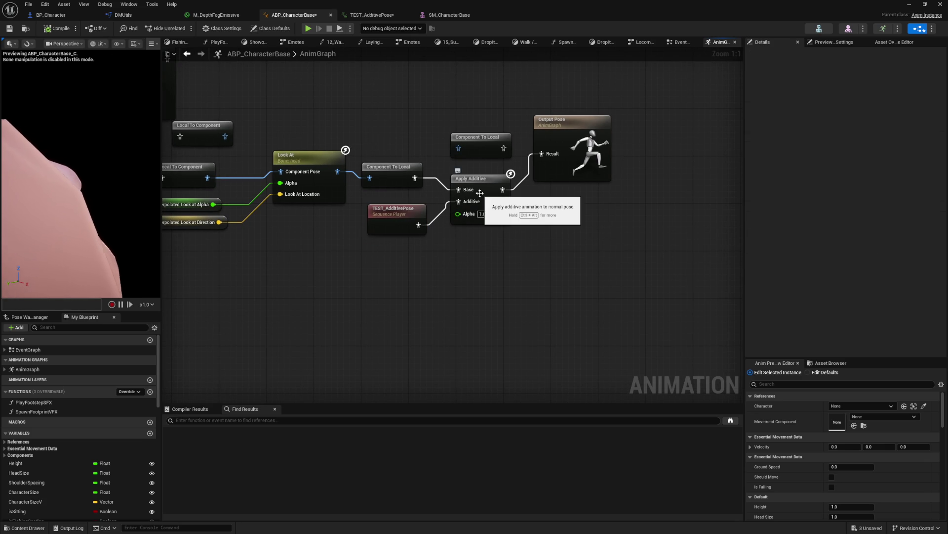
pyautogui.hotkey('ctrl', 'alt')
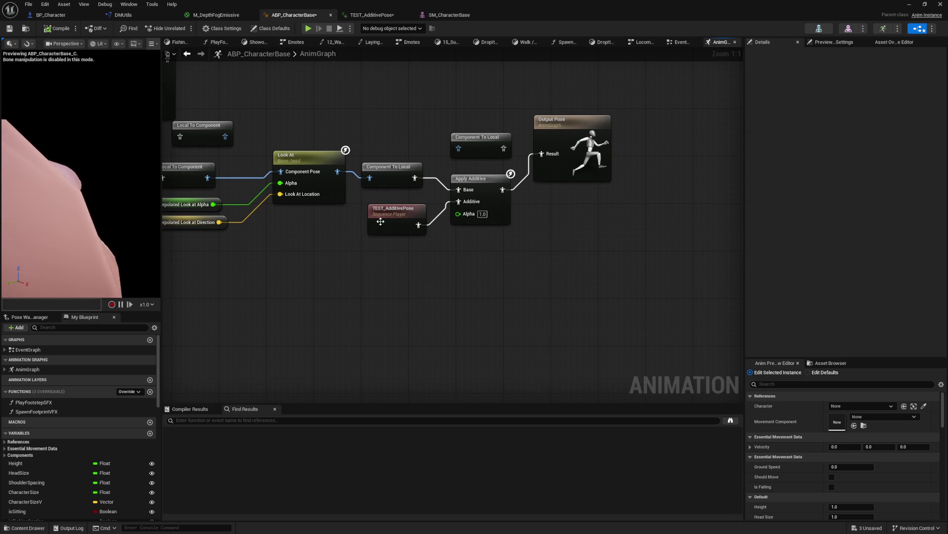
pyautogui.hotkey('ctrl', 'alt')
pyautogui.click(380, 223)
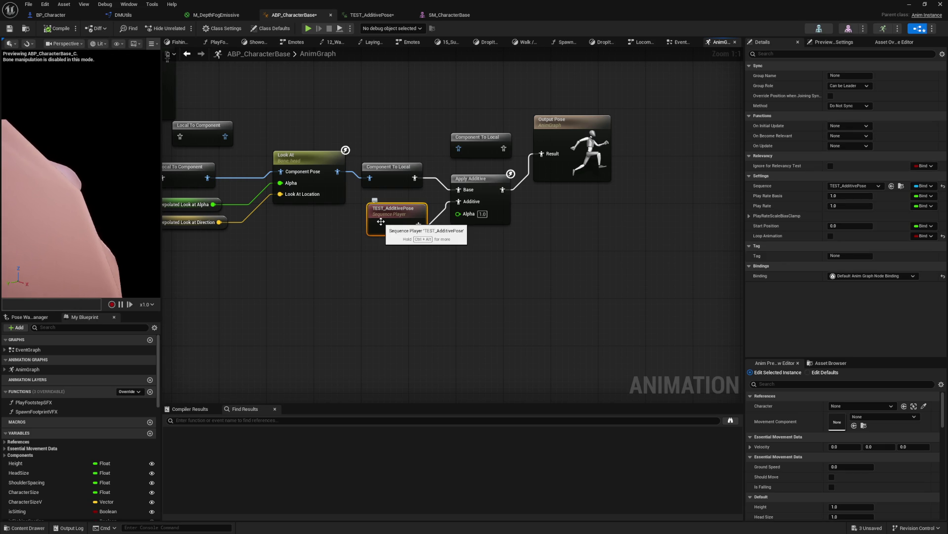
pyautogui.doubleClick(381, 221)
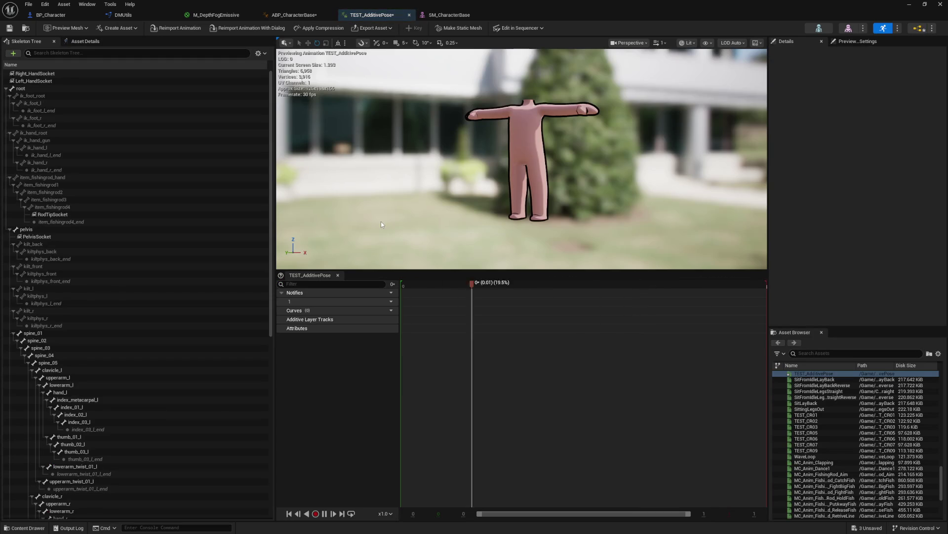
# - Set TEST_AdditivePose to a Local Space additive on Skeleton Reference Pose and save it
pyautogui.click(93, 42)
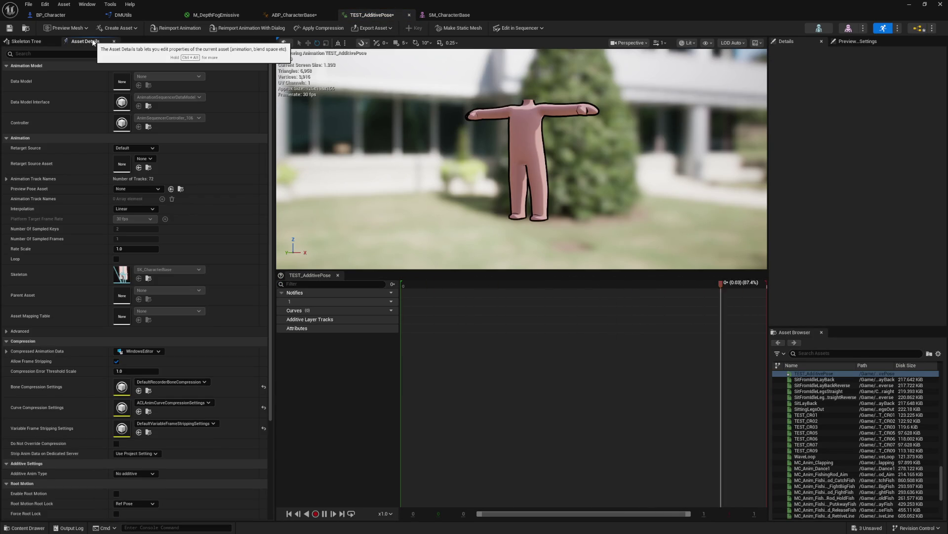
pyautogui.click(97, 54)
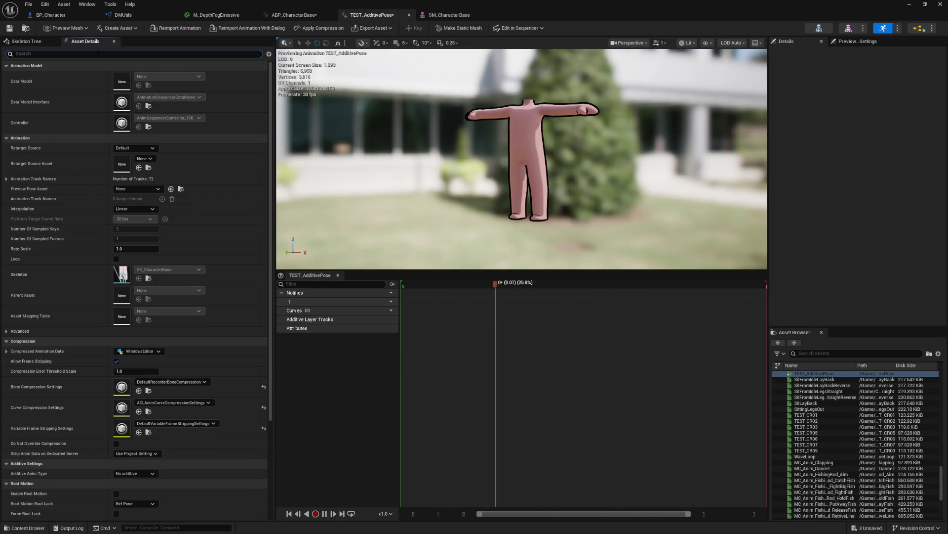
pyautogui.write('add')
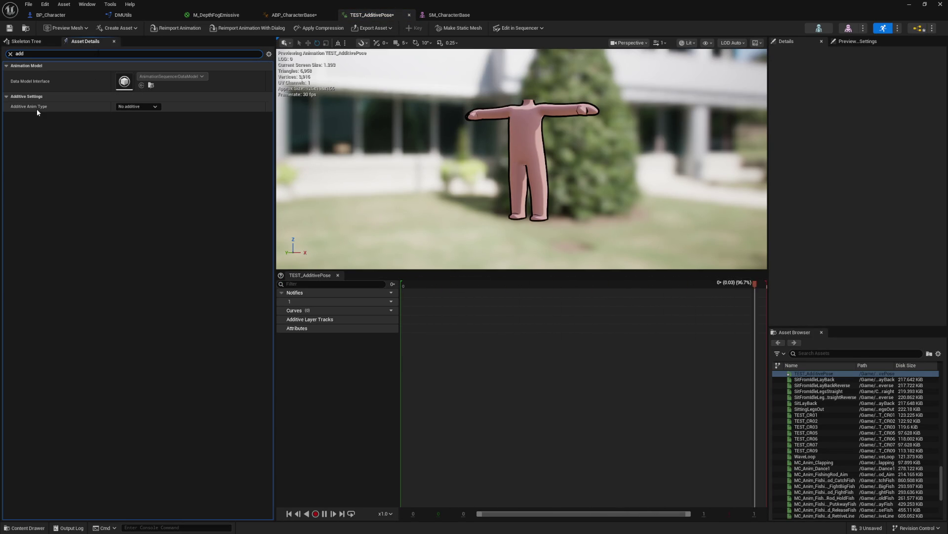
pyautogui.click(146, 107)
pyautogui.click(146, 120)
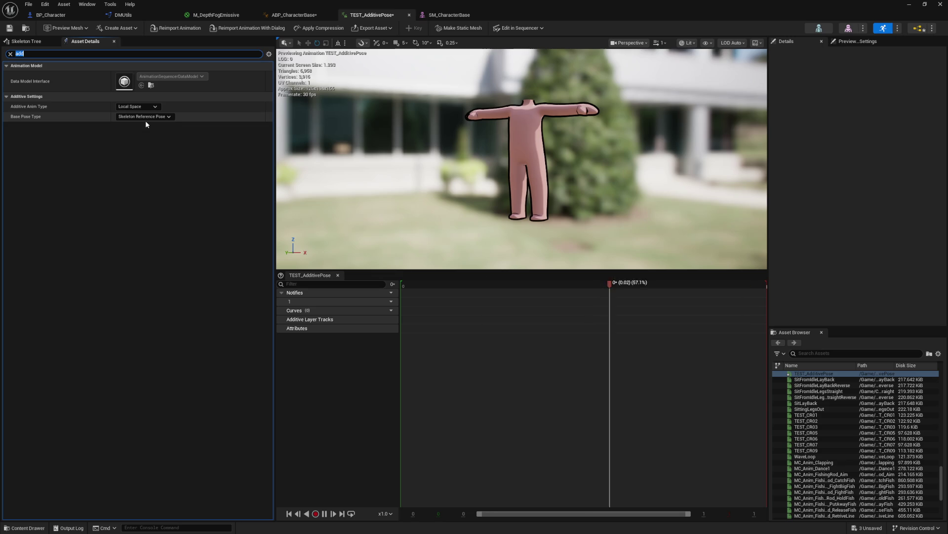
pyautogui.click(144, 118)
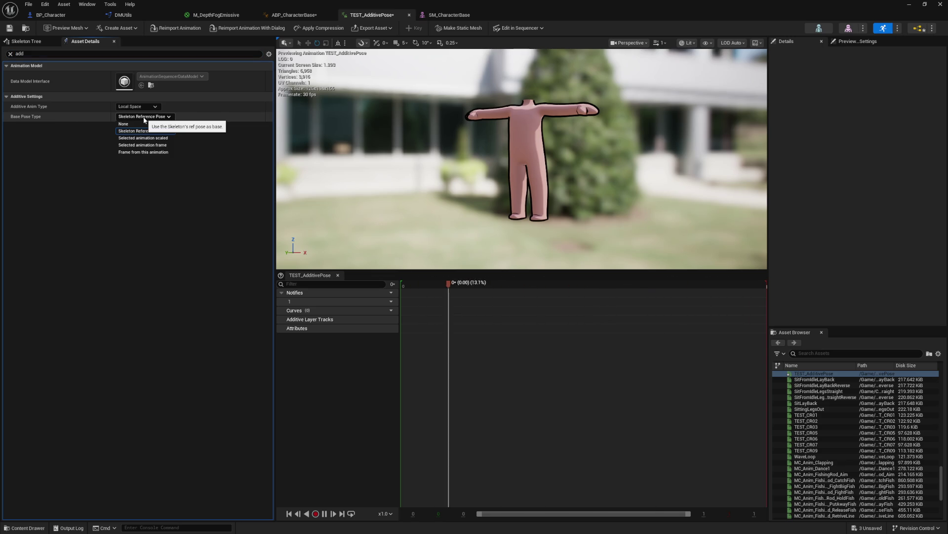
pyautogui.click(144, 118)
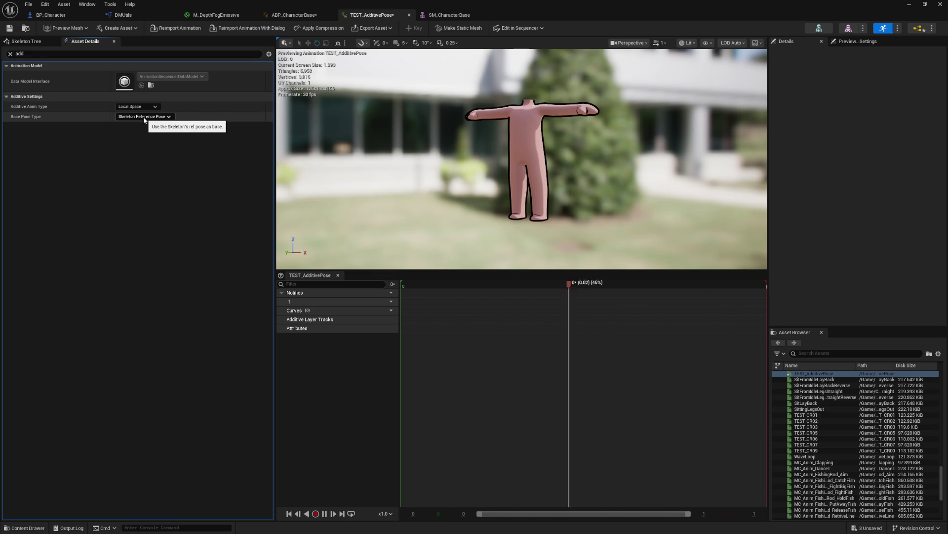
pyautogui.click(9, 28)
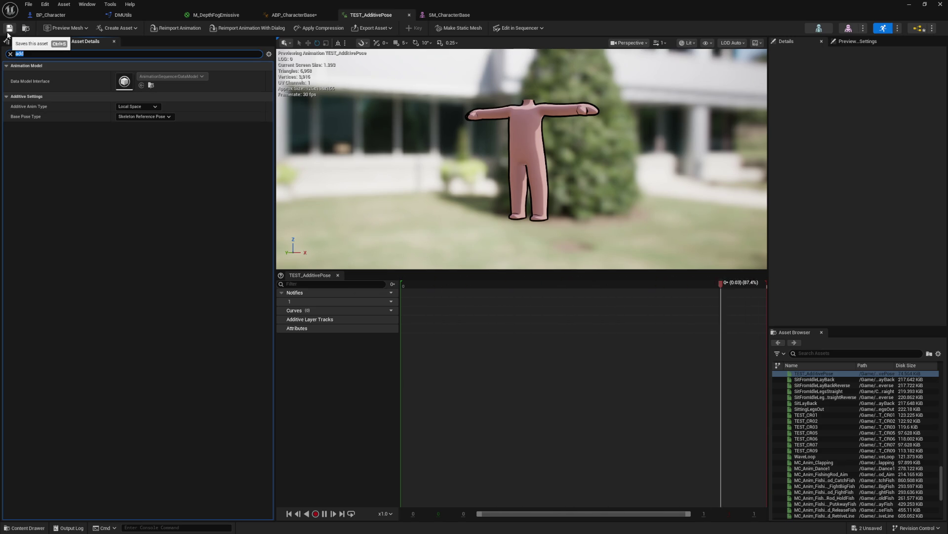
# - Inspect the additive preview, then close the animation and return to ABP_CharacterBase
pyautogui.moveTo(499, 157)
pyautogui.mouseDown()
pyautogui.moveTo(514, 155)
pyautogui.moveTo(509, 134)
pyautogui.moveTo(494, 168)
pyautogui.moveTo(500, 203)
pyautogui.mouseUp()
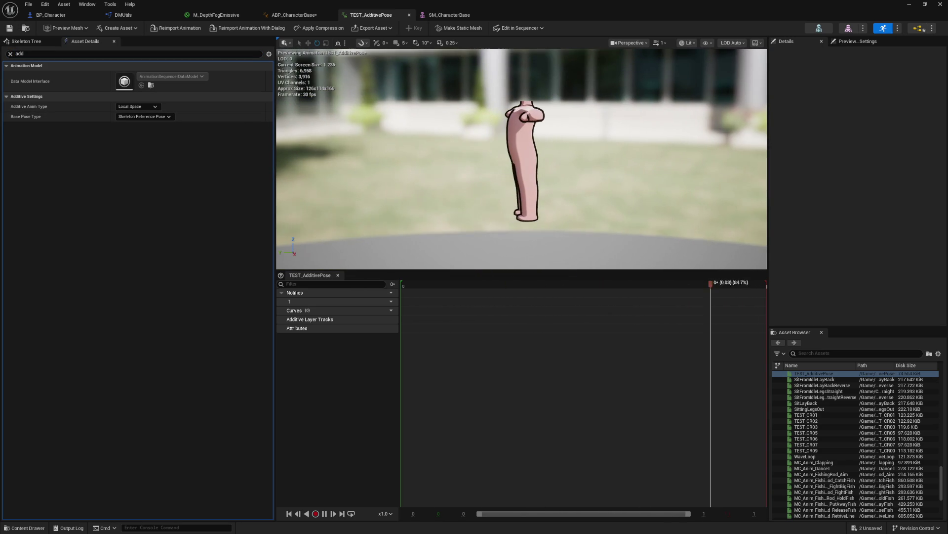
pyautogui.moveTo(435, 285); pyautogui.dragTo(424, 286)
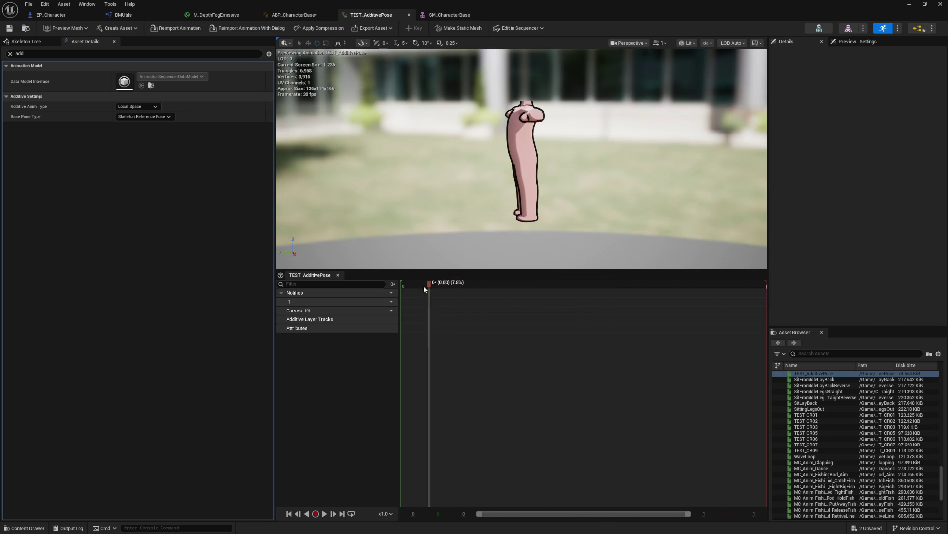
pyautogui.click(408, 15)
pyautogui.click(316, 16)
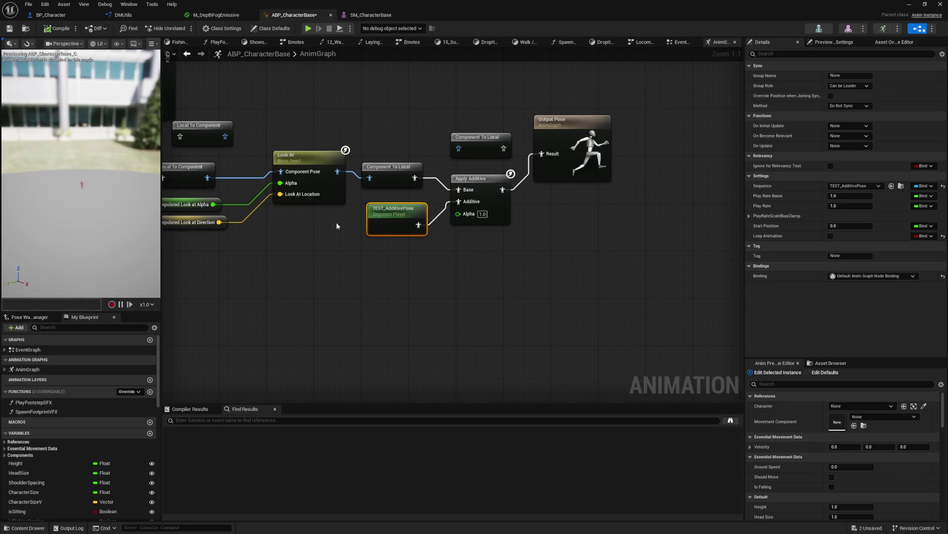
# - Preview Apply Additive with alpha 0 and then 1, recompiling after each
pyautogui.moveTo(120, 205); pyautogui.dragTo(112, 198)
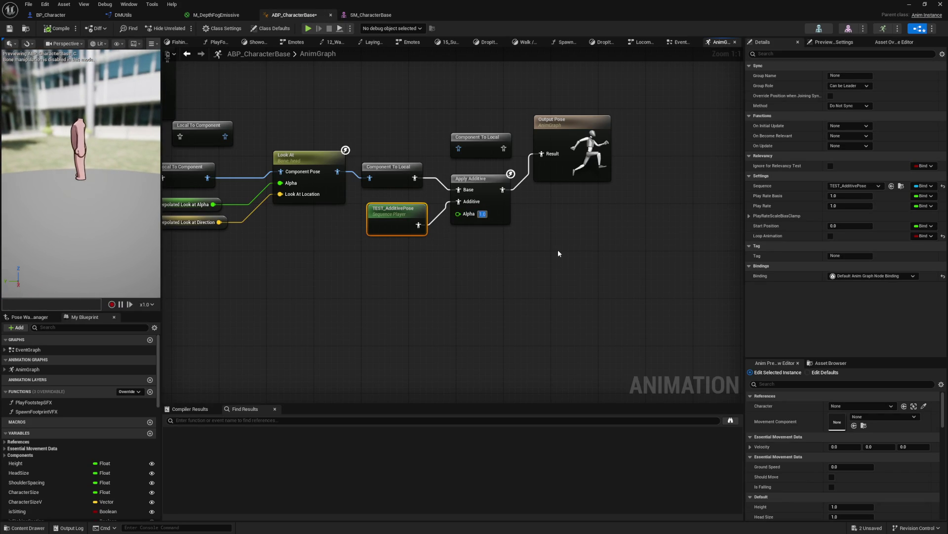
pyautogui.write('0')
pyautogui.press('Return')
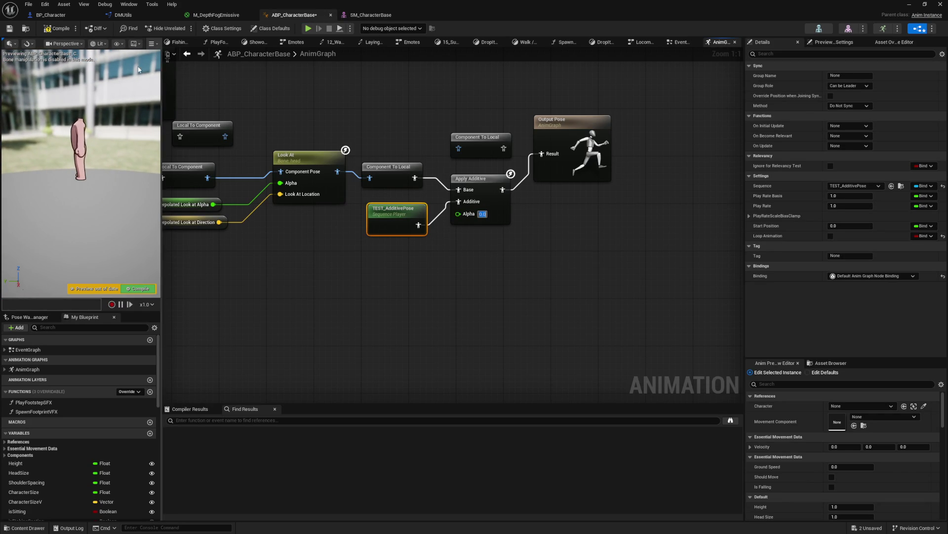
pyautogui.press('F7')
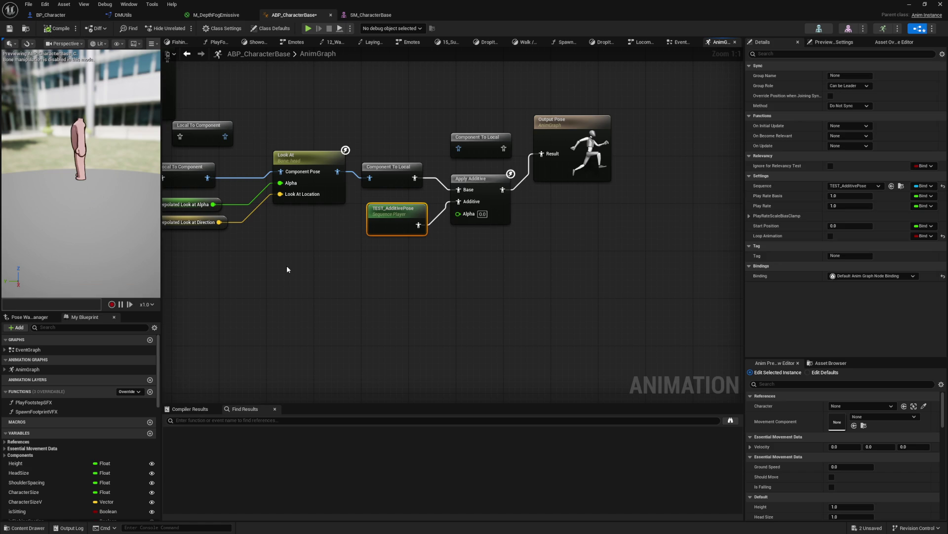
pyautogui.write('1')
pyautogui.press('Return')
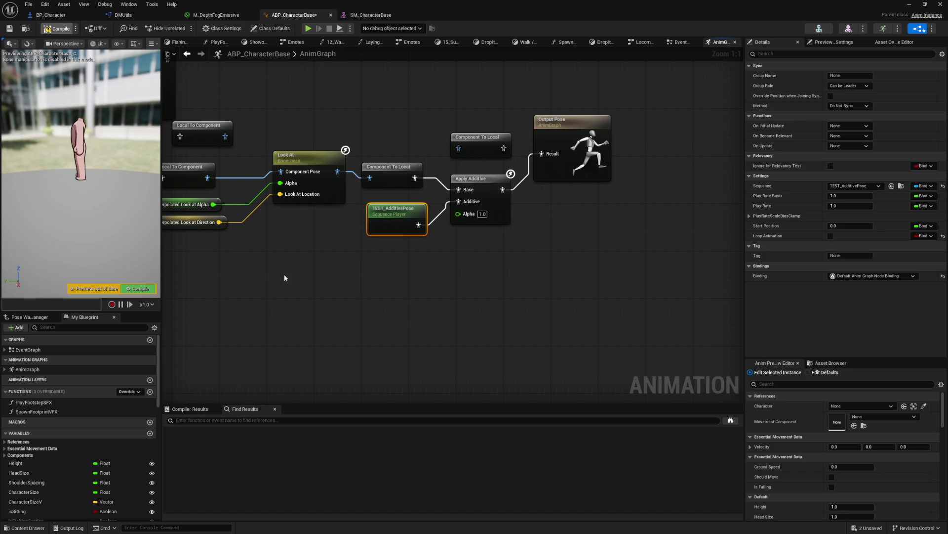
pyautogui.press('F7')
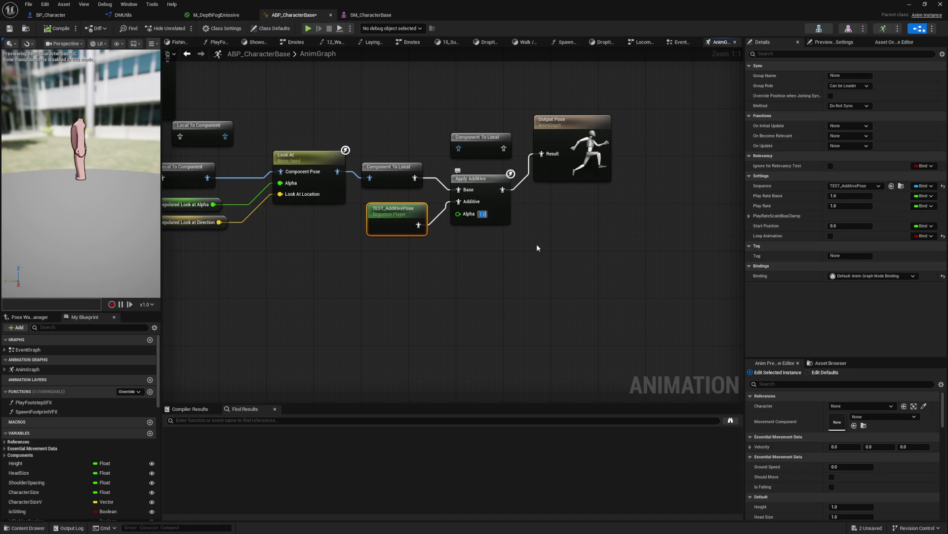
# - Set alpha to 100, recompile, loop the sequence player, and open TEST_AdditivePose
pyautogui.write('100')
pyautogui.press('Return')
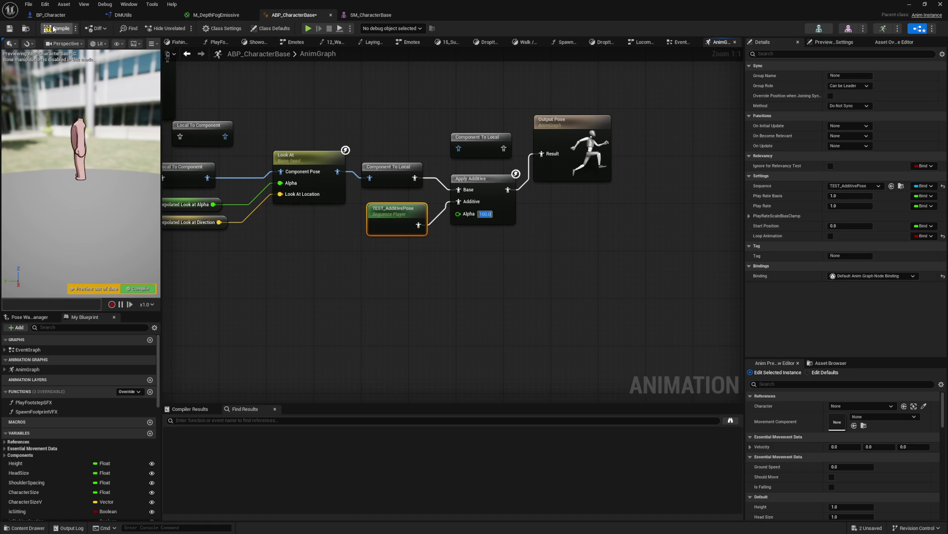
pyautogui.press('F7')
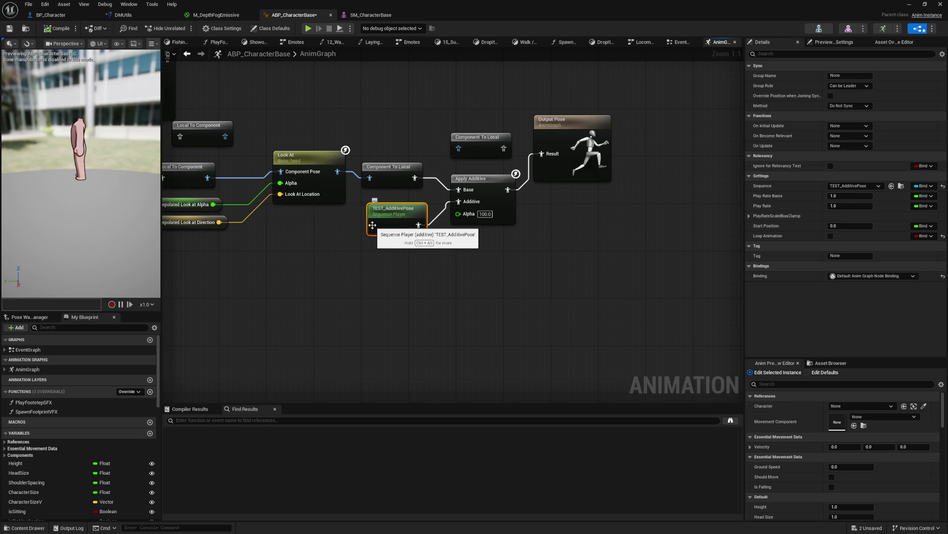
pyautogui.click(832, 236)
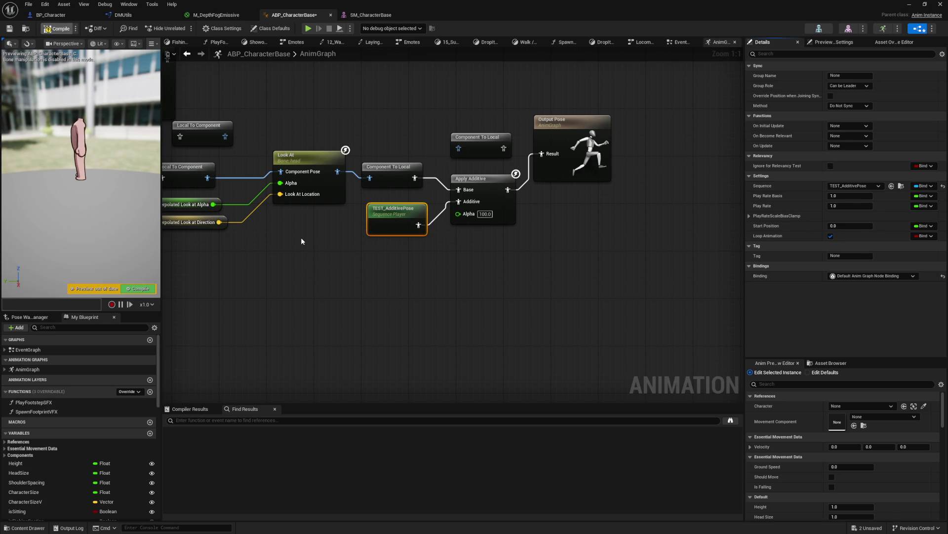
pyautogui.doubleClick(393, 223)
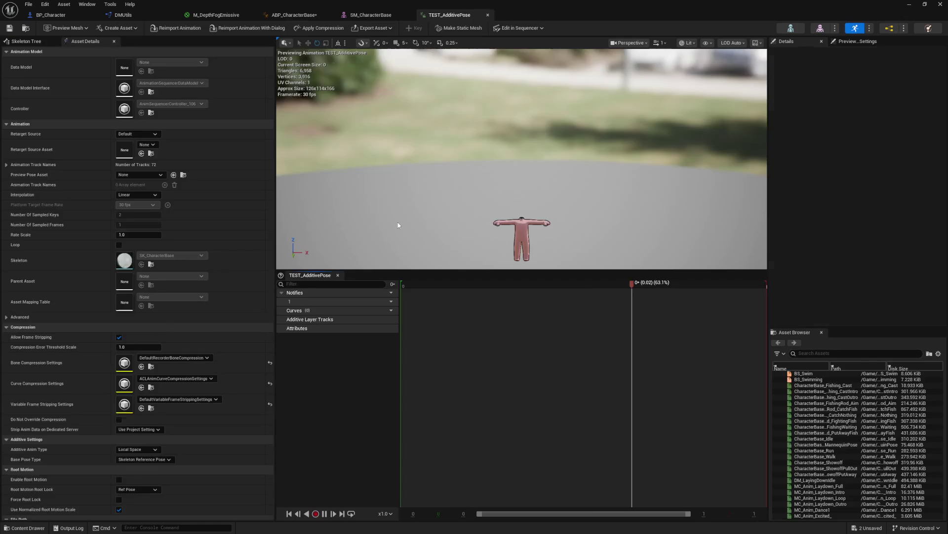
# - Try a Mesh Space additive type based on a frame from this animation
pyautogui.moveTo(486, 200); pyautogui.dragTo(420, 198)
pyautogui.click(103, 53)
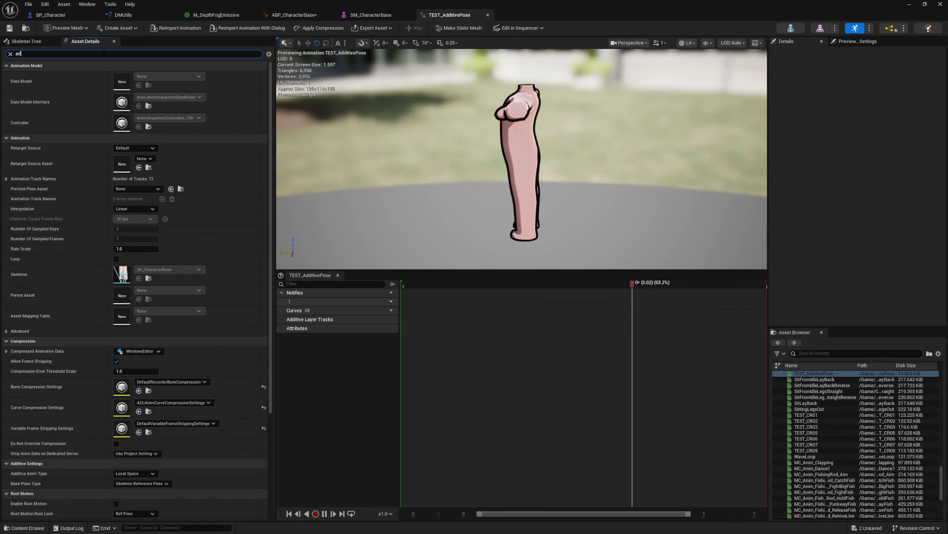
pyautogui.write('add')
pyautogui.click(129, 107)
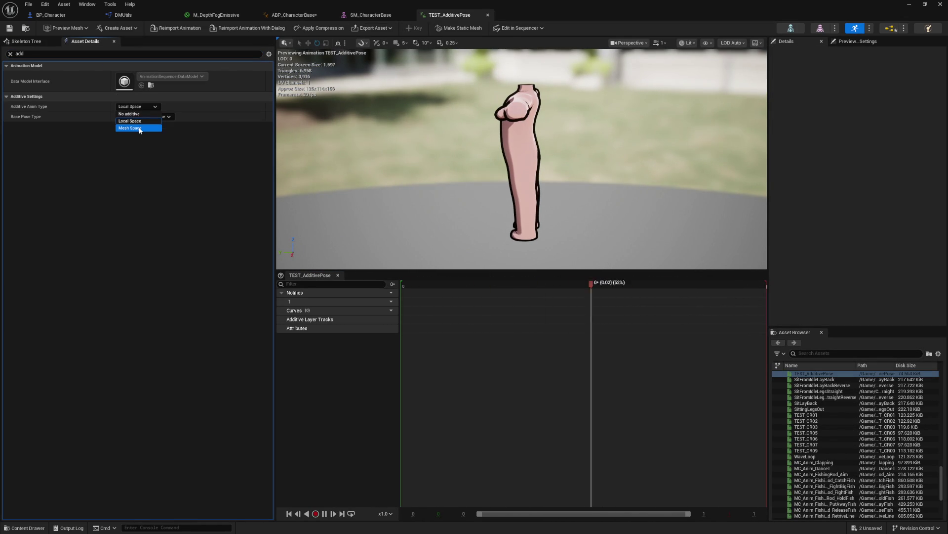
pyautogui.click(130, 127)
pyautogui.click(56, 51)
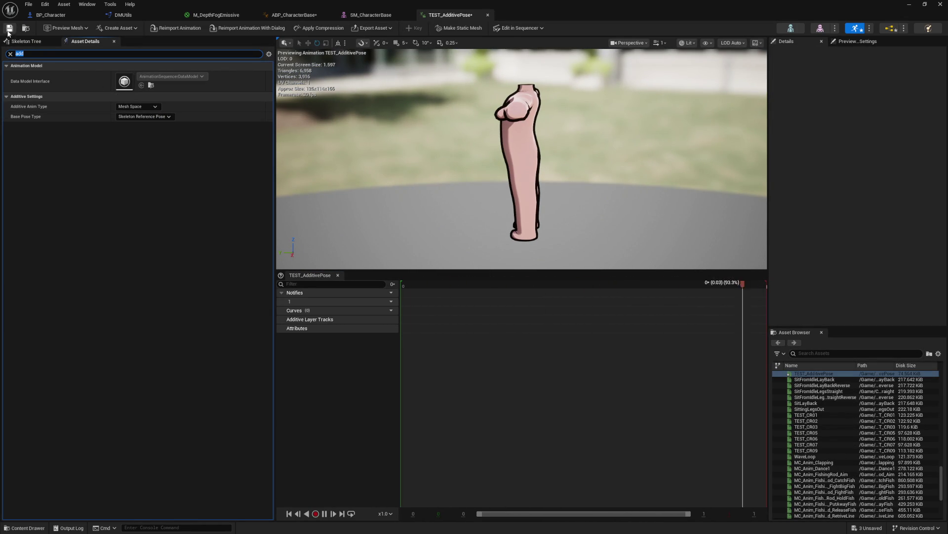
pyautogui.click(149, 119)
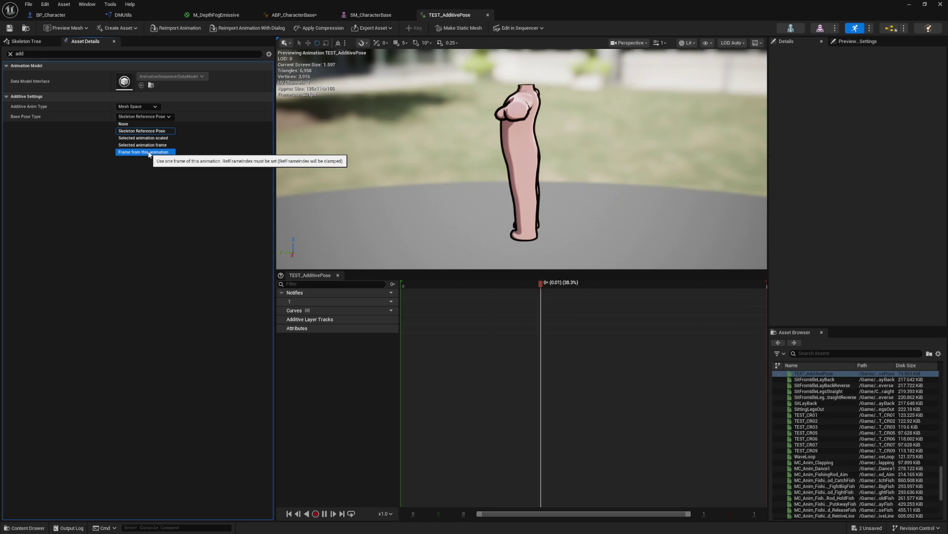
pyautogui.click(149, 152)
# - Restore Skeleton Reference Pose and Local Space additive type, save, and clear the 'add' search
pyautogui.click(38, 53)
pyautogui.click(9, 28)
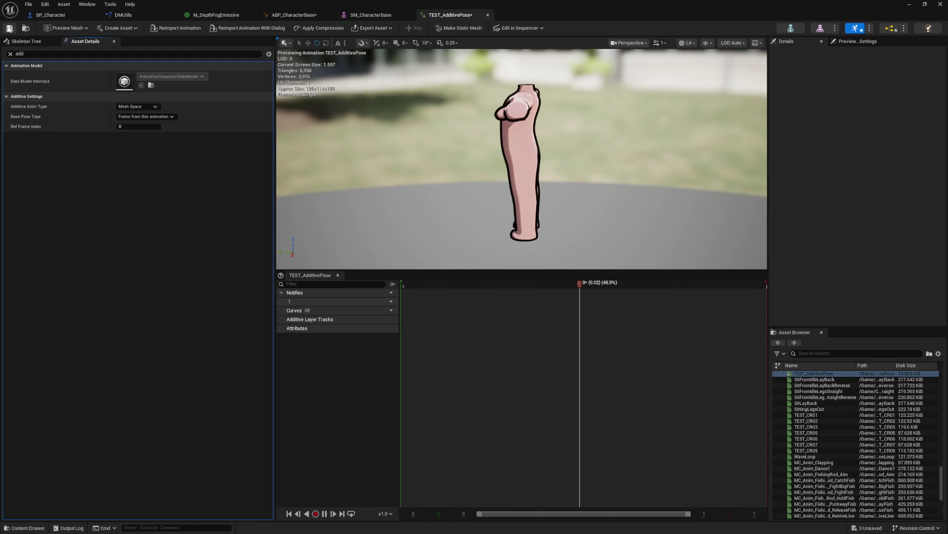
pyautogui.click(126, 116)
pyautogui.click(142, 131)
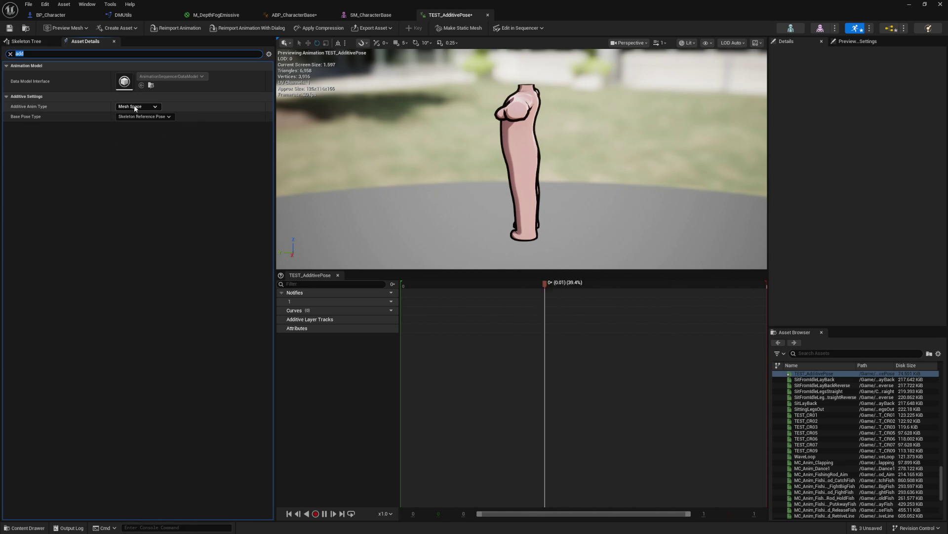
pyautogui.click(138, 106)
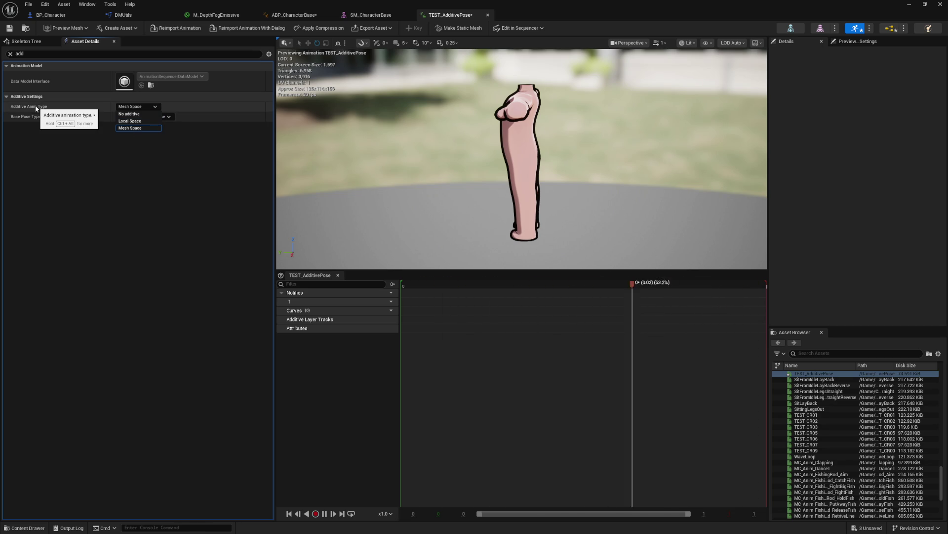
pyautogui.hotkey('ctrl', 'alt')
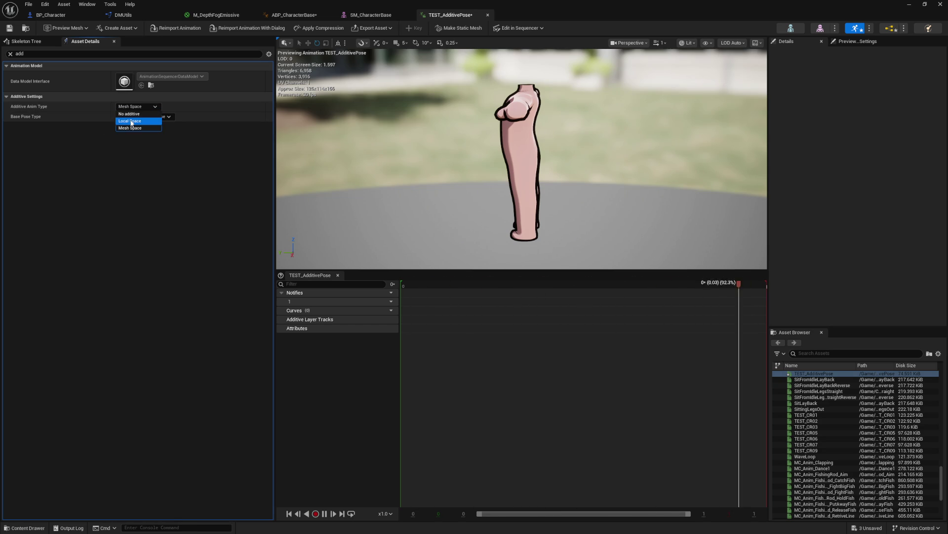
pyautogui.click(130, 120)
pyautogui.click(8, 28)
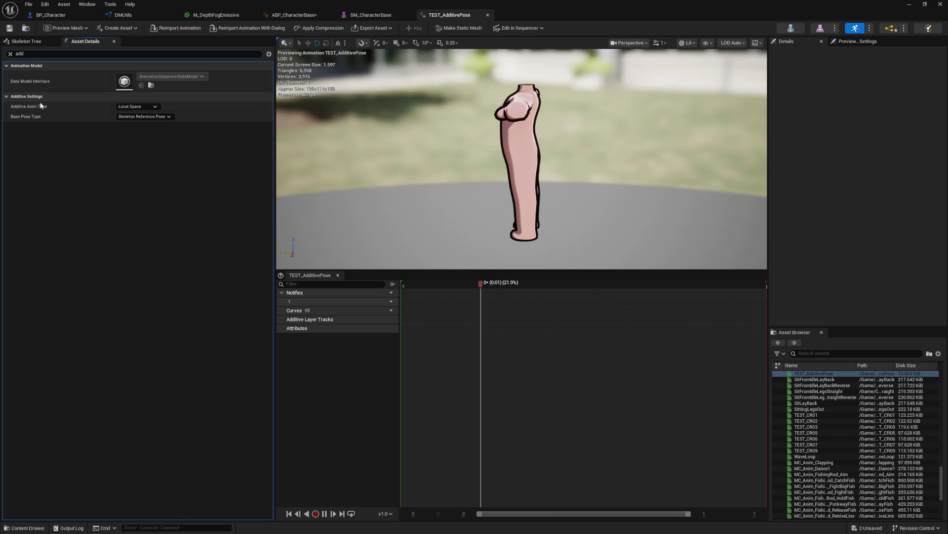
pyautogui.click(10, 54)
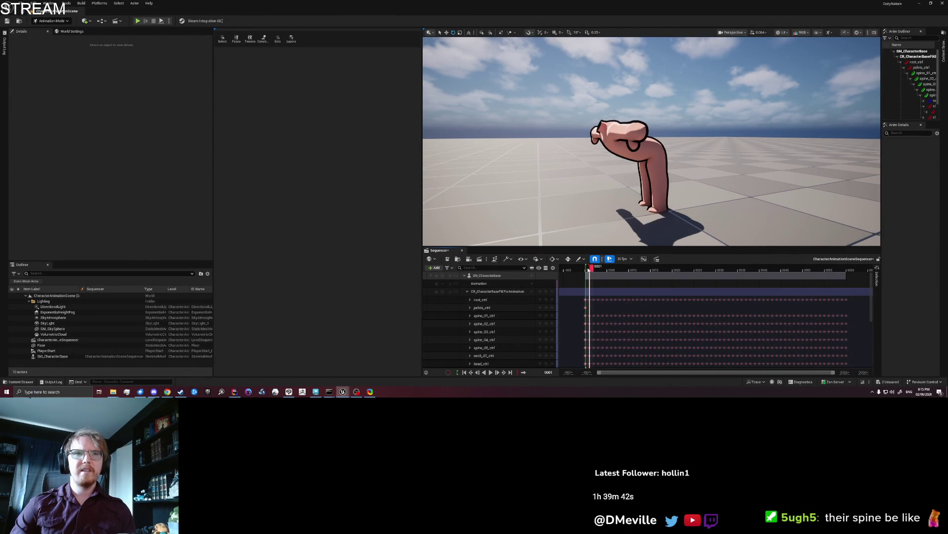
# - Bake the SM_CharacterBase track into TEST_AdditivePose2 in the Animations folder
pyautogui.click(492, 275)
pyautogui.rightClick(494, 275)
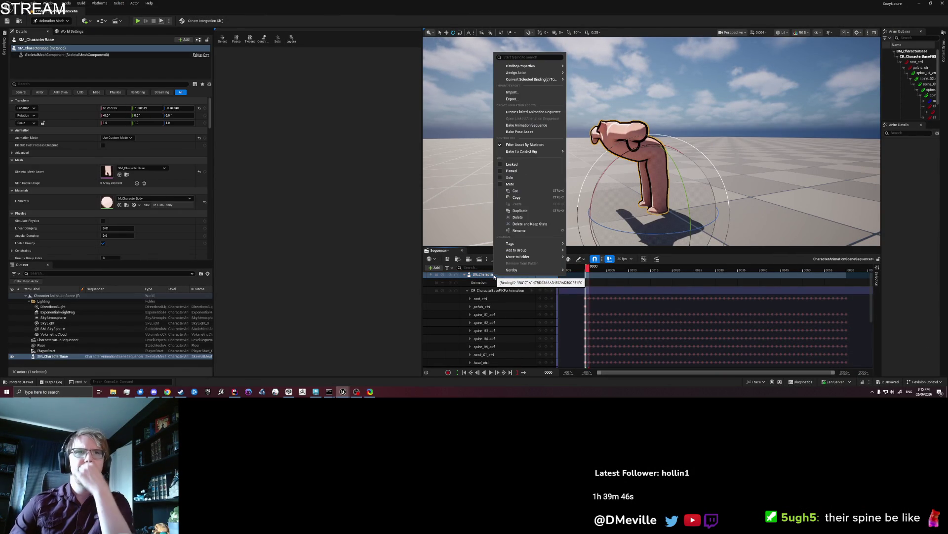
pyautogui.click(522, 126)
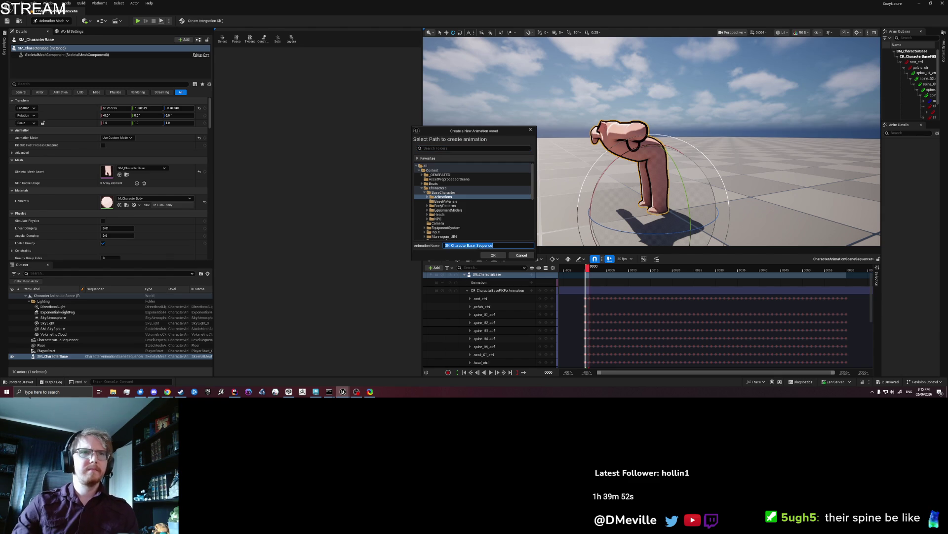
pyautogui.doubleClick(456, 198)
pyautogui.write('TEST_AdditivePose2')
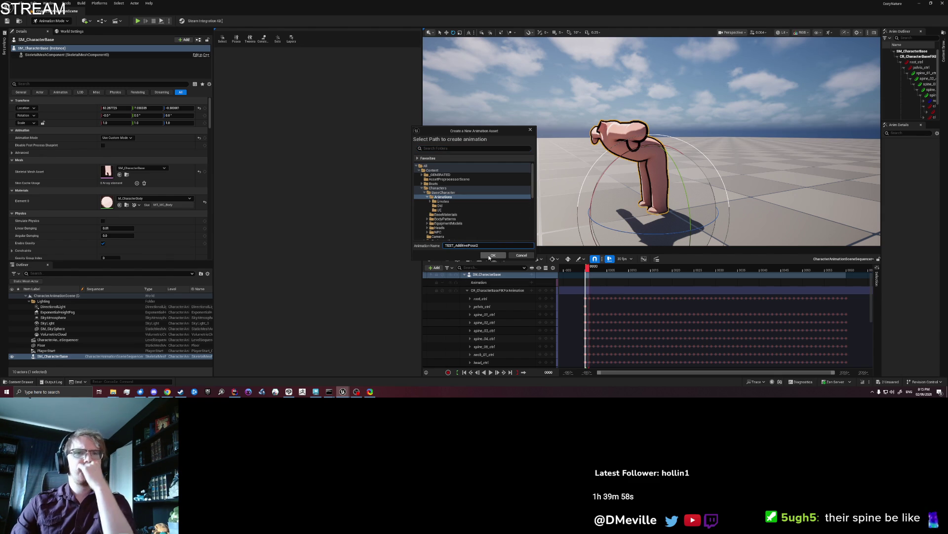
pyautogui.click(491, 256)
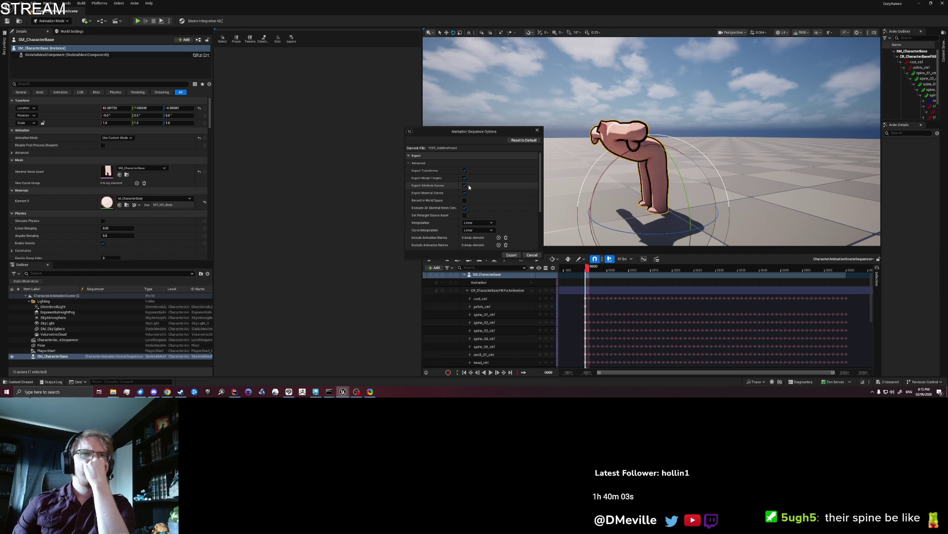
# - Review the bake export options and export the animation sequence
pyautogui.scroll(-2, 469, 188)
pyautogui.scroll(-1, 469, 187)
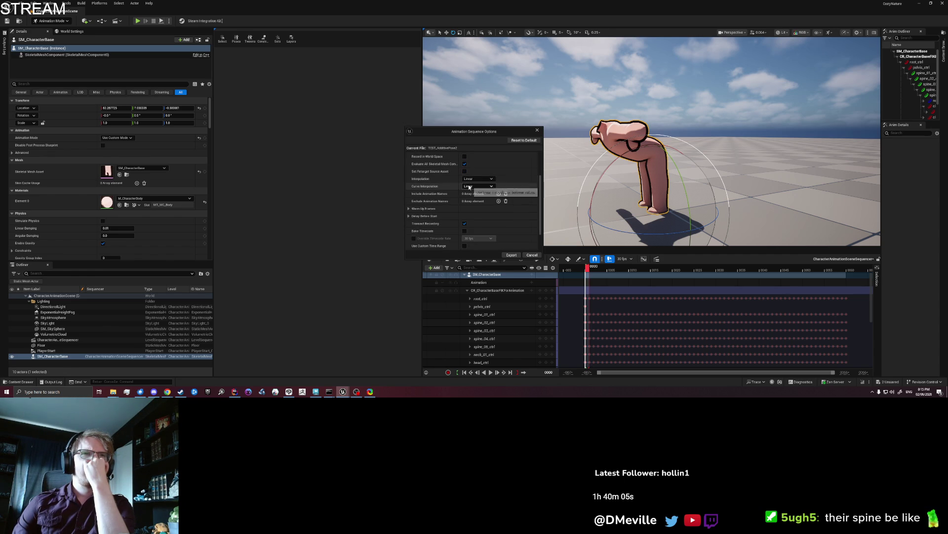
pyautogui.scroll(-2, 469, 187)
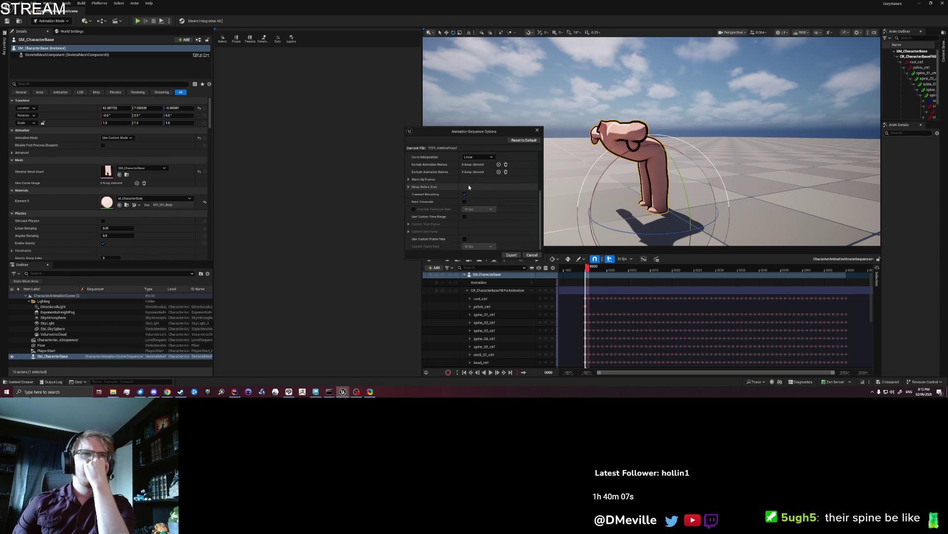
pyautogui.scroll(4, 446, 238)
pyautogui.scroll(2, 445, 238)
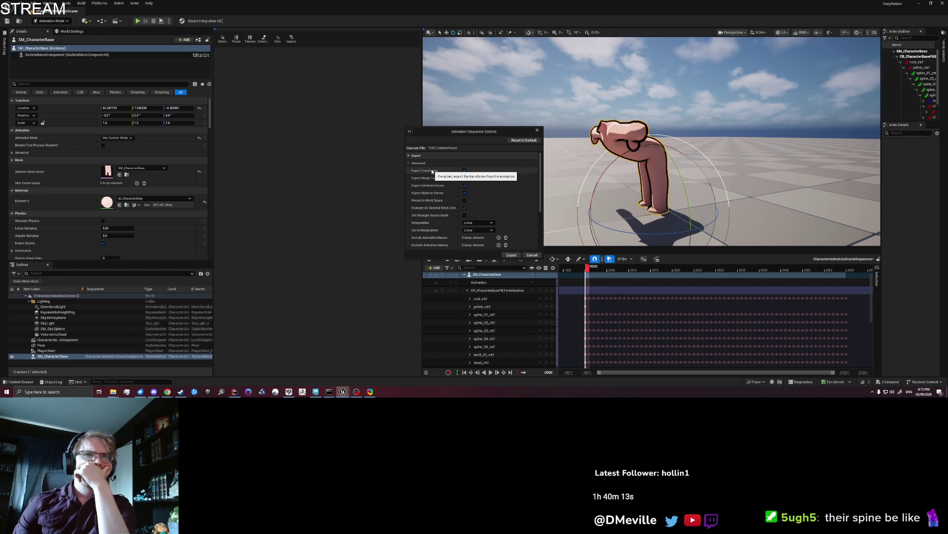
pyautogui.scroll(-2, 433, 171)
pyautogui.scroll(-5, 431, 171)
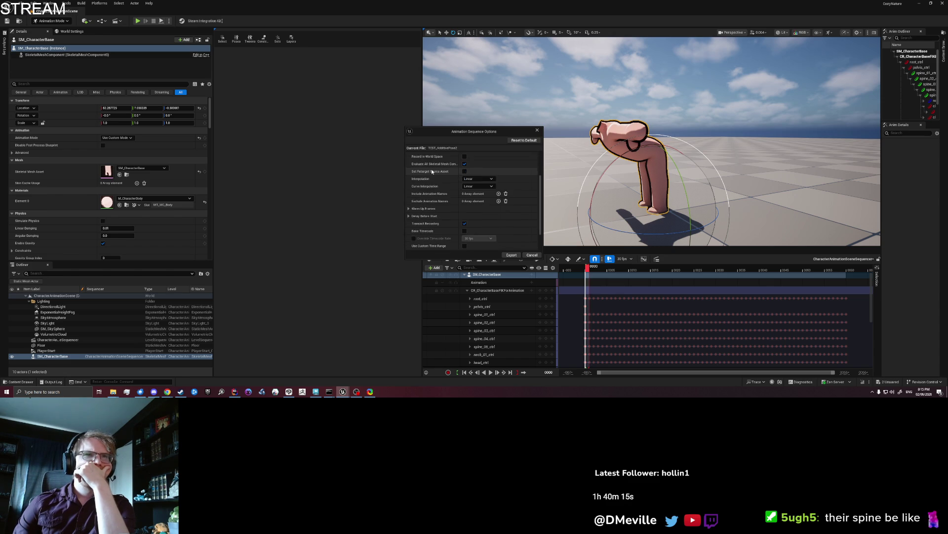
pyautogui.click(510, 255)
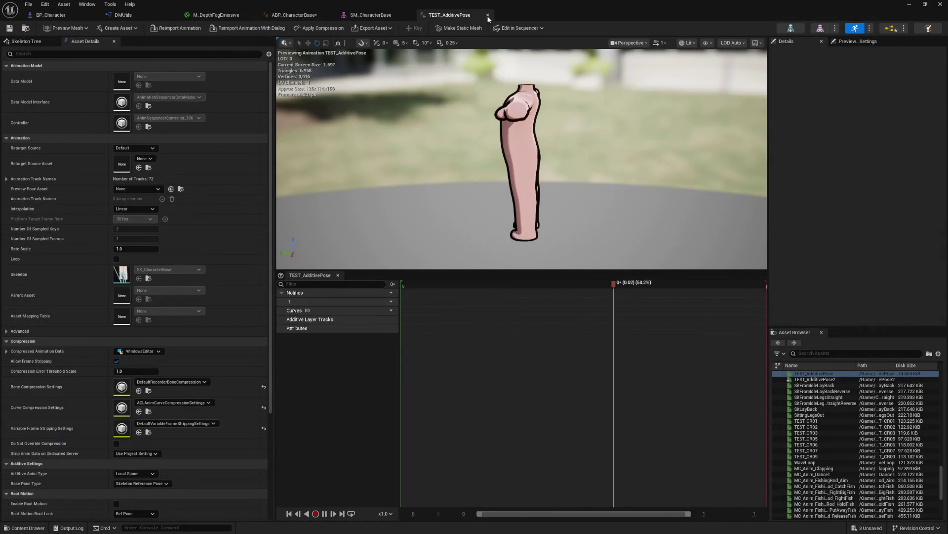
# - Close the TEST_AdditivePose editor and select TEST_AdditivePose2 in the Content Browser
pyautogui.click(487, 15)
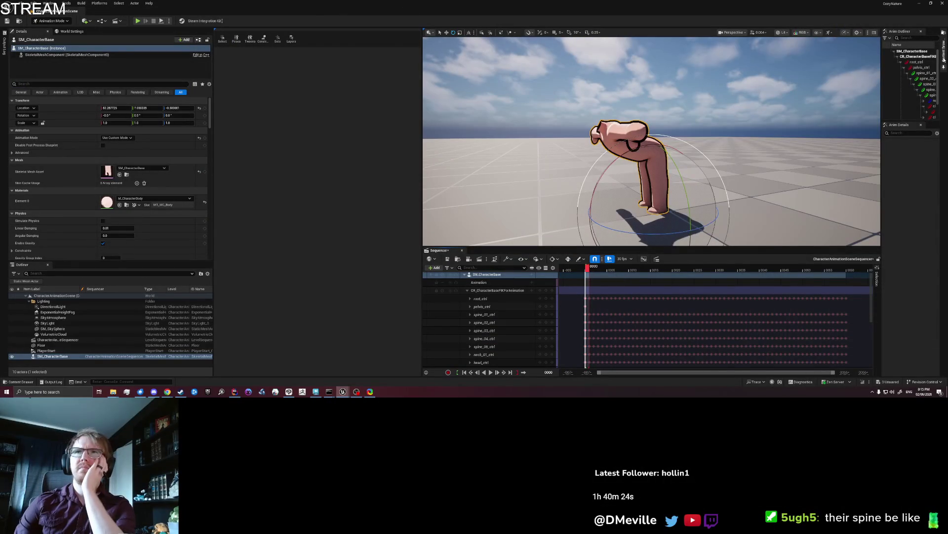
pyautogui.click(944, 57)
pyautogui.click(827, 74)
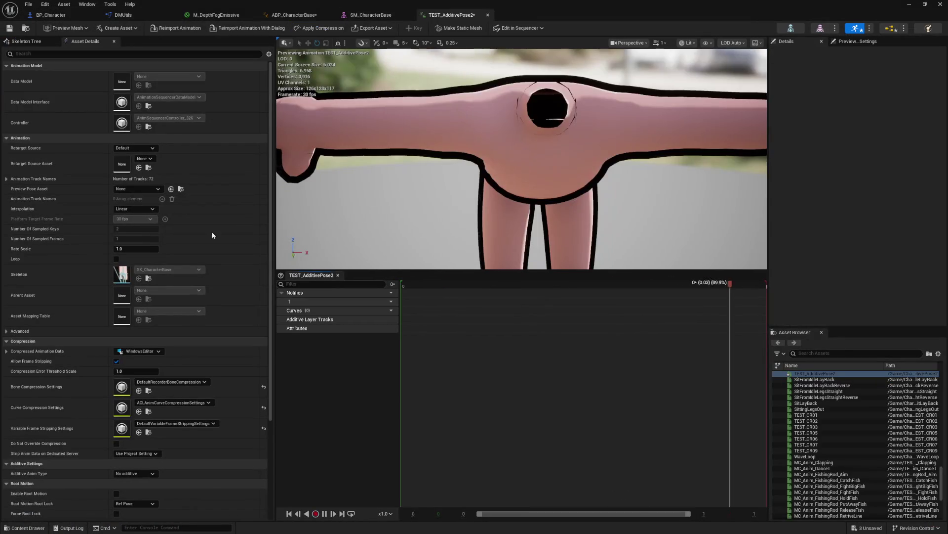
# - Make TEST_AdditivePose2 a Local Space additive and save it
pyautogui.click(130, 54)
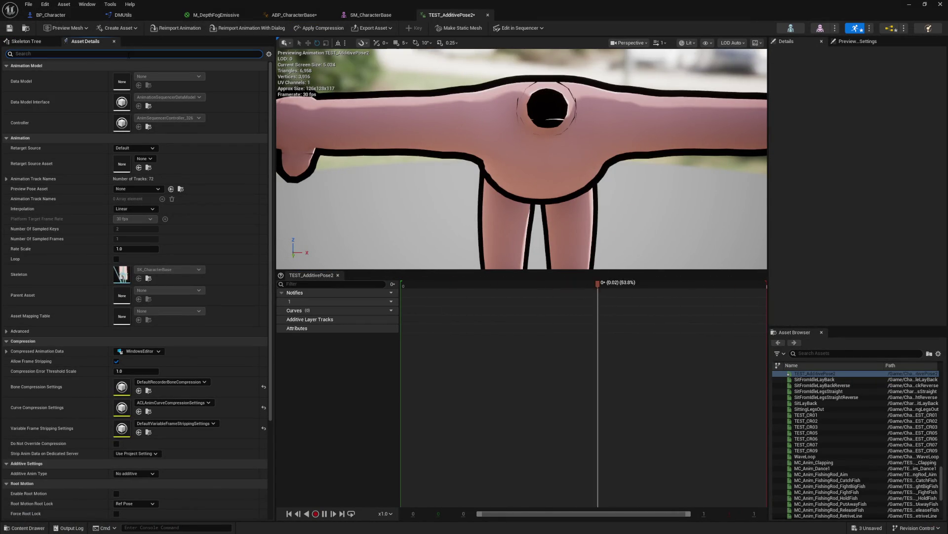
pyautogui.write('add')
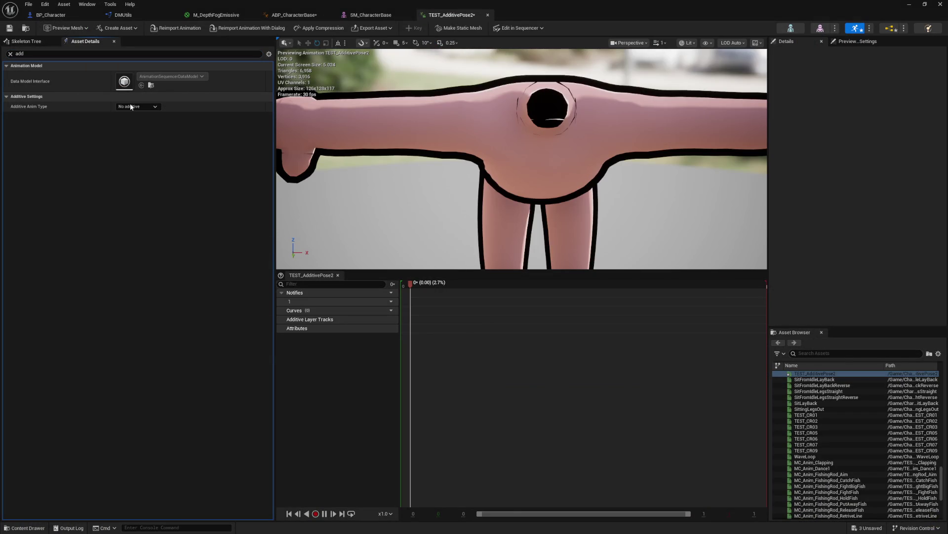
pyautogui.click(131, 107)
pyautogui.click(135, 120)
pyautogui.click(11, 28)
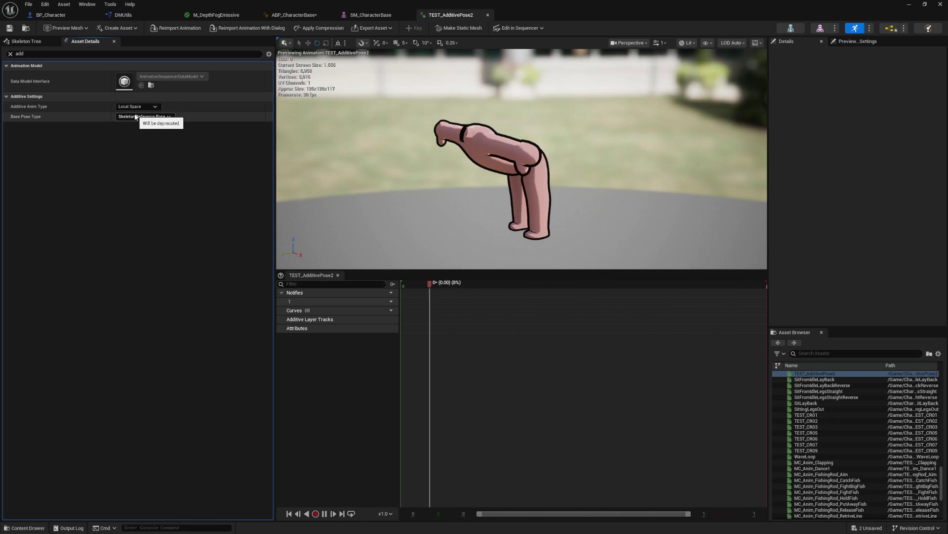
# - Switch TEST_AdditivePose2's additive type to Mesh Space and go back to the AnimGraph
pyautogui.click(135, 108)
pyautogui.click(130, 127)
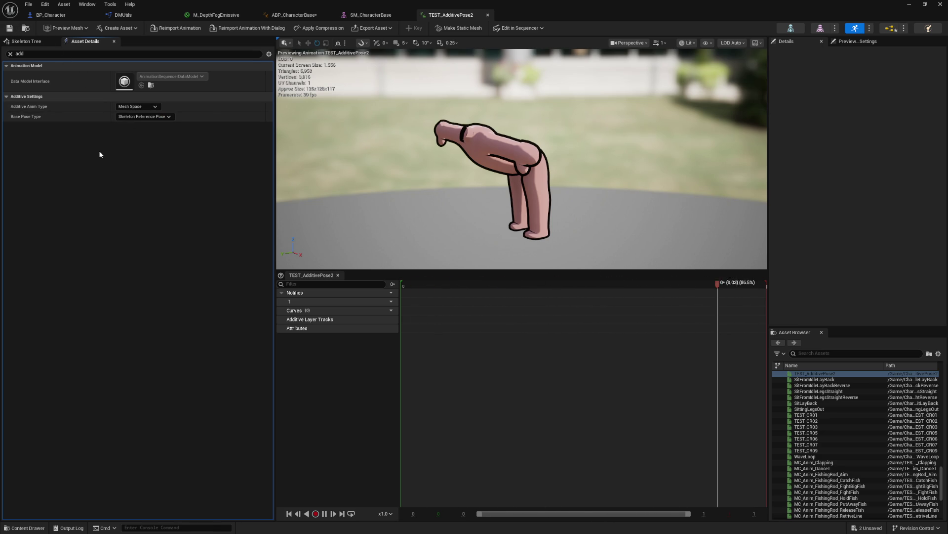
pyautogui.click(294, 15)
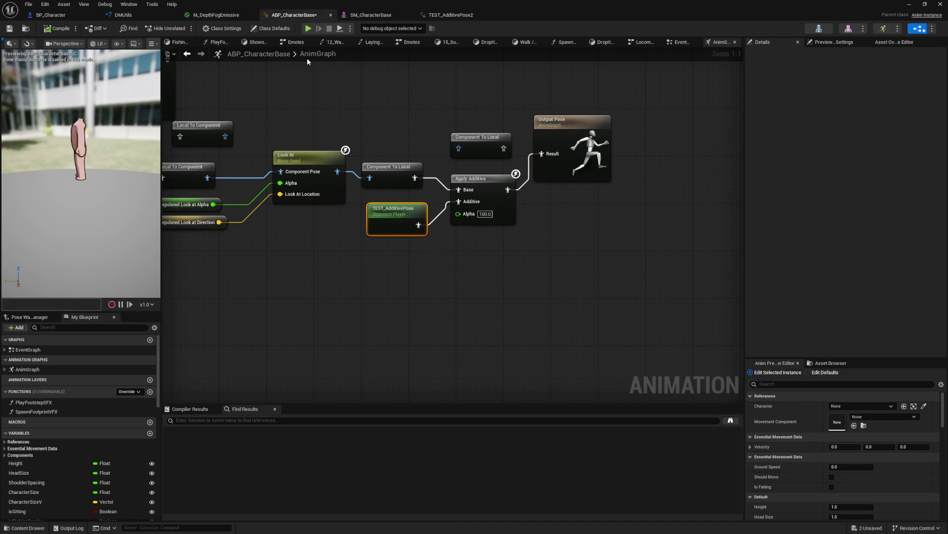
# - Wire TEST_AdditivePose2 into the Additive pin, set alpha to 1.0, and compile
pyautogui.click(395, 225)
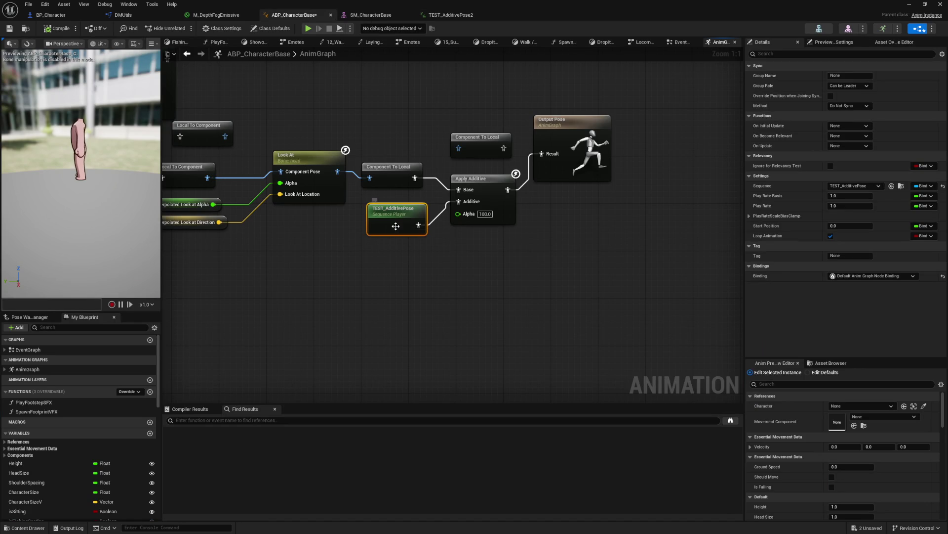
pyautogui.press('Delete')
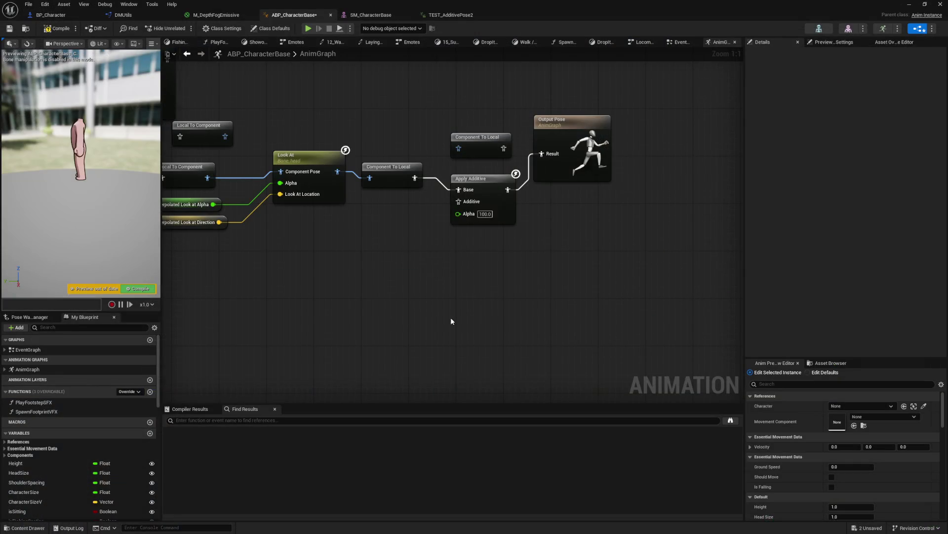
pyautogui.hotkey('ctrl', 'z')
pyautogui.moveTo(439, 260); pyautogui.dragTo(458, 202)
pyautogui.write('1')
pyautogui.press('Return')
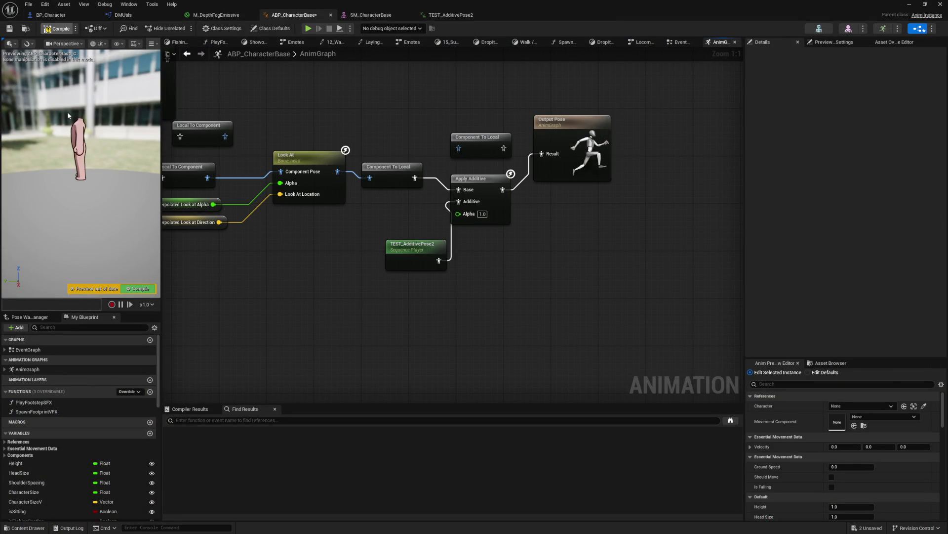
pyautogui.press('F7')
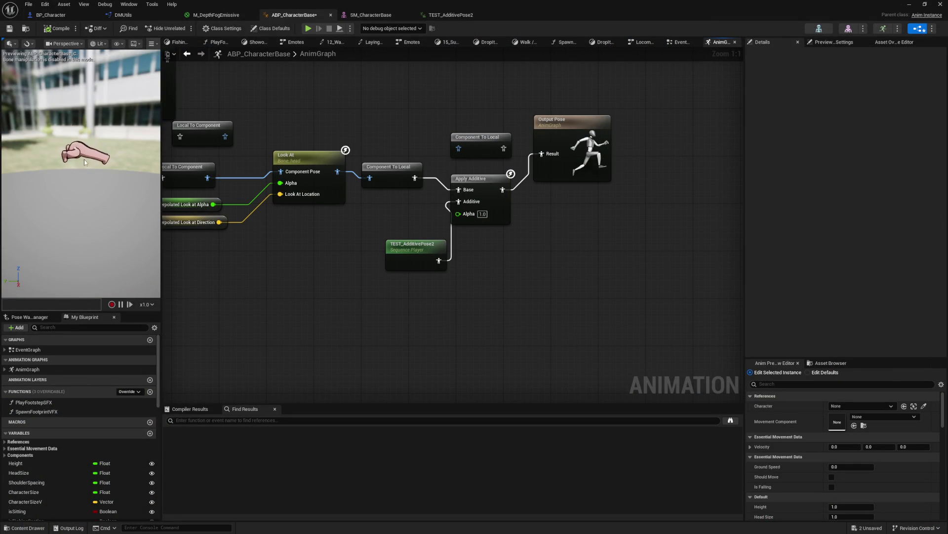
# - Move the player beside Apply Additive, set alpha to 0.5, and recompile
pyautogui.moveTo(87, 164)
pyautogui.mouseDown()
pyautogui.moveTo(35, 171)
pyautogui.moveTo(34, 156)
pyautogui.moveTo(36, 175)
pyautogui.moveTo(35, 163)
pyautogui.mouseUp()
pyautogui.moveTo(399, 250); pyautogui.dragTo(368, 220)
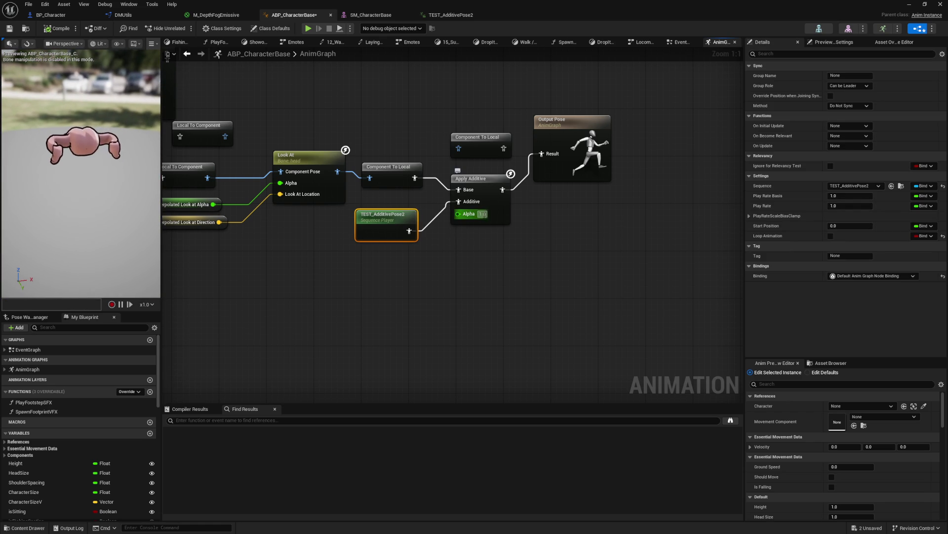
pyautogui.write('0.5')
pyautogui.press('Return')
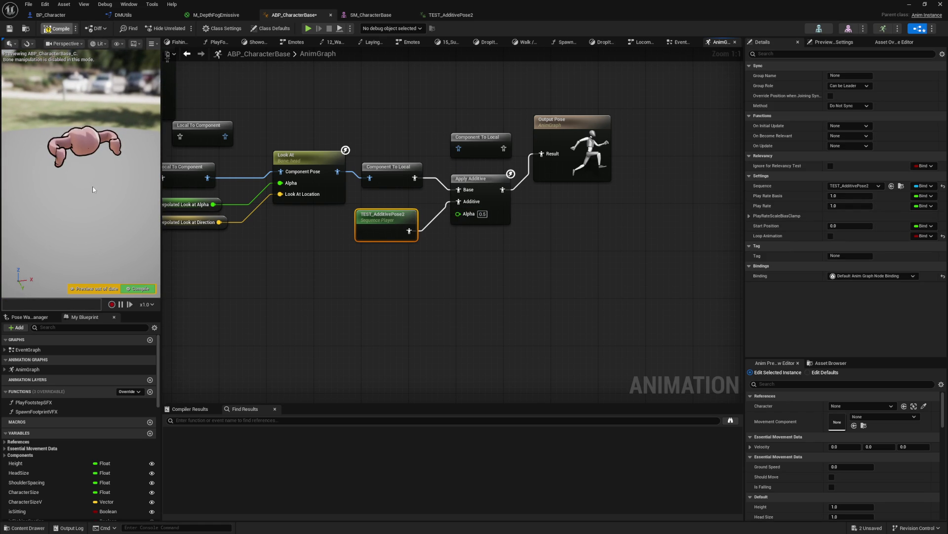
pyautogui.press('F7')
# - Loop the TEST_AdditivePose2 player, recompile, and bring up its animation tab
pyautogui.moveTo(89, 190); pyautogui.dragTo(158, 194)
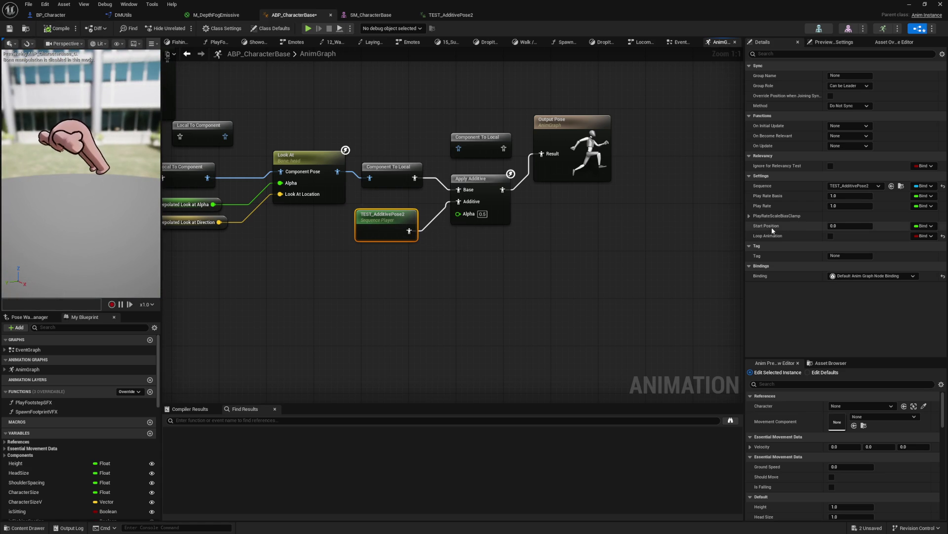
pyautogui.click(831, 237)
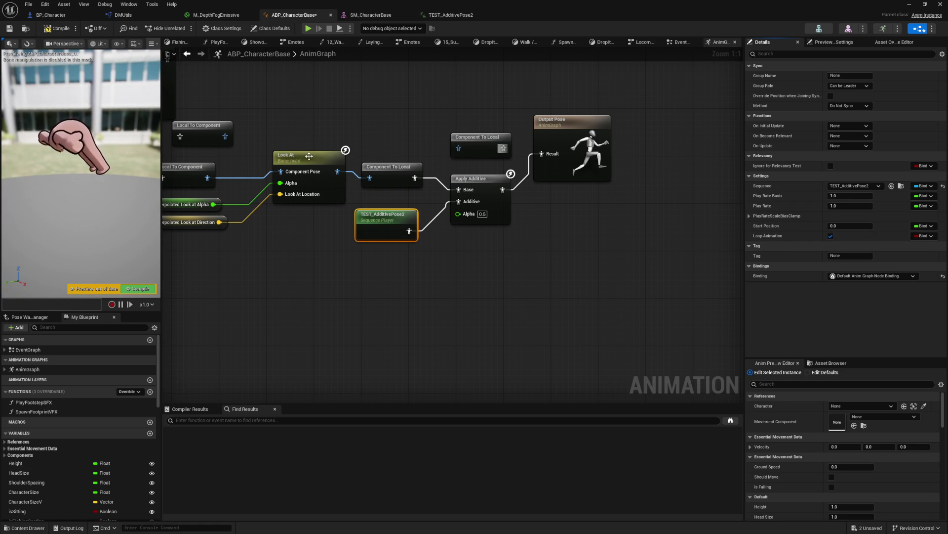
pyautogui.click(59, 28)
pyautogui.click(451, 15)
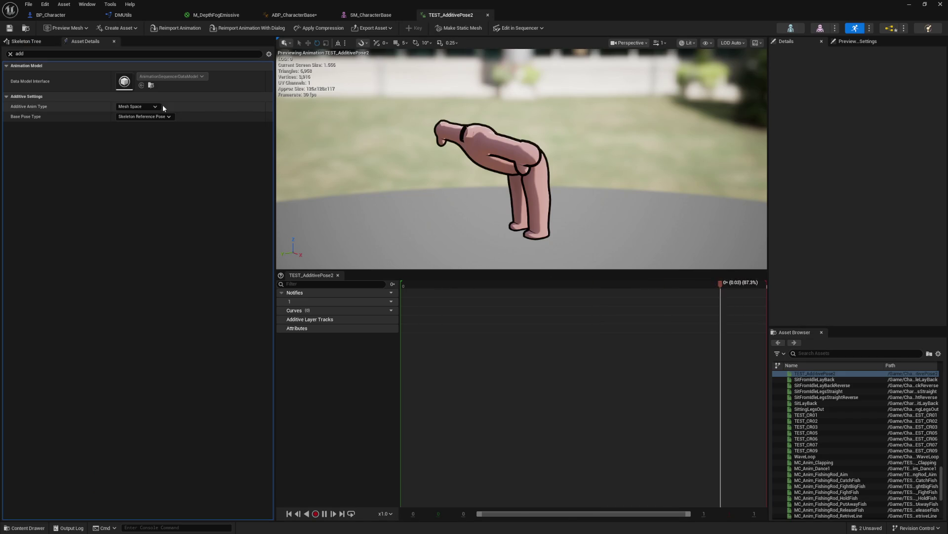
# - Keep Skeleton Reference Pose, change the additive type from Mesh Space to Local Space, and return to ABP_CharacterBase
pyautogui.click(140, 117)
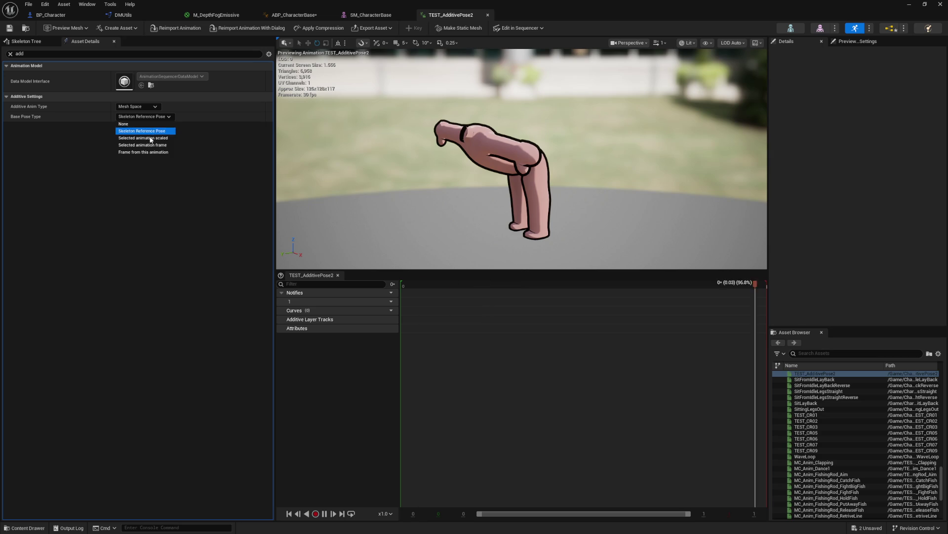
pyautogui.click(142, 115)
pyautogui.click(141, 107)
pyautogui.click(133, 122)
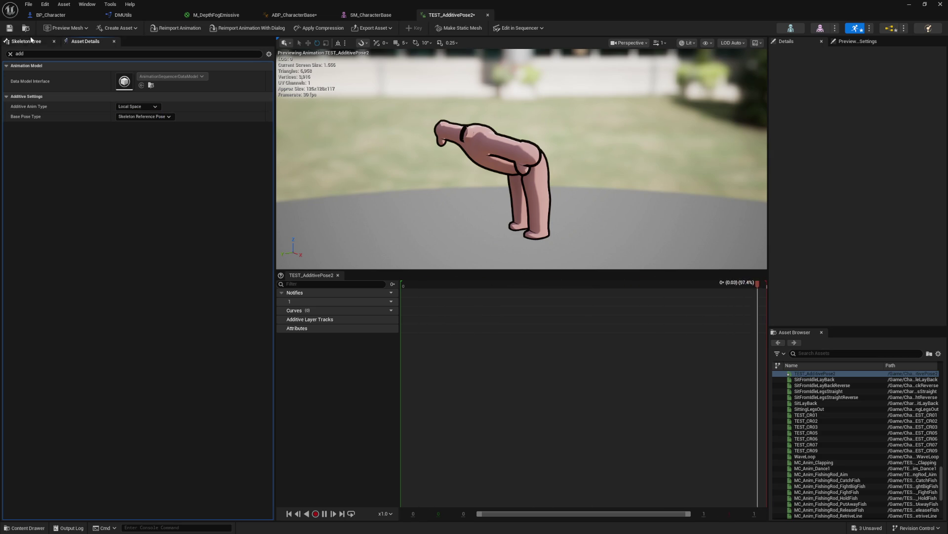
pyautogui.click(279, 16)
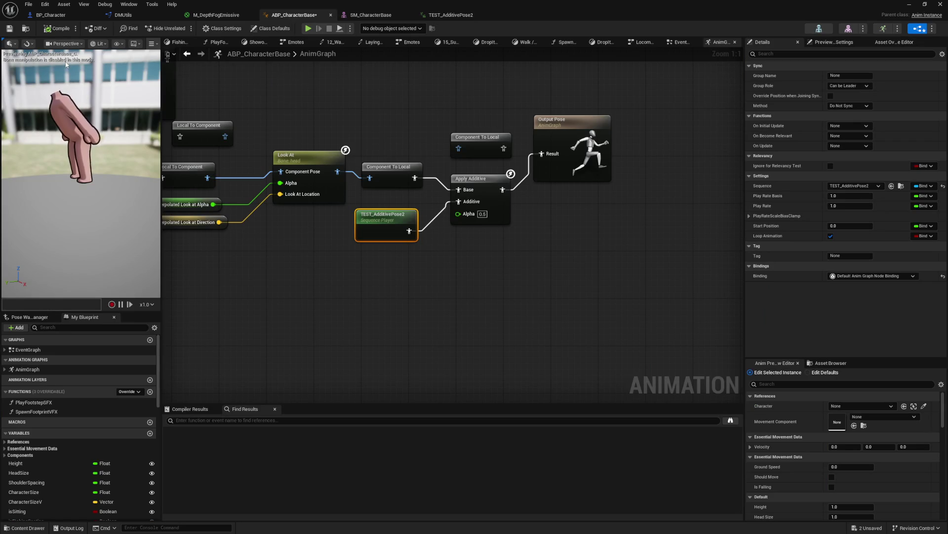
# - Save the blueprint and set Apply Additive alpha back to 1.0
pyautogui.click(9, 29)
pyautogui.click(494, 244)
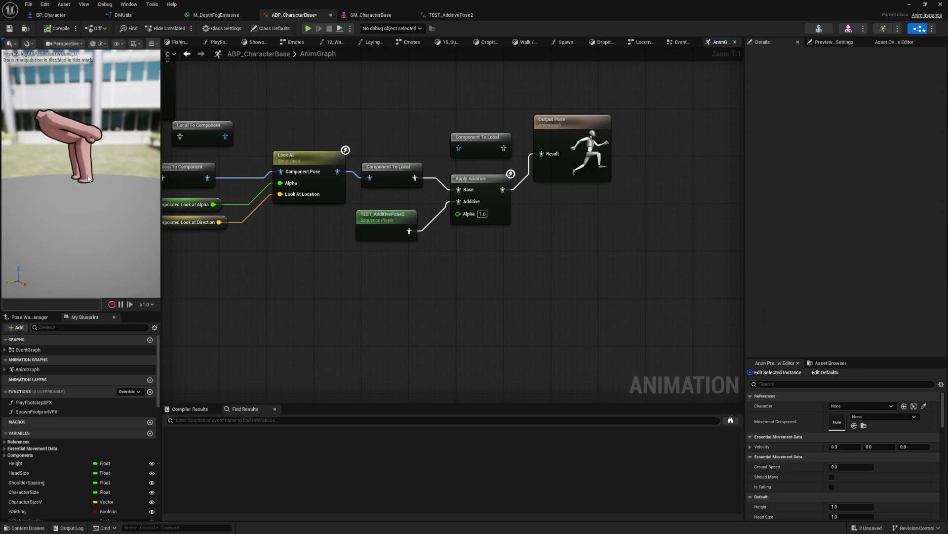
pyautogui.moveTo(150, 207)
pyautogui.mouseDown()
pyautogui.moveTo(84, 208)
pyautogui.moveTo(121, 208)
pyautogui.moveTo(104, 208)
pyautogui.mouseUp()
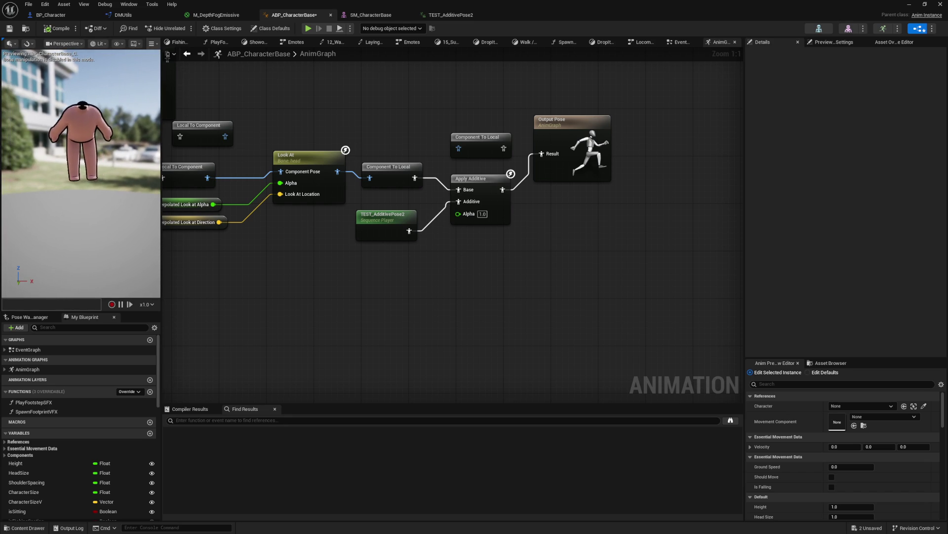
# - Disconnect and reconnect TEST_AdditivePose2 to the Additive pin, compiling each time to compare
pyautogui.keyDown('alt'); pyautogui.click(458, 202); pyautogui.keyUp('alt')
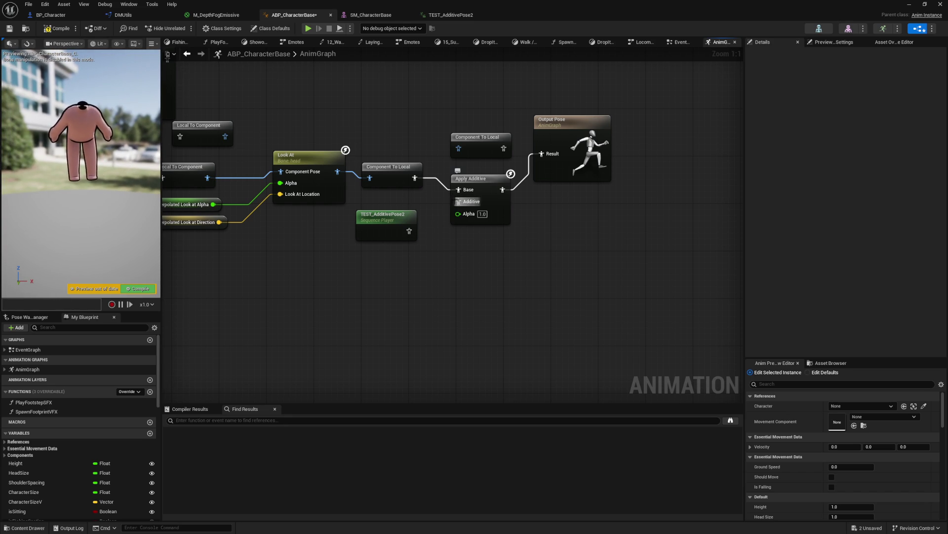
pyautogui.press('F7')
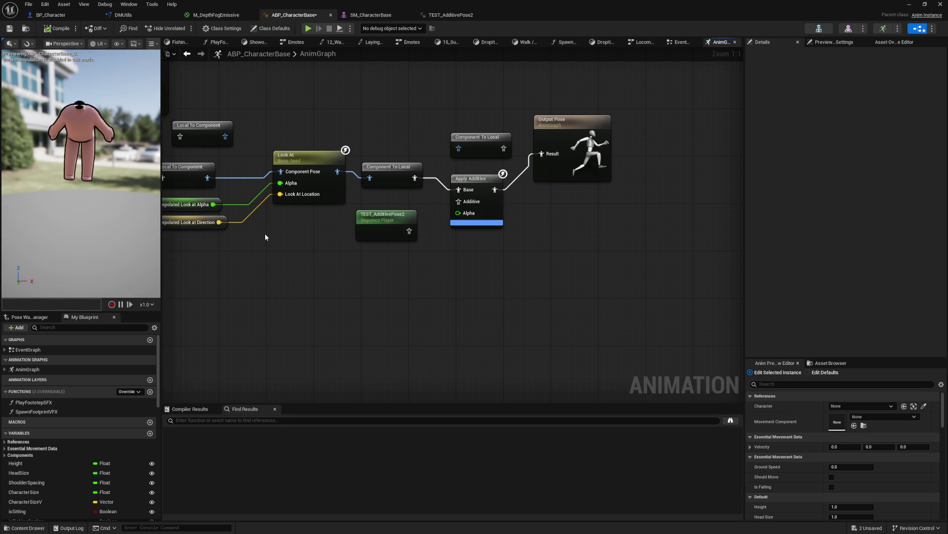
pyautogui.moveTo(409, 231); pyautogui.dragTo(458, 201)
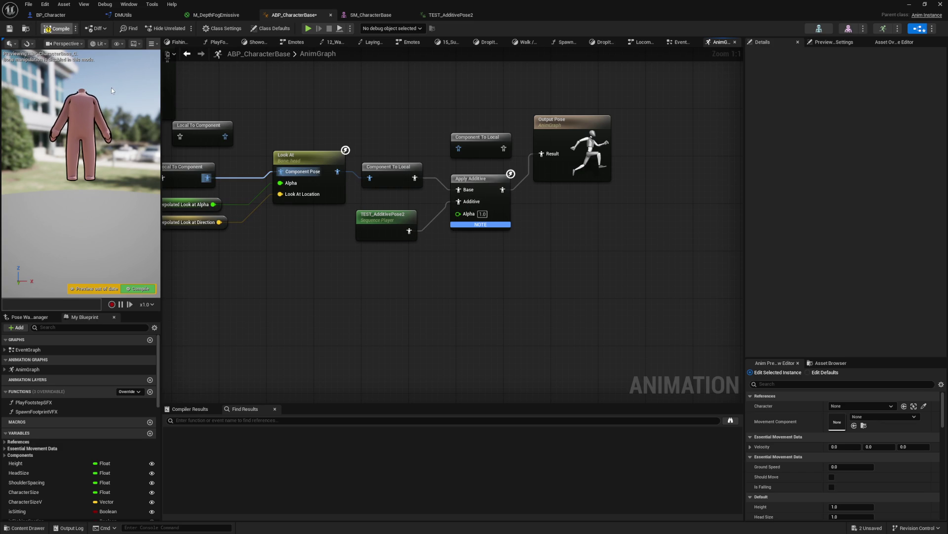
pyautogui.press('F7')
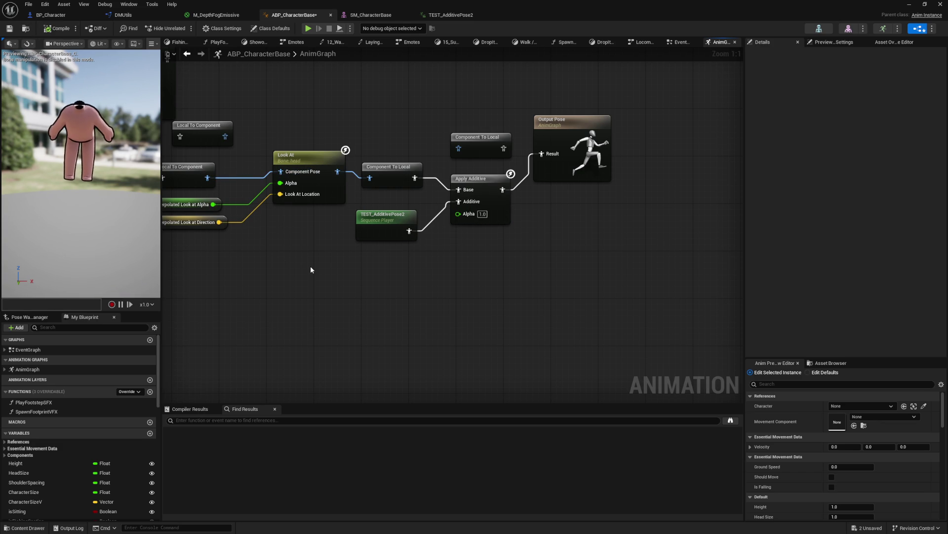
pyautogui.moveTo(111, 204); pyautogui.dragTo(149, 204)
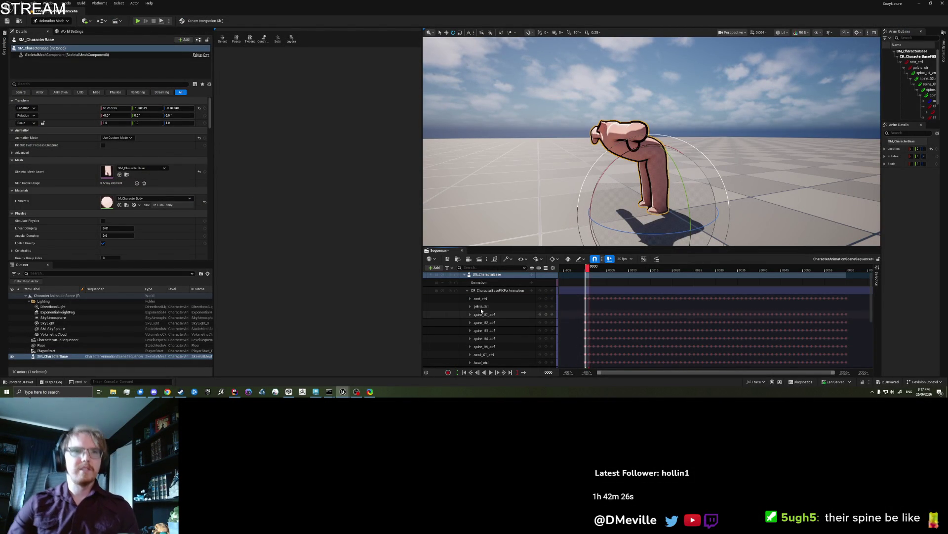
# - Delete the control rig track, then trial-bake SM_CharacterBase onto CR_CharacterBaseFKIKForAnimation
pyautogui.click(504, 291)
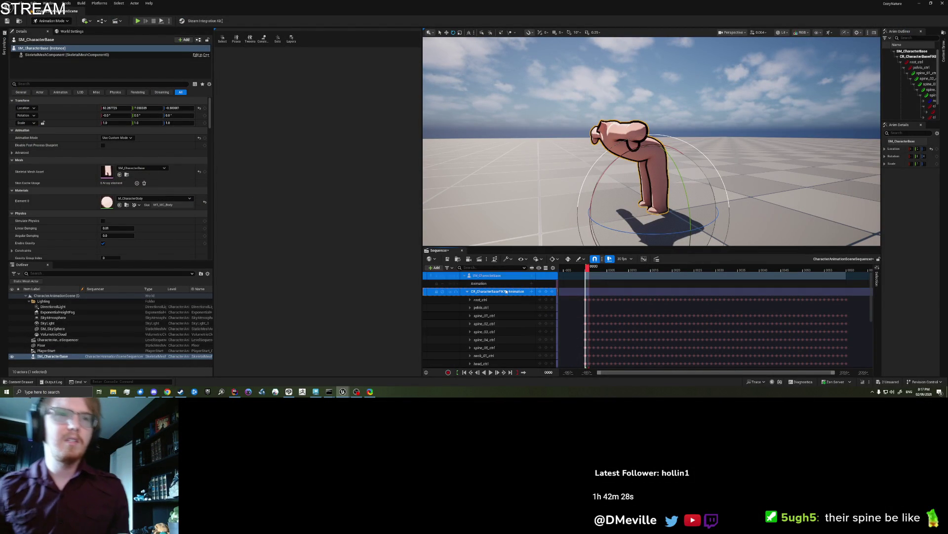
pyautogui.press('Delete')
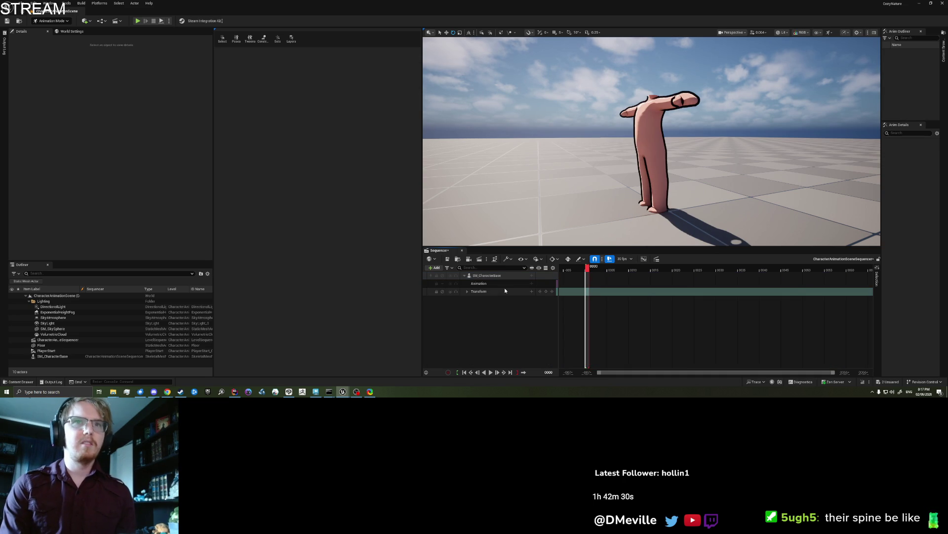
pyautogui.click(494, 275)
pyautogui.rightClick(499, 275)
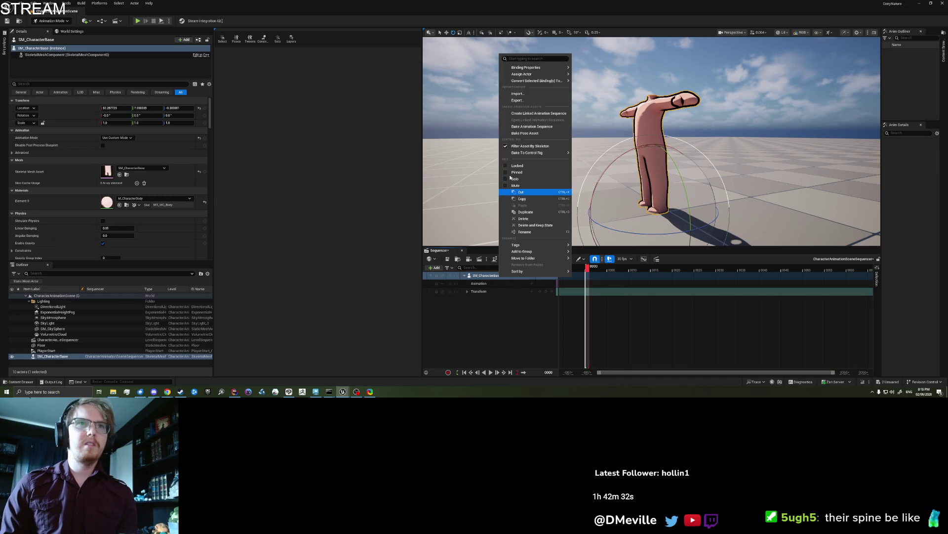
pyautogui.moveTo(527, 153)
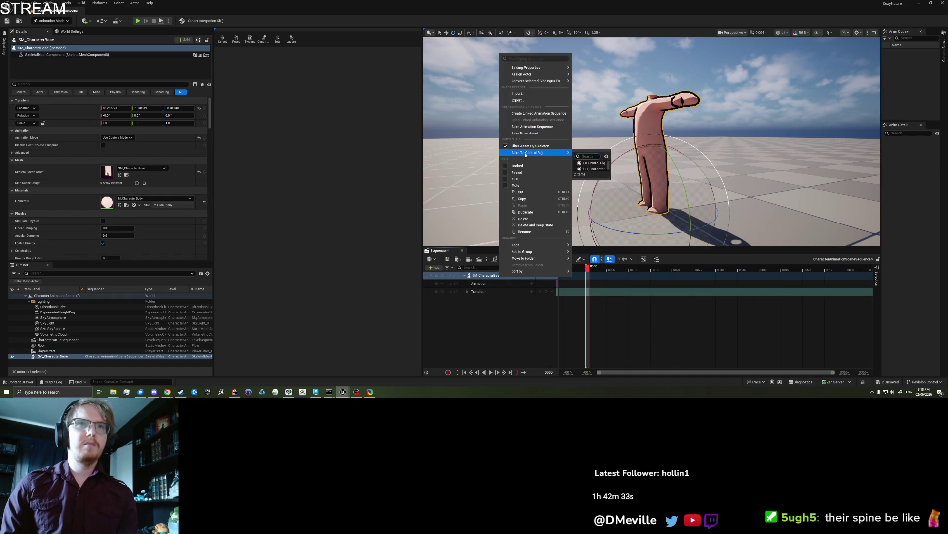
pyautogui.click(597, 169)
pyautogui.click(511, 254)
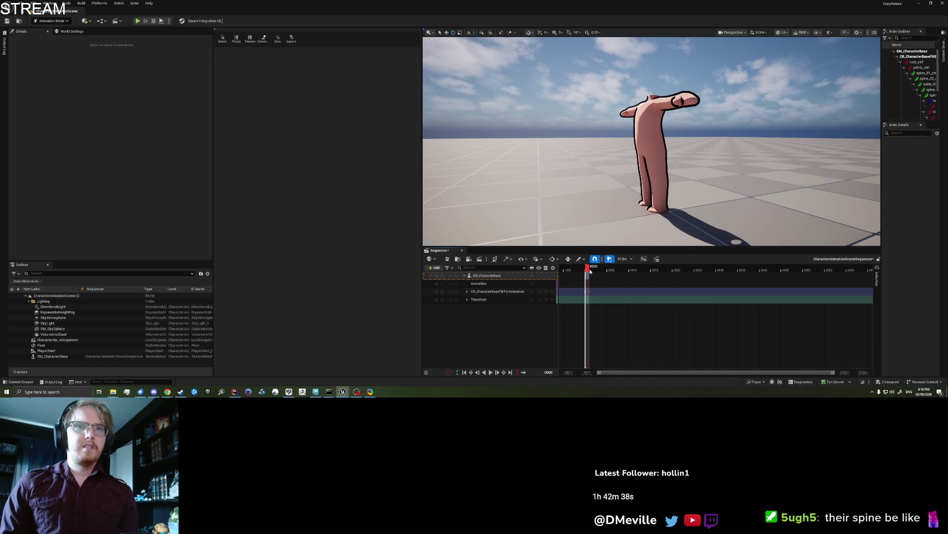
# - Undo the playback range change and the bake, then play the T-posed character
pyautogui.moveTo(601, 268); pyautogui.dragTo(611, 269)
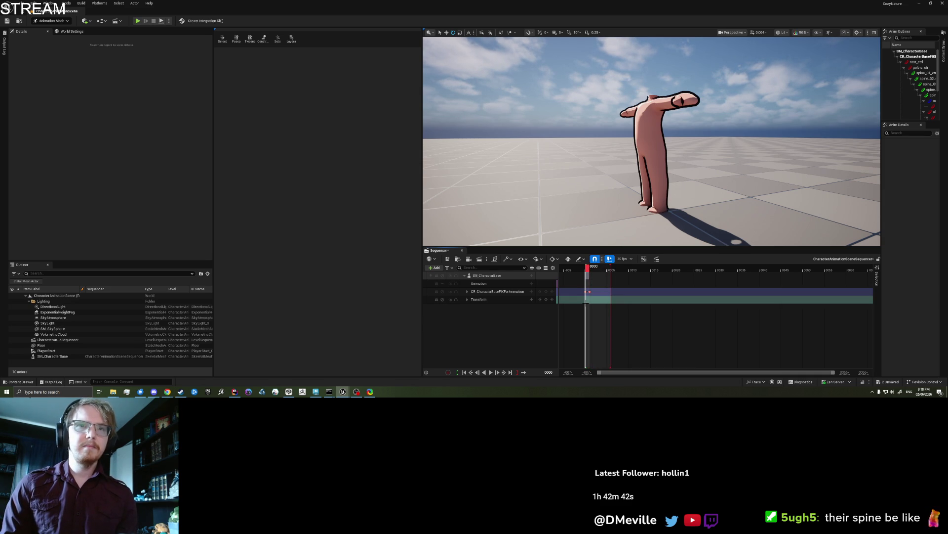
pyautogui.hotkey('ctrl', 'z')
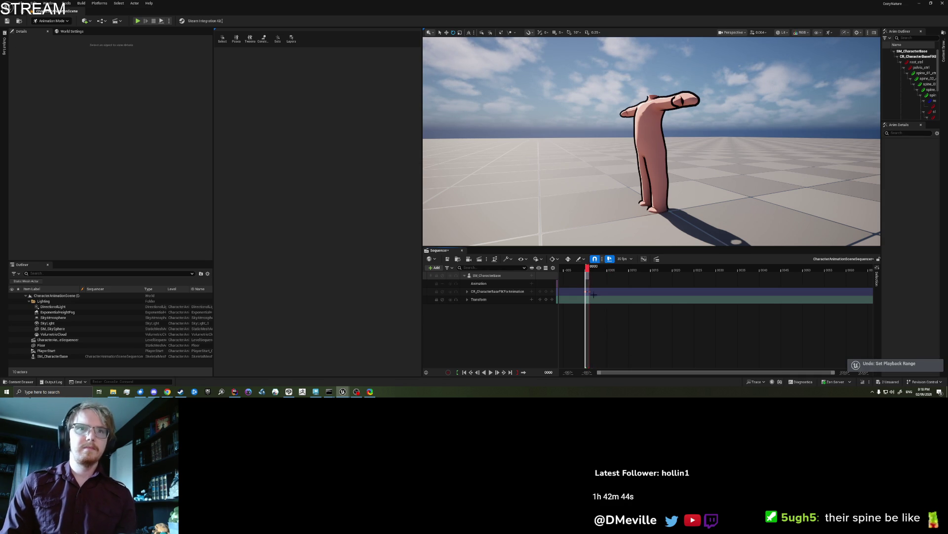
pyautogui.hotkey('ctrl', 'z')
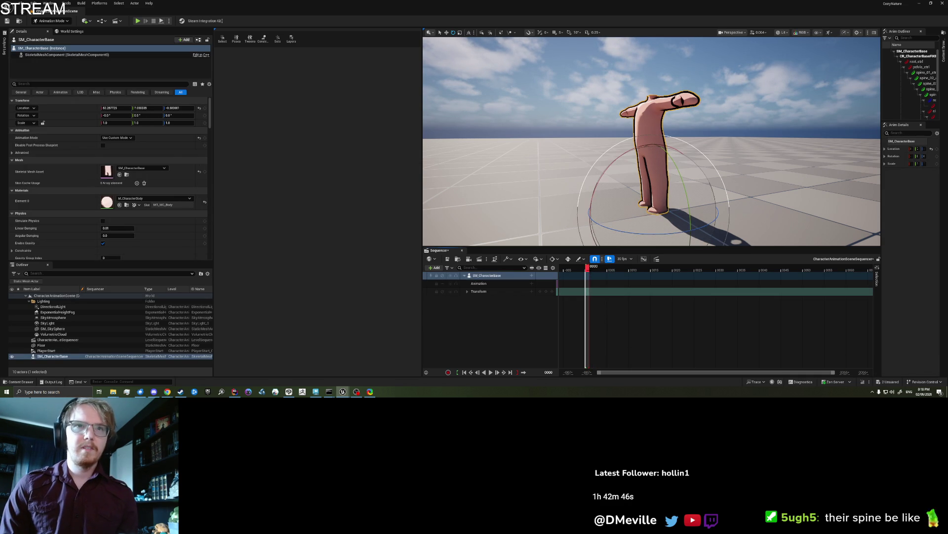
pyautogui.press('Escape')
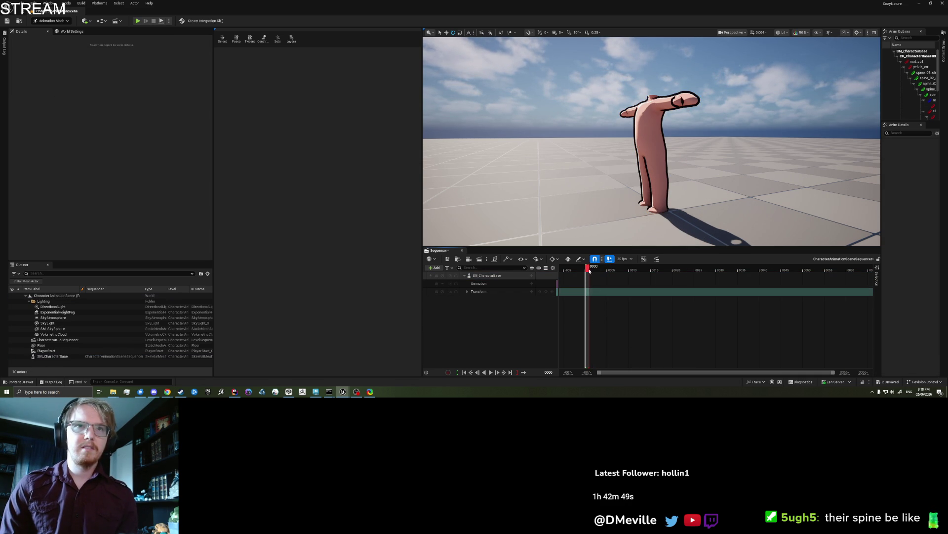
pyautogui.press('space')
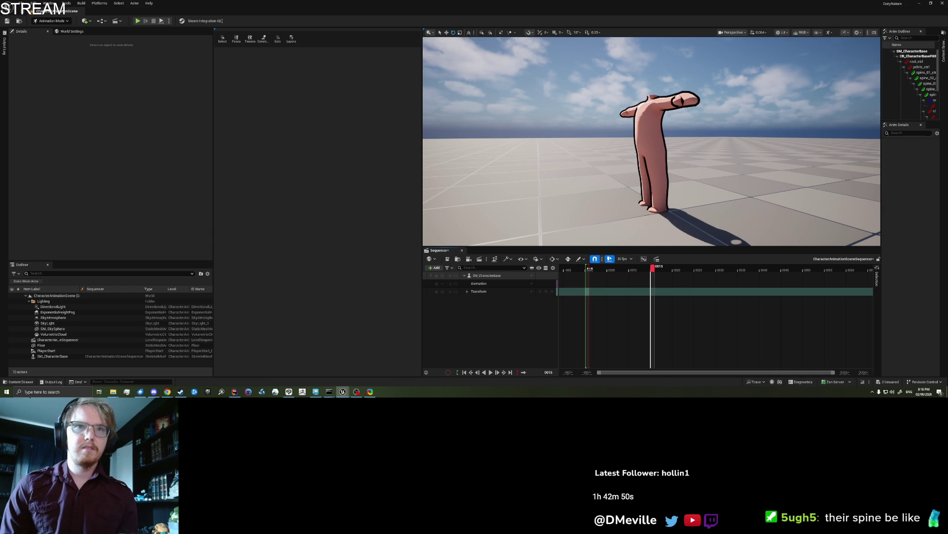
pyautogui.rightClick(499, 275)
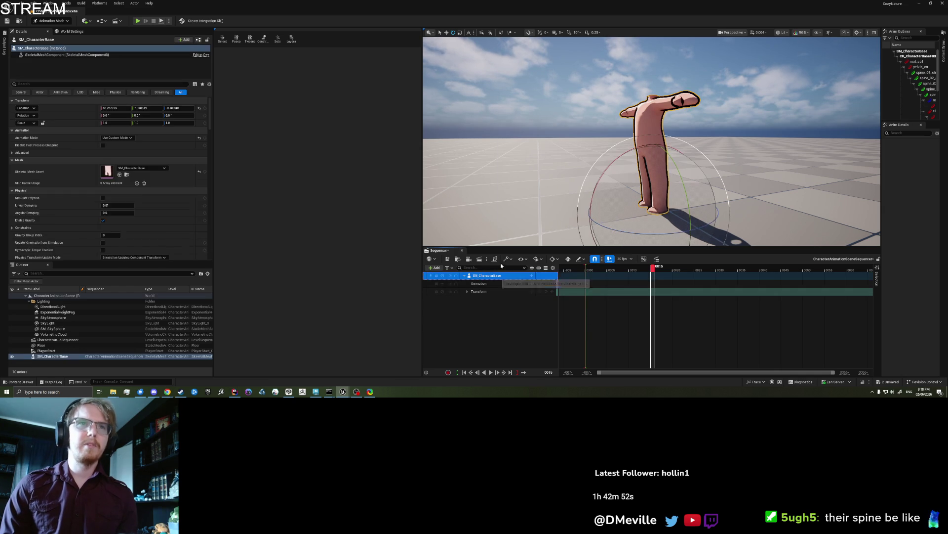
# - Bake SM_CharacterBase onto CR_CharacterBaseFKForAnimation and expand the new track's spine controls
pyautogui.moveTo(528, 154)
pyautogui.click(605, 171)
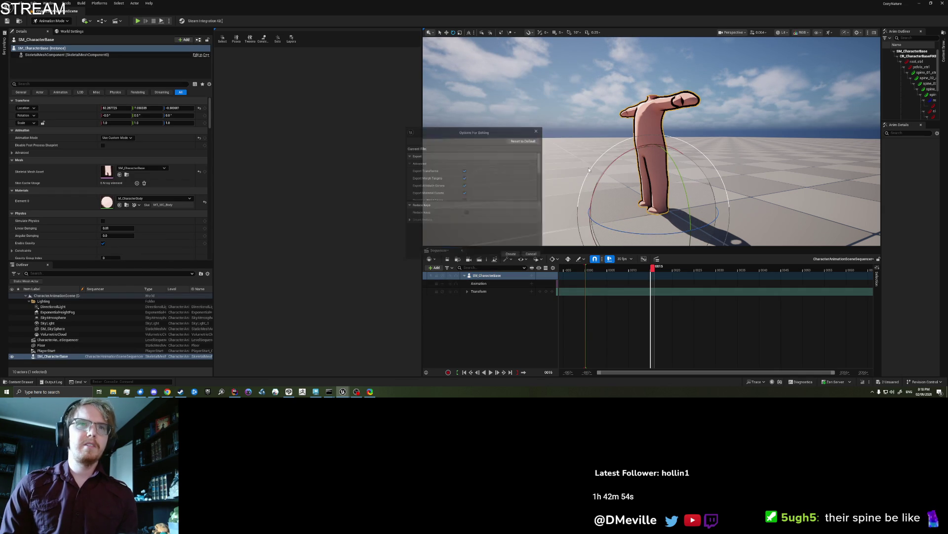
pyautogui.click(512, 255)
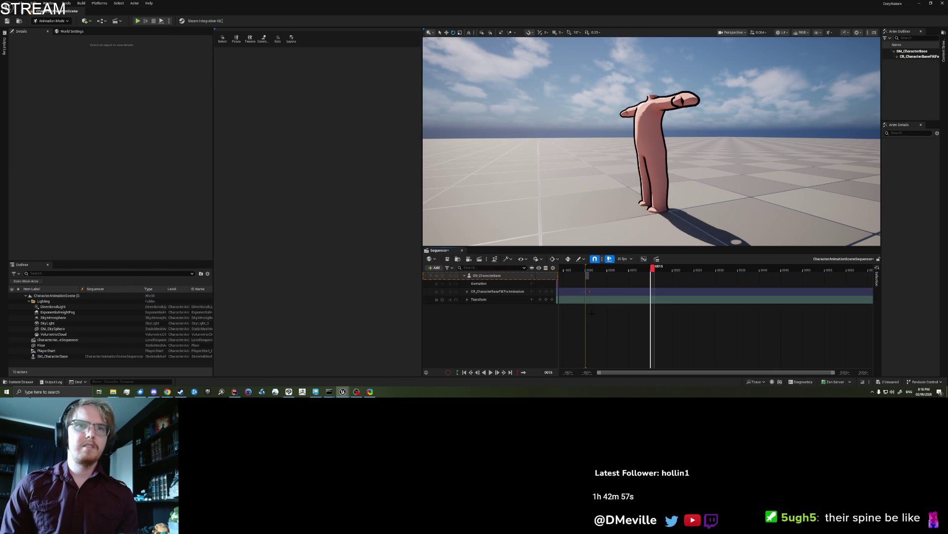
pyautogui.scroll(2, 596, 309)
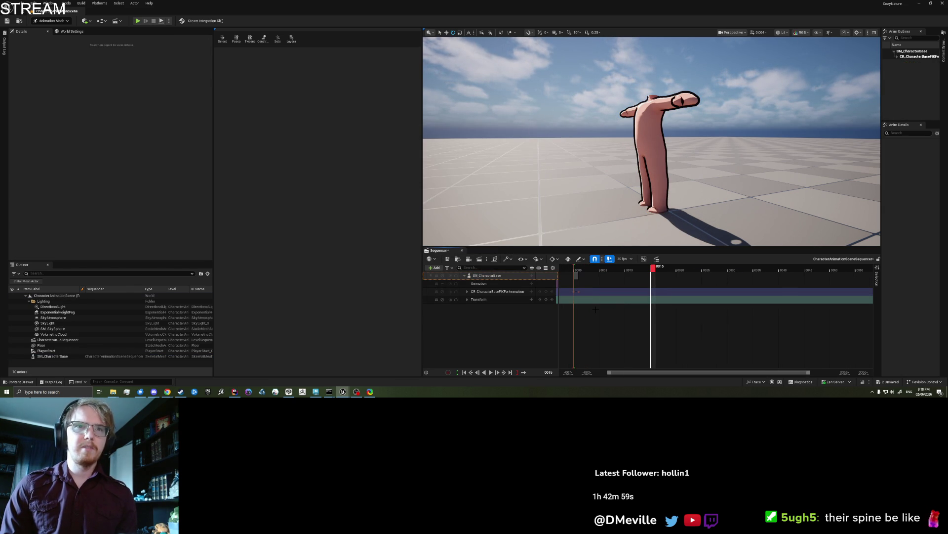
pyautogui.click(468, 291)
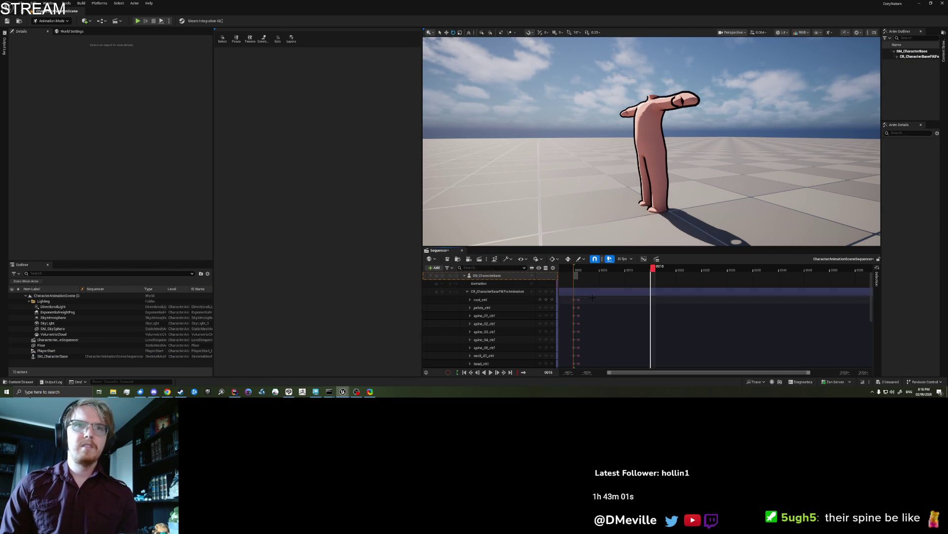
pyautogui.moveTo(717, 168); pyautogui.dragTo(793, 166)
pyautogui.moveTo(652, 219); pyautogui.dragTo(652, 219)
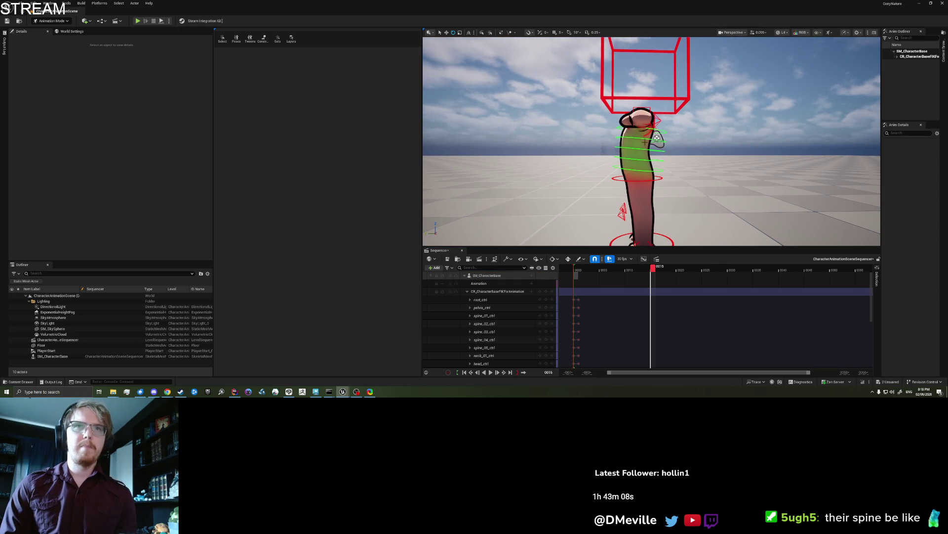
# - Rotate spine_01 and spine_02 to start the bend, keying each at frame 15
pyautogui.click(658, 130)
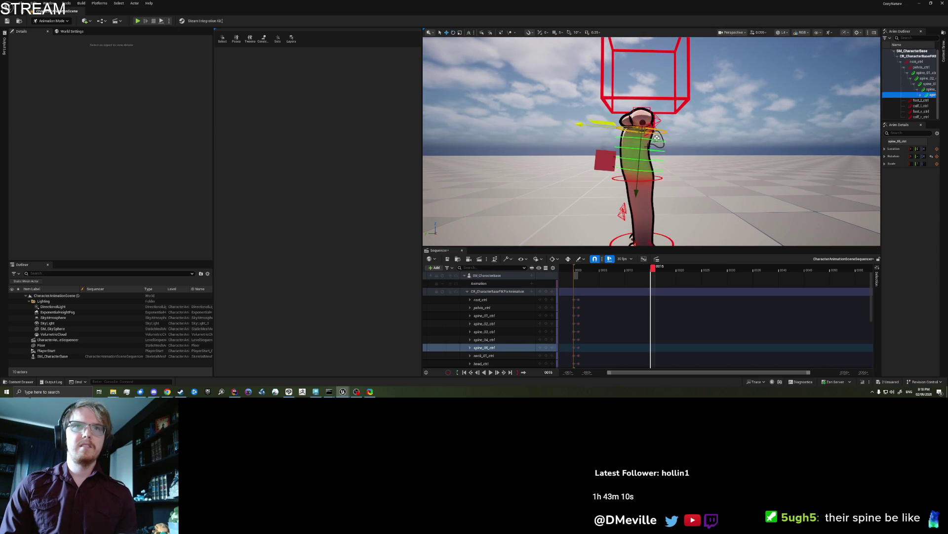
pyautogui.moveTo(632, 104); pyautogui.dragTo(703, 163)
pyautogui.click(657, 182)
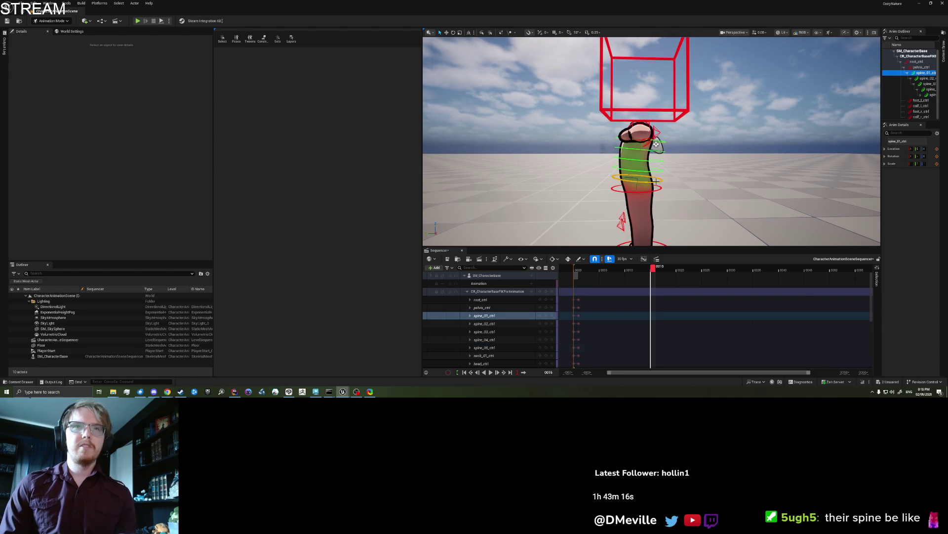
pyautogui.press('e')
pyautogui.moveTo(695, 157); pyautogui.dragTo(693, 161)
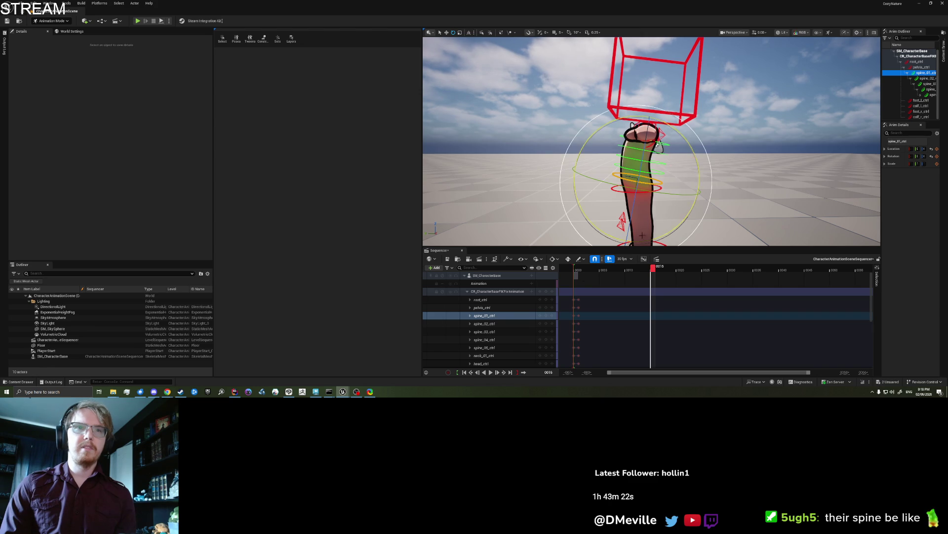
pyautogui.click(546, 316)
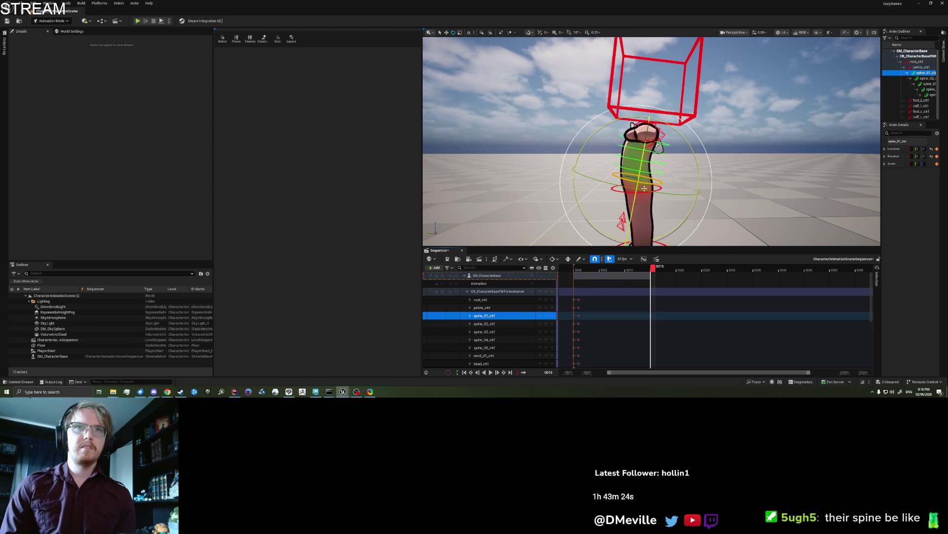
pyautogui.press('w')
pyautogui.click(660, 173)
pyautogui.press('e')
pyautogui.moveTo(696, 164)
pyautogui.mouseDown()
pyautogui.moveTo(695, 155)
pyautogui.moveTo(697, 168)
pyautogui.mouseUp()
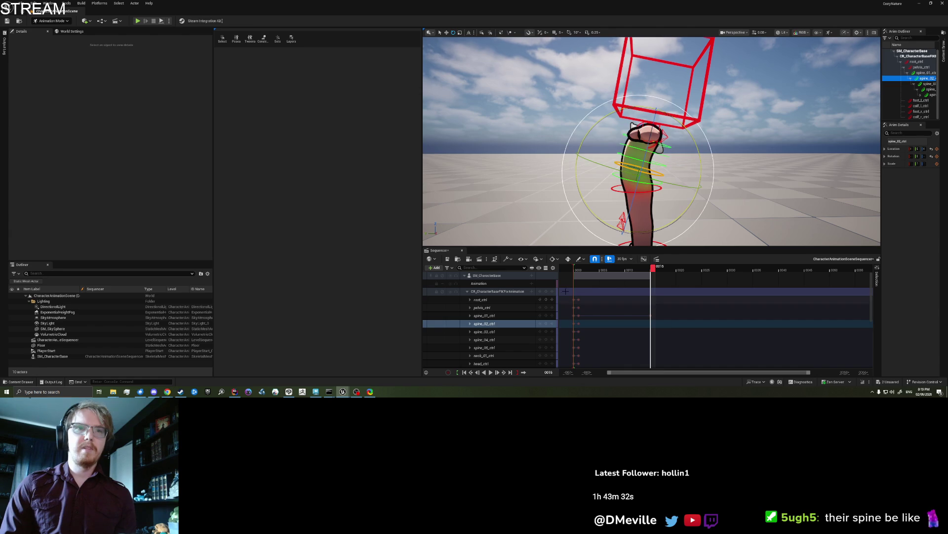
pyautogui.click(546, 324)
# - Rotate spine_03 about 8° and spine_04, key both, and play the bend
pyautogui.click(659, 162)
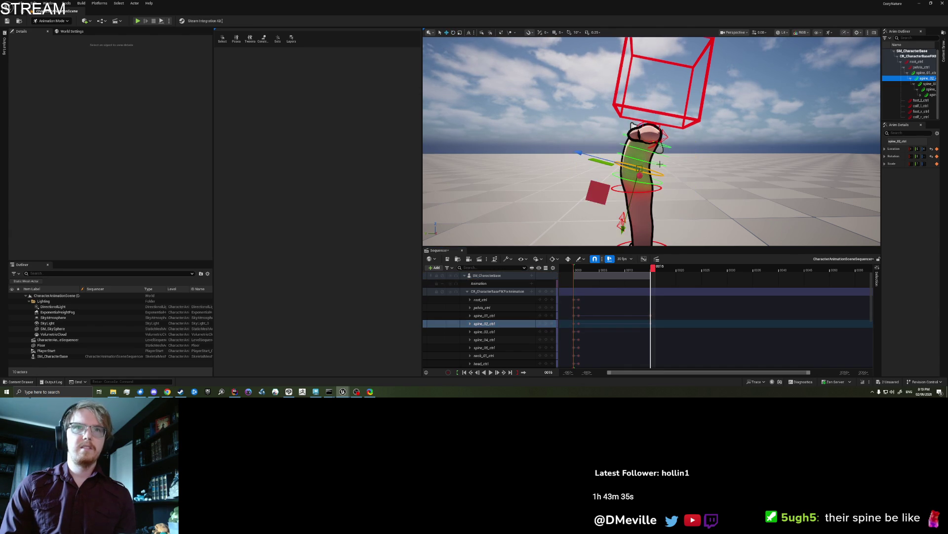
pyautogui.moveTo(704, 162); pyautogui.dragTo(701, 154)
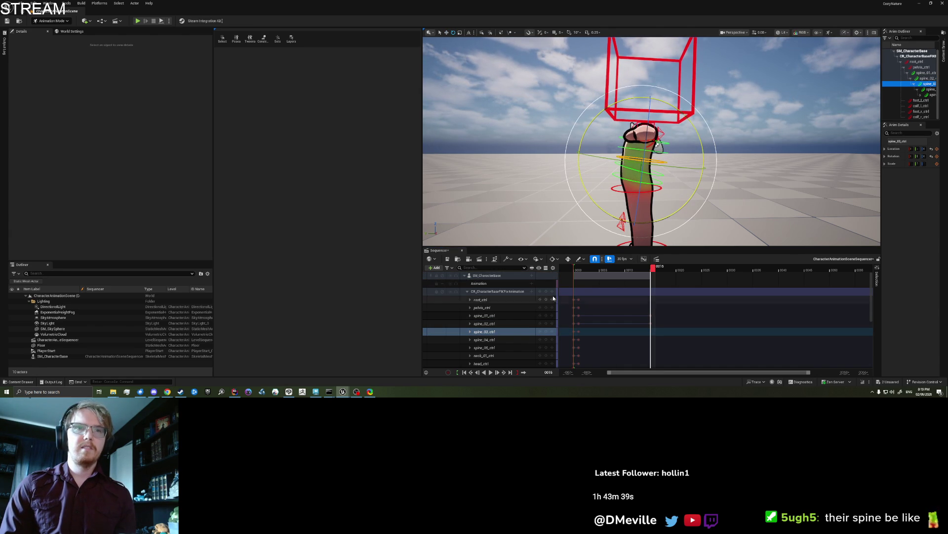
pyautogui.click(547, 333)
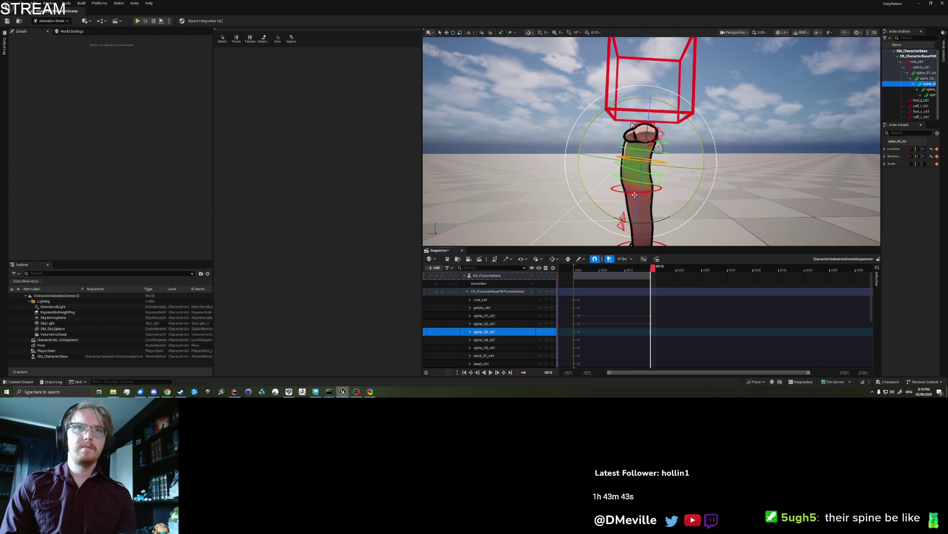
pyautogui.click(642, 170)
pyautogui.moveTo(699, 175); pyautogui.dragTo(705, 173)
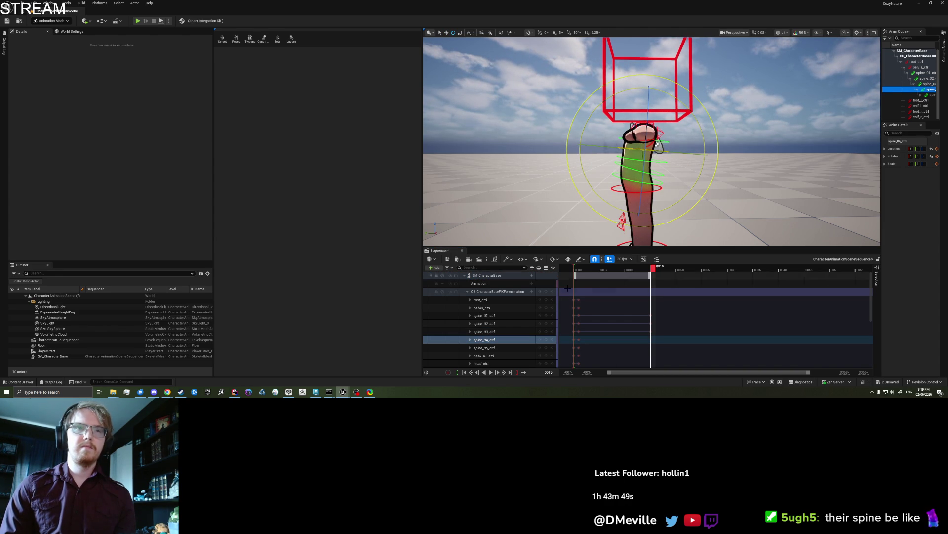
pyautogui.click(546, 340)
pyautogui.press('space')
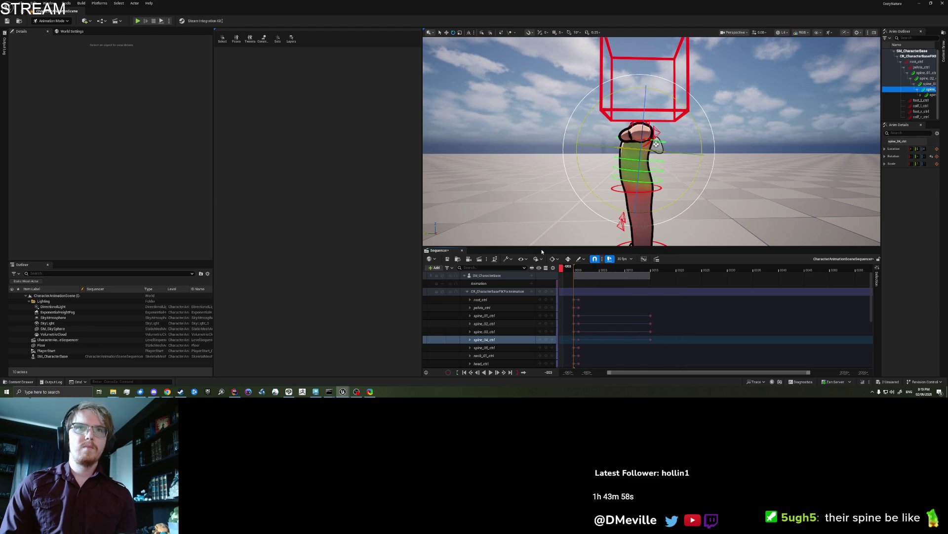
# - Scrub frames 0–32 and orbit with rig controls hidden to review the spine bend
pyautogui.moveTo(676, 254); pyautogui.dragTo(741, 256)
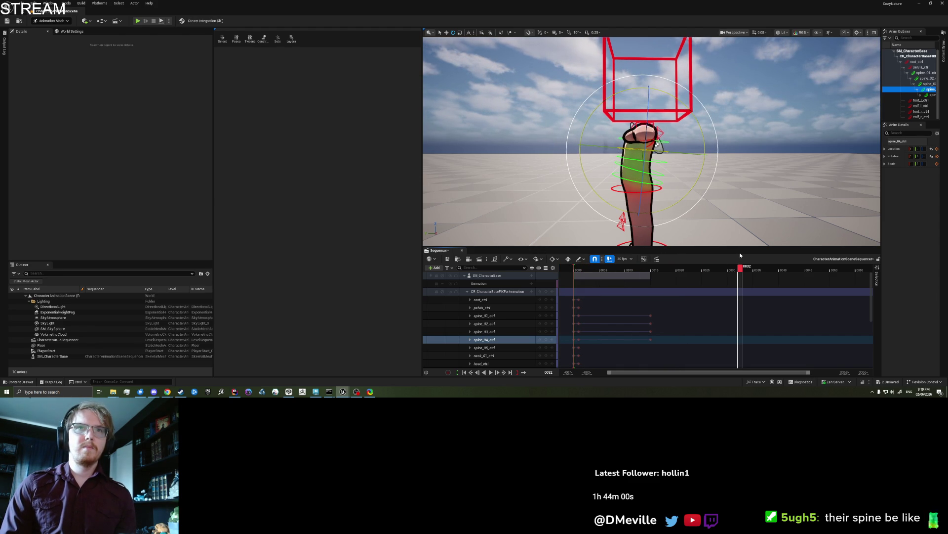
pyautogui.moveTo(658, 144); pyautogui.dragTo(637, 119)
pyautogui.press('t')
pyautogui.moveTo(633, 268)
pyautogui.mouseDown()
pyautogui.moveTo(576, 269)
pyautogui.moveTo(681, 270)
pyautogui.moveTo(518, 270)
pyautogui.moveTo(715, 260)
pyautogui.mouseUp()
pyautogui.moveTo(660, 203); pyautogui.dragTo(662, 203)
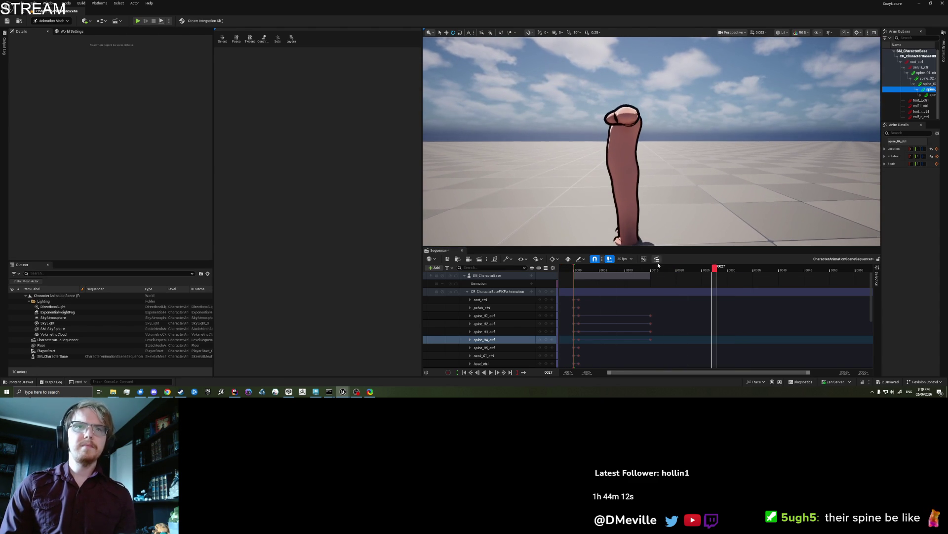
pyautogui.click(597, 269)
pyautogui.moveTo(587, 276)
pyautogui.mouseDown()
pyautogui.moveTo(576, 278)
pyautogui.moveTo(685, 276)
pyautogui.moveTo(651, 277)
pyautogui.mouseUp()
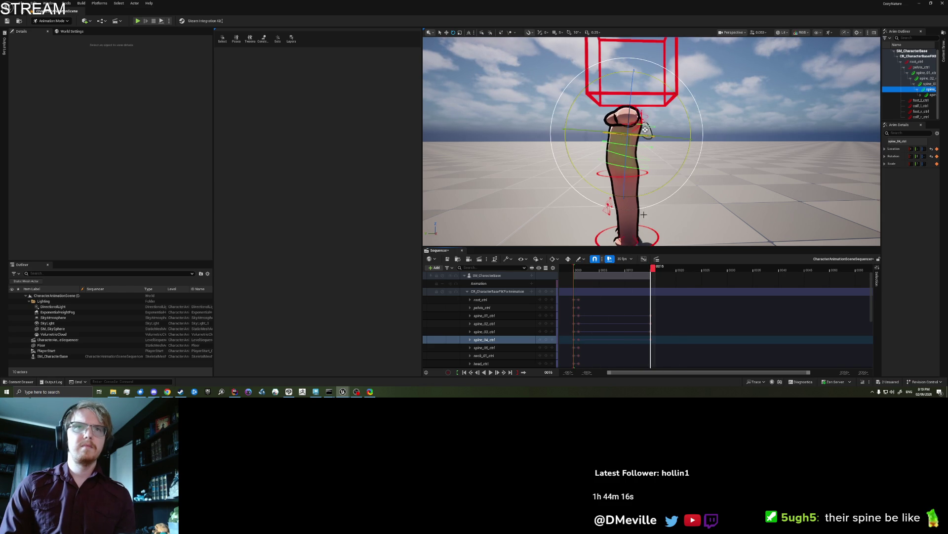
# - Rotate spine_01 about 15° further back at frame 15
pyautogui.press('w')
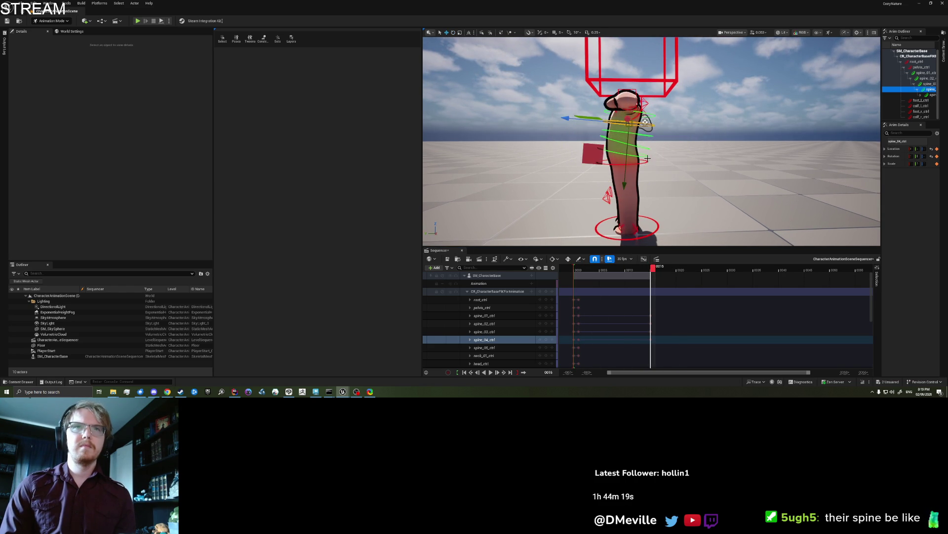
pyautogui.click(642, 163)
pyautogui.press('e')
pyautogui.moveTo(642, 163)
pyautogui.mouseDown()
pyautogui.moveTo(688, 163)
pyautogui.moveTo(695, 204)
pyautogui.moveTo(670, 140)
pyautogui.moveTo(679, 207)
pyautogui.mouseUp()
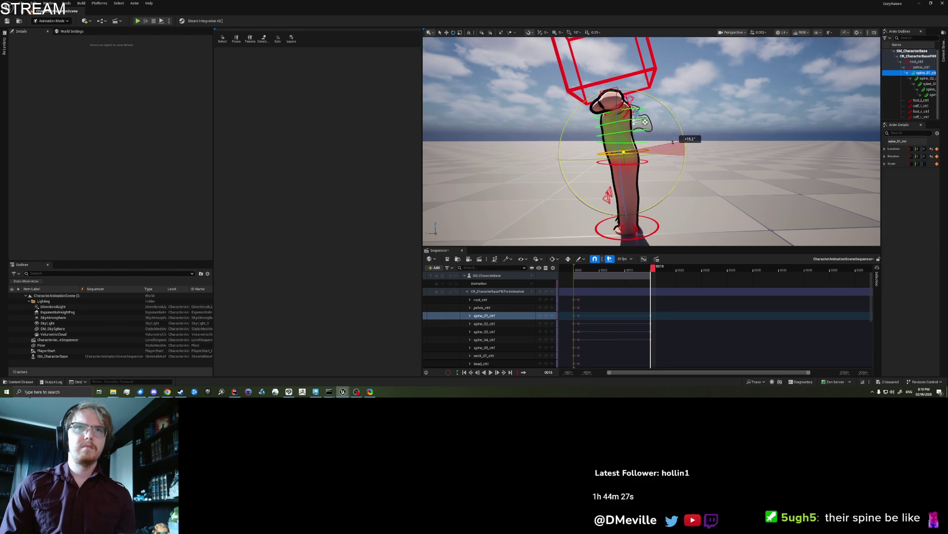
# - Key spine_01, rotate and key the pelvis about -14°, and rotate spine_05 about -4°
pyautogui.click(542, 316)
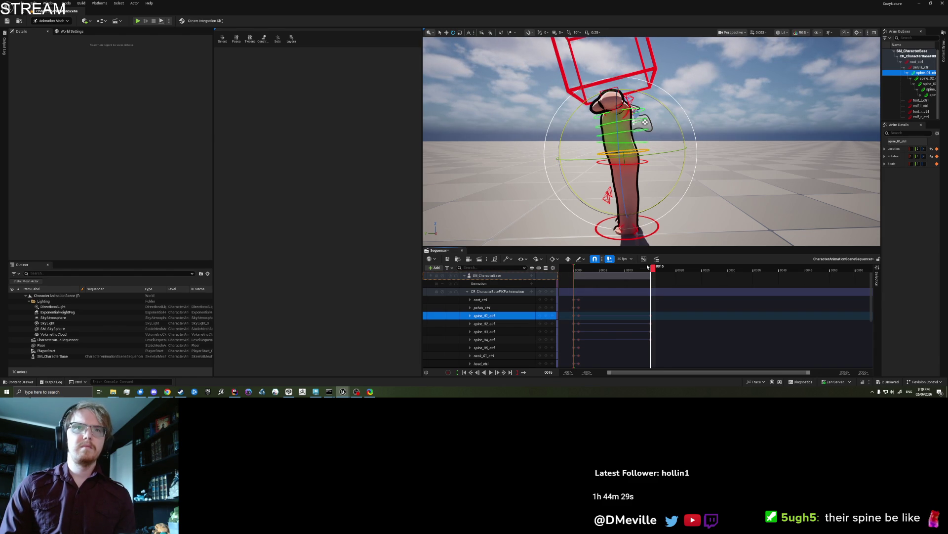
pyautogui.press('w')
pyautogui.click(482, 308)
pyautogui.press('e')
pyautogui.moveTo(682, 188)
pyautogui.mouseDown()
pyautogui.moveTo(691, 151)
pyautogui.moveTo(684, 154)
pyautogui.mouseUp()
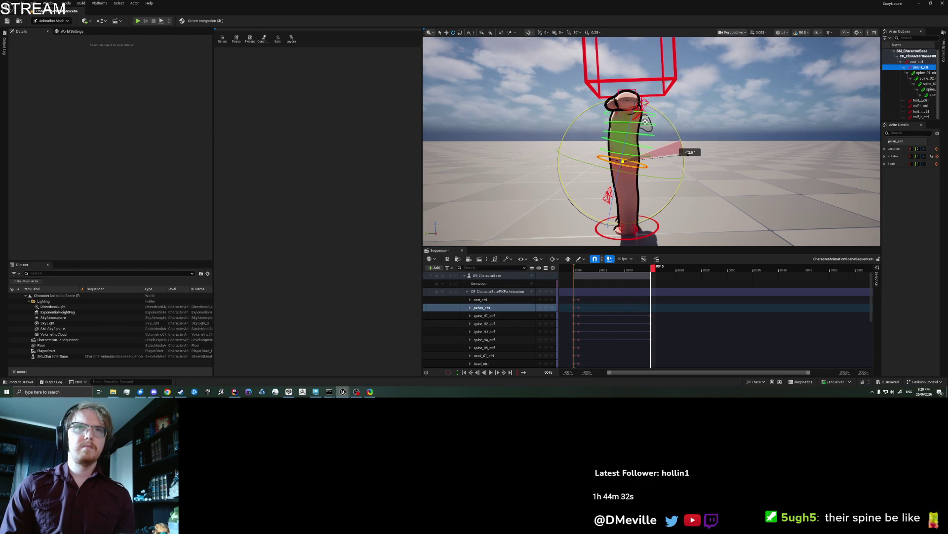
pyautogui.click(546, 307)
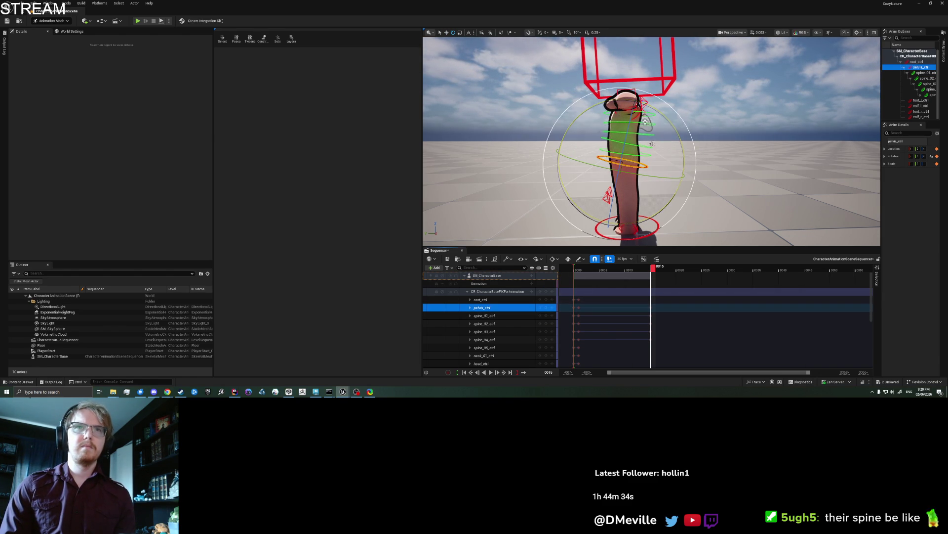
pyautogui.click(648, 114)
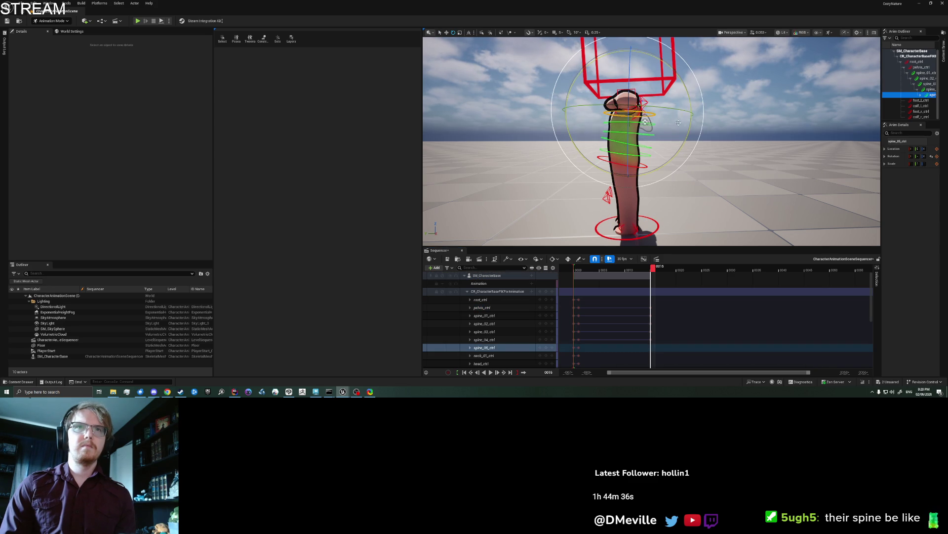
pyautogui.moveTo(685, 132); pyautogui.dragTo(685, 134)
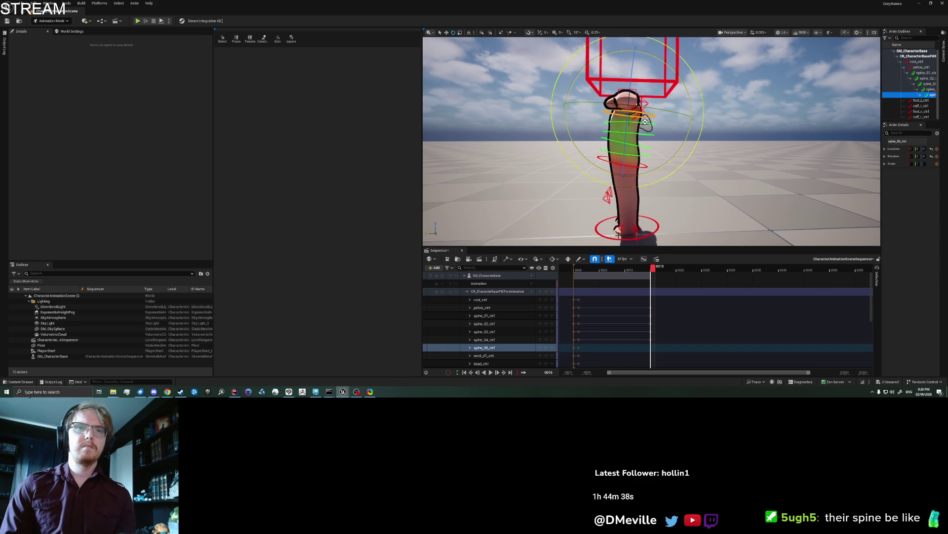
# - Play the animation back and review the pose at frames 20 and 24
pyautogui.moveTo(652, 268); pyautogui.dragTo(545, 270)
pyautogui.press('space')
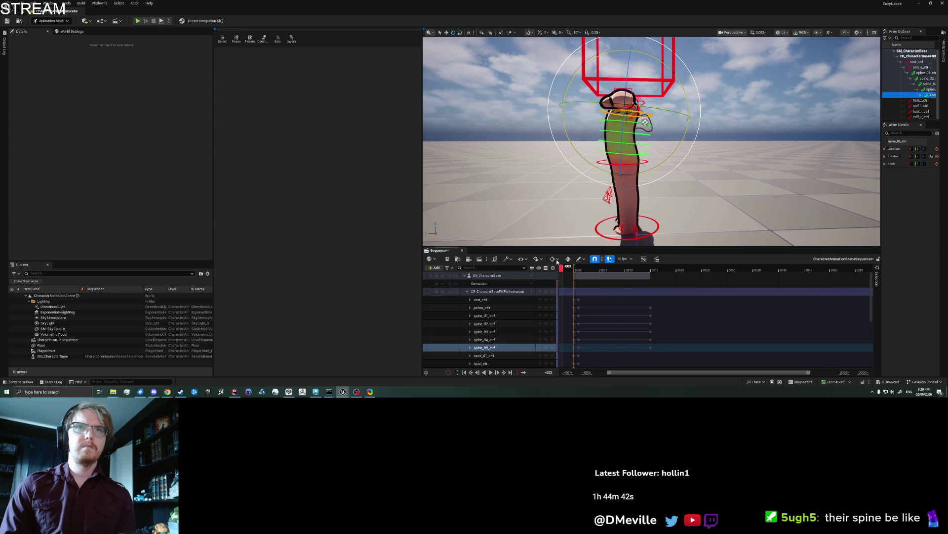
pyautogui.moveTo(618, 261); pyautogui.dragTo(679, 257)
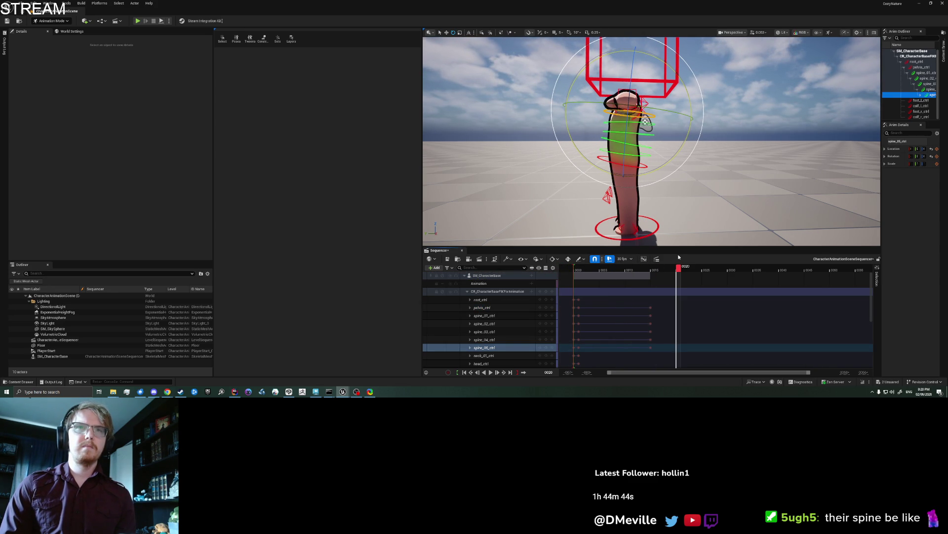
pyautogui.moveTo(645, 121); pyautogui.dragTo(645, 149)
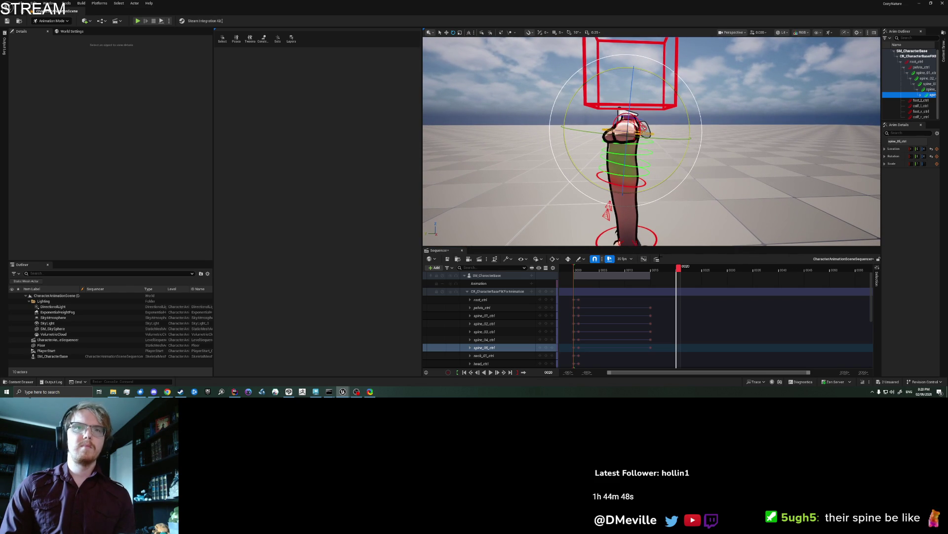
pyautogui.press('space')
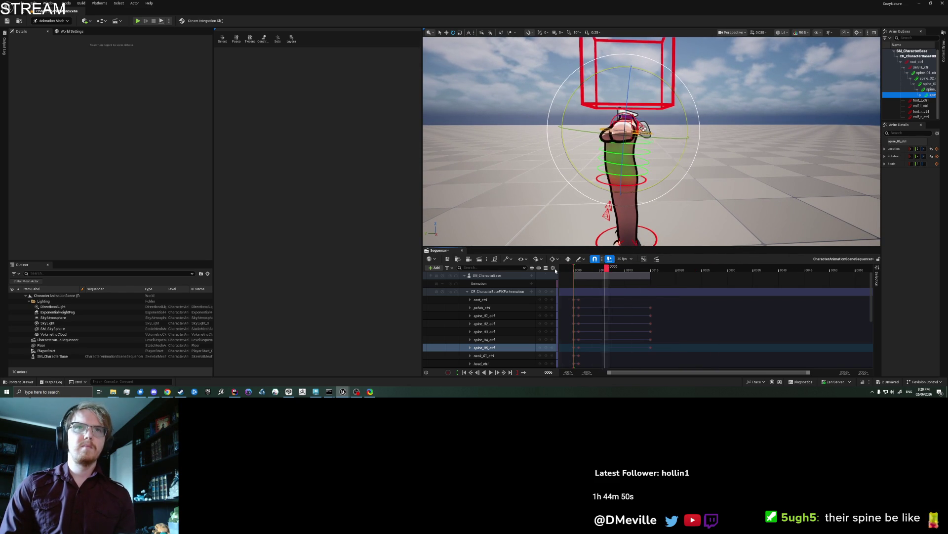
pyautogui.moveTo(645, 271); pyautogui.dragTo(700, 267)
pyautogui.moveTo(699, 195); pyautogui.dragTo(646, 135)
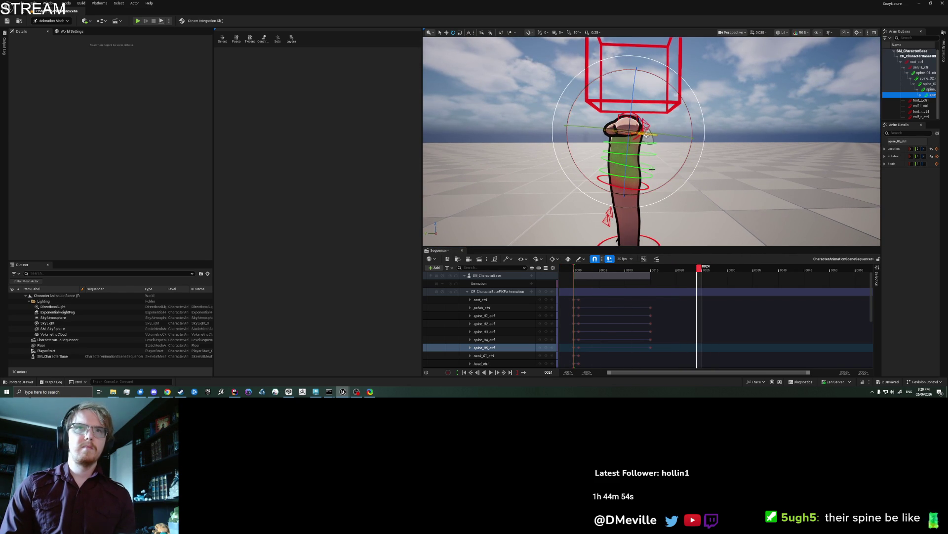
# - At frame 24, tilt spine_02 left and rotate spine_03 to match, keying both
pyautogui.click(664, 181)
pyautogui.moveTo(686, 168); pyautogui.dragTo(691, 165)
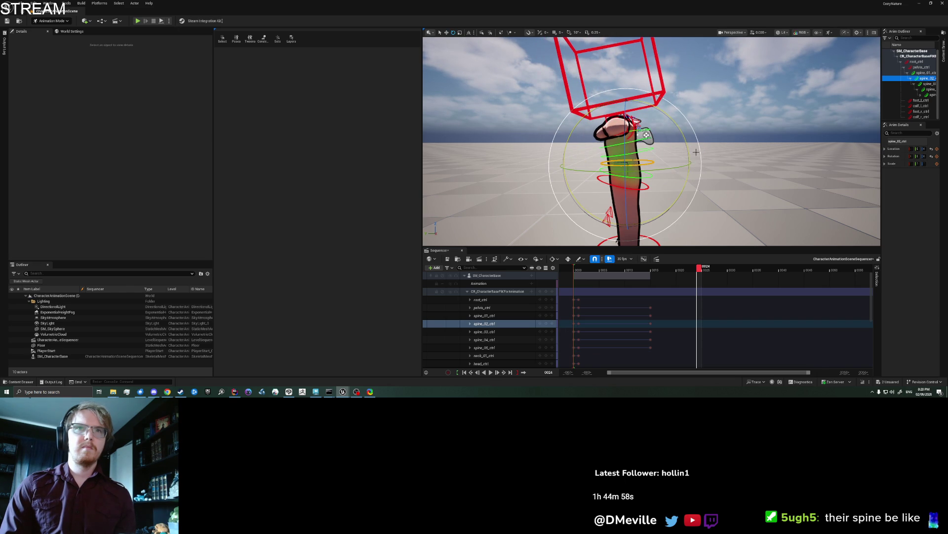
pyautogui.hotkey('ctrl', 'z')
pyautogui.moveTo(690, 162); pyautogui.dragTo(692, 157)
pyautogui.click(546, 323)
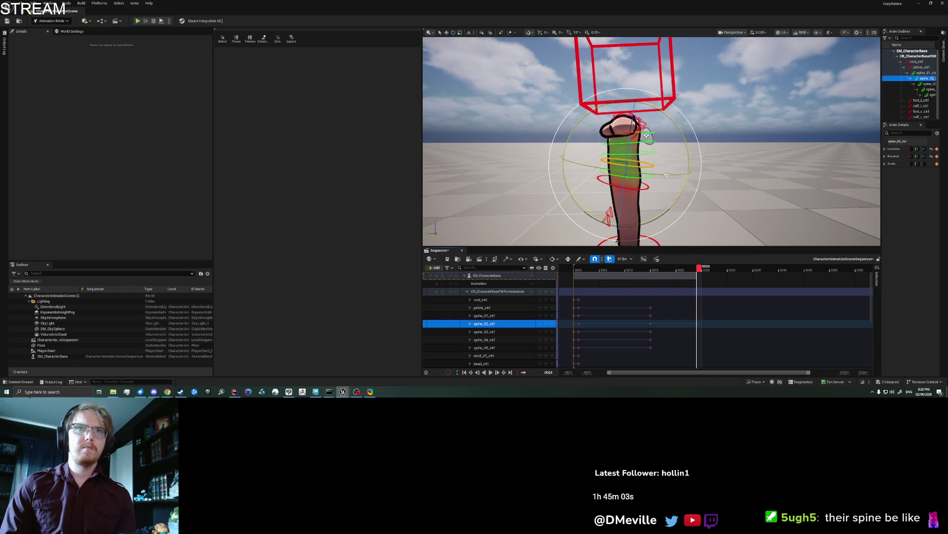
pyautogui.click(655, 153)
pyautogui.moveTo(655, 152); pyautogui.dragTo(690, 151)
pyautogui.click(546, 332)
# - Scrub between frames 15 and 24 to preview the new tilt
pyautogui.moveTo(658, 270)
pyautogui.mouseDown()
pyautogui.moveTo(576, 271)
pyautogui.moveTo(704, 270)
pyautogui.mouseUp()
pyautogui.moveTo(625, 270)
pyautogui.mouseDown()
pyautogui.moveTo(563, 270)
pyautogui.moveTo(652, 270)
pyautogui.mouseUp()
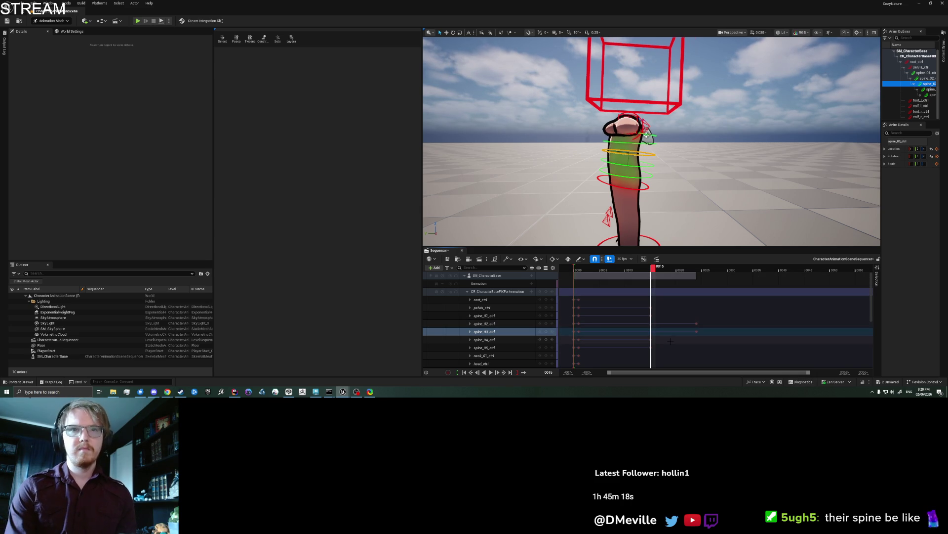
pyautogui.moveTo(698, 331); pyautogui.dragTo(651, 333)
pyautogui.click(696, 324)
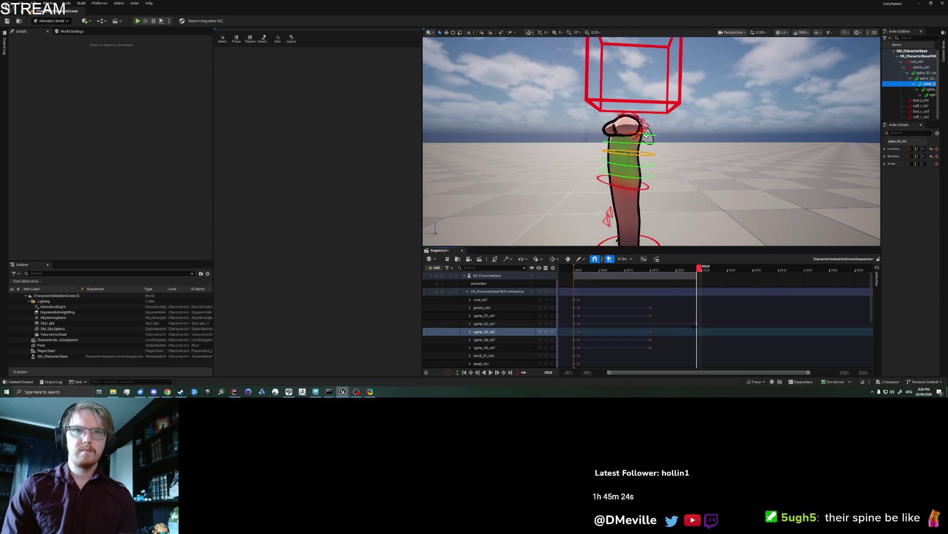
pyautogui.moveTo(697, 323); pyautogui.dragTo(652, 323)
pyautogui.moveTo(650, 271)
pyautogui.mouseDown()
pyautogui.moveTo(563, 271)
pyautogui.moveTo(644, 271)
pyautogui.moveTo(690, 258)
pyautogui.moveTo(605, 271)
pyautogui.moveTo(673, 271)
pyautogui.moveTo(576, 270)
pyautogui.moveTo(682, 269)
pyautogui.mouseUp()
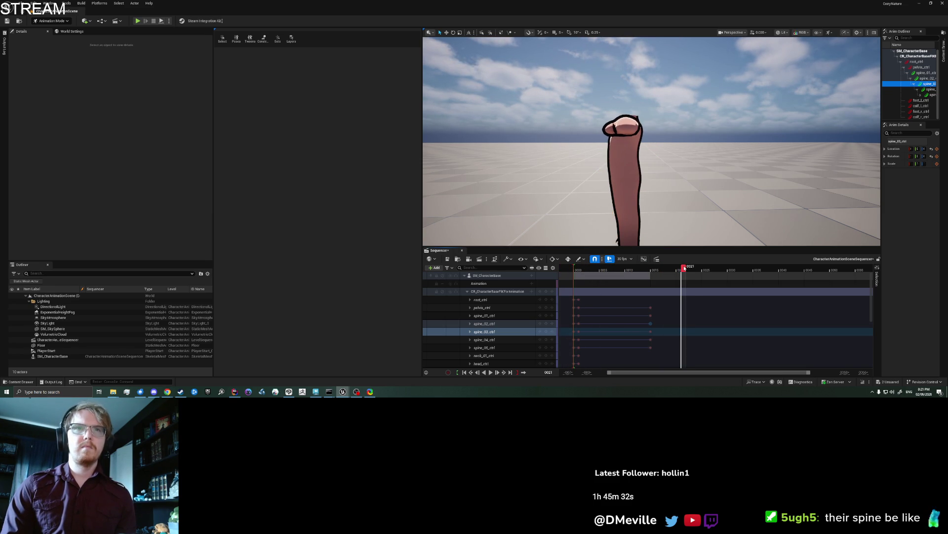
# - Orbit front and side views while scrubbing frames 13–20 to inspect the spine bend
pyautogui.moveTo(665, 179); pyautogui.dragTo(733, 178)
pyautogui.scroll(-5, 733, 178)
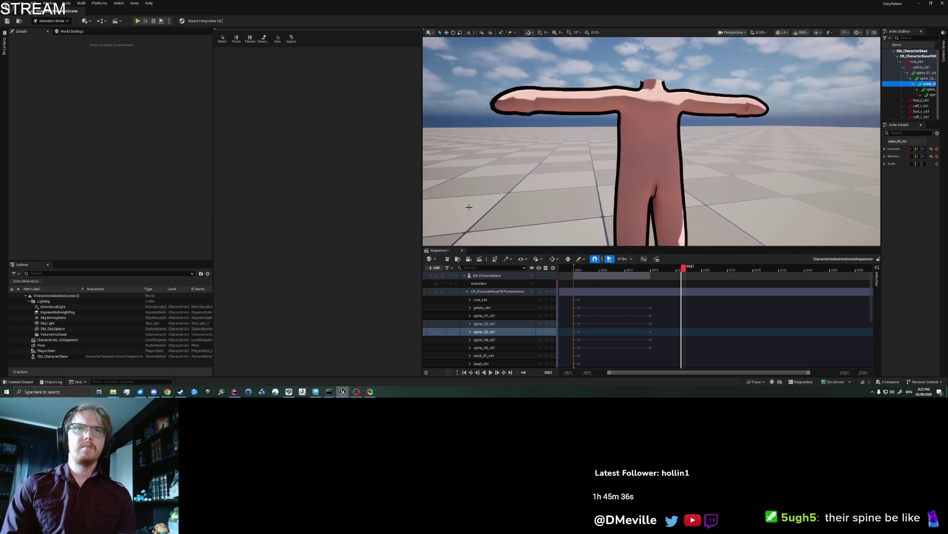
pyautogui.scroll(-3, 630, 175)
pyautogui.moveTo(606, 178); pyautogui.dragTo(686, 171)
pyautogui.click(645, 268)
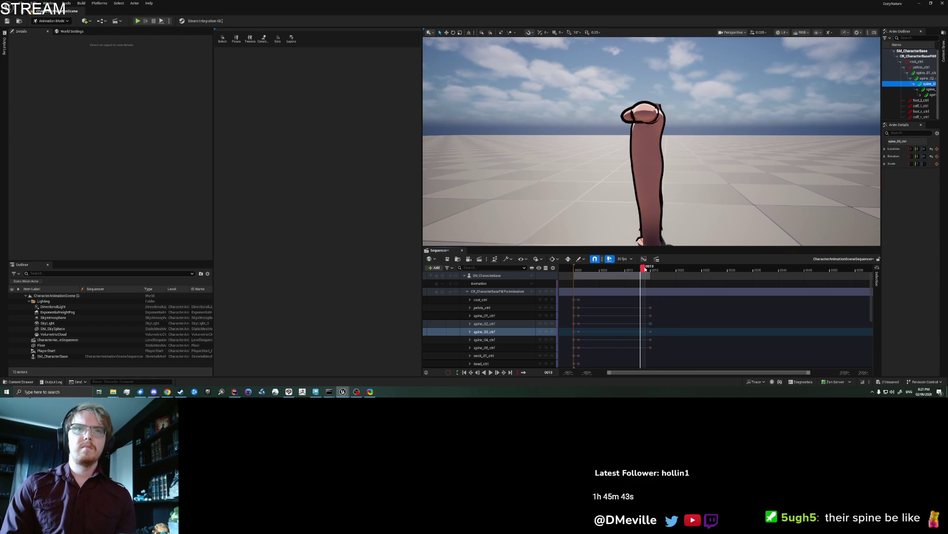
pyautogui.moveTo(605, 268)
pyautogui.mouseDown()
pyautogui.moveTo(568, 269)
pyautogui.moveTo(670, 268)
pyautogui.moveTo(524, 270)
pyautogui.moveTo(667, 270)
pyautogui.mouseUp()
pyautogui.moveTo(642, 173); pyautogui.dragTo(543, 173)
pyautogui.moveTo(679, 215)
pyautogui.mouseDown()
pyautogui.moveTo(627, 215)
pyautogui.moveTo(679, 216)
pyautogui.mouseUp()
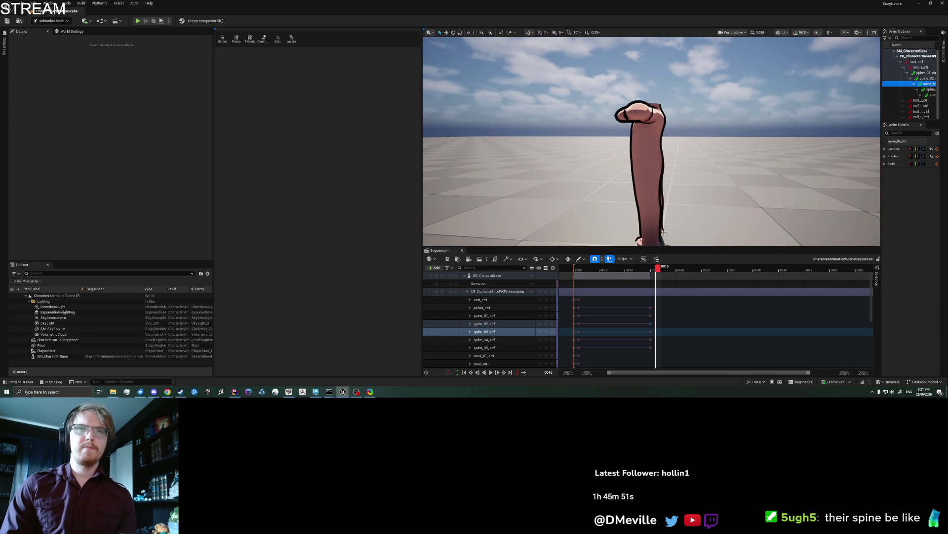
pyautogui.click(648, 270)
pyautogui.moveTo(656, 272)
pyautogui.mouseDown()
pyautogui.moveTo(637, 271)
pyautogui.moveTo(649, 271)
pyautogui.mouseUp()
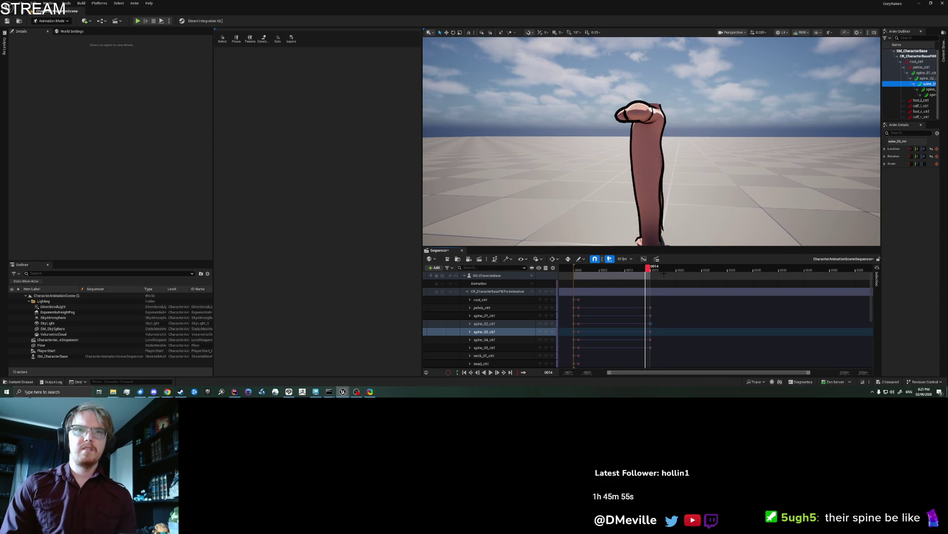
pyautogui.moveTo(657, 272)
pyautogui.mouseDown()
pyautogui.moveTo(617, 273)
pyautogui.moveTo(679, 275)
pyautogui.moveTo(651, 278)
pyautogui.mouseUp()
pyautogui.moveTo(686, 183); pyautogui.dragTo(677, 123)
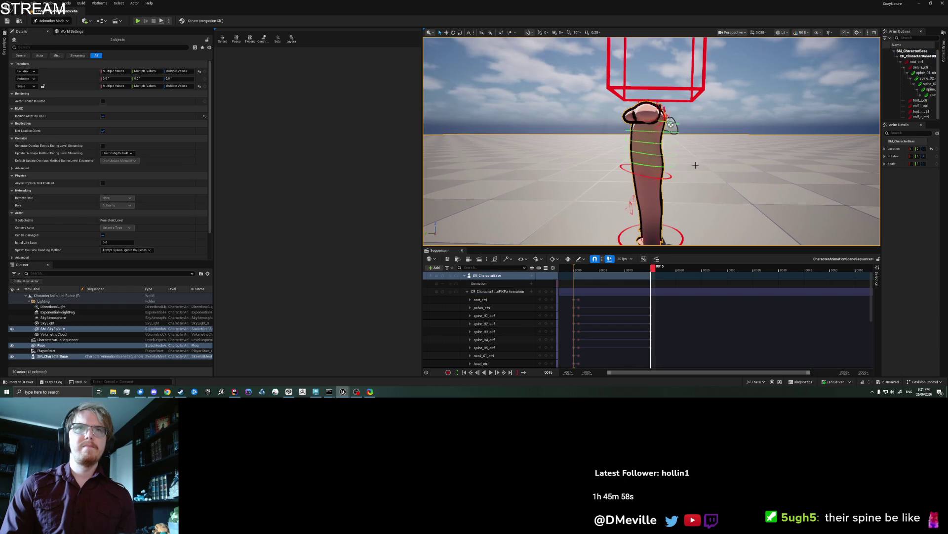
# - Try a -22° spine_05 rotation and spine_03/spine_02 adjustments, undoing them
pyautogui.click(676, 124)
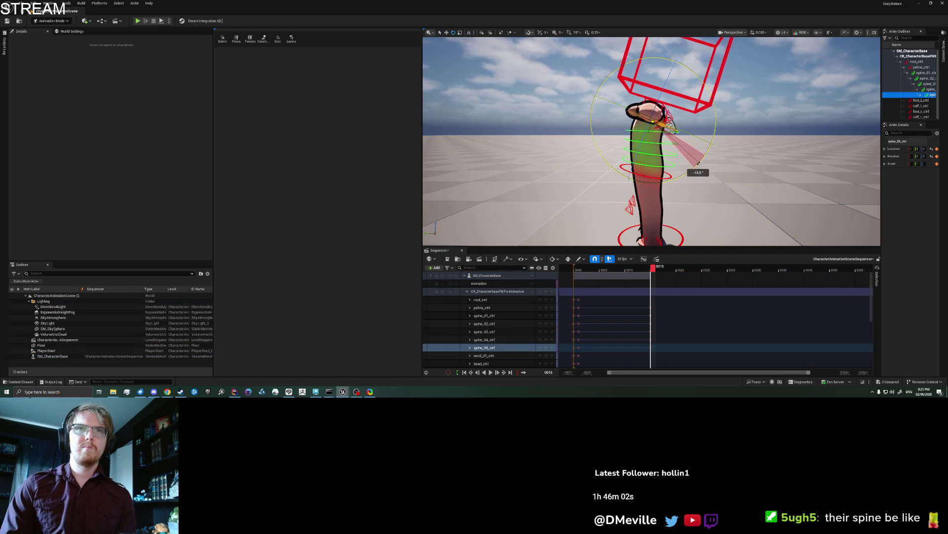
pyautogui.moveTo(694, 168); pyautogui.dragTo(727, 163)
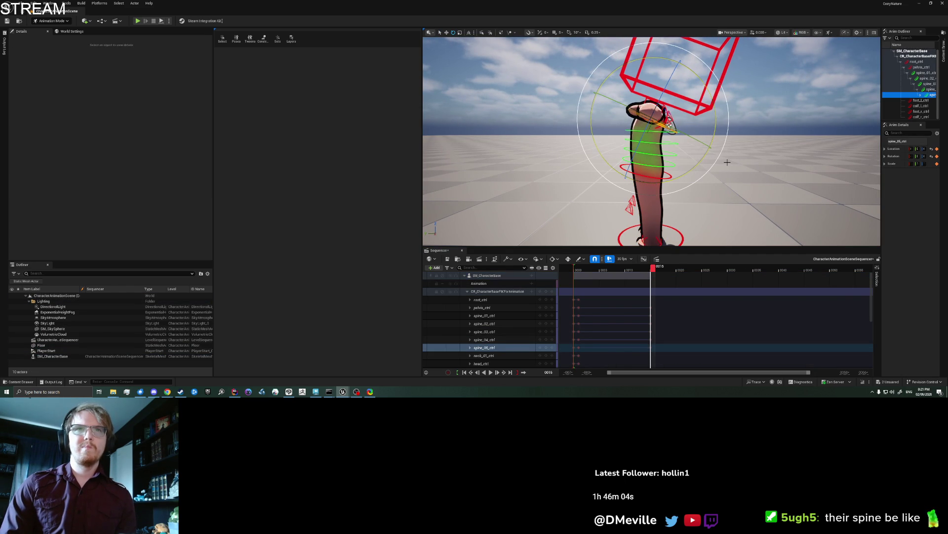
pyautogui.hotkey('ctrl', 'z')
pyautogui.moveTo(733, 166)
pyautogui.mouseDown()
pyautogui.moveTo(725, 157)
pyautogui.moveTo(724, 168)
pyautogui.moveTo(687, 169)
pyautogui.moveTo(716, 169)
pyautogui.moveTo(691, 170)
pyautogui.moveTo(668, 125)
pyautogui.moveTo(692, 147)
pyautogui.mouseUp()
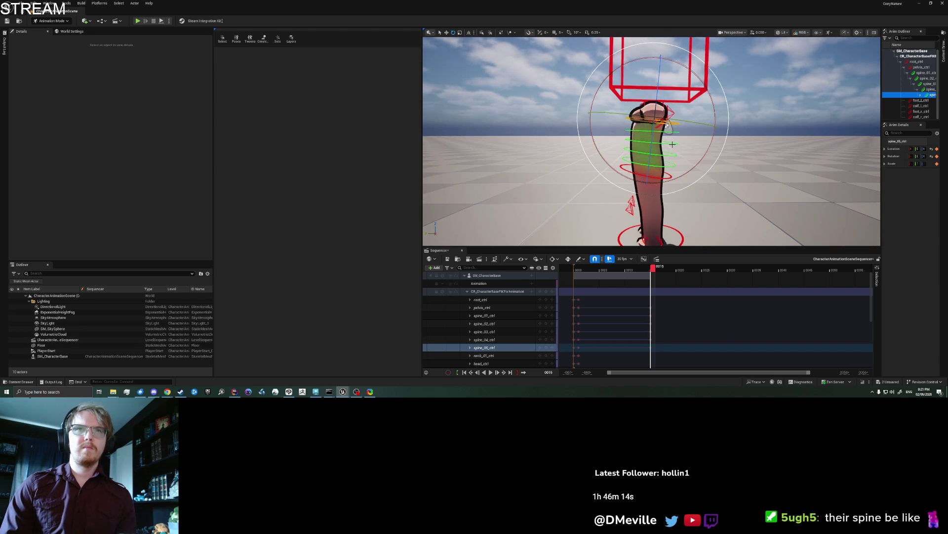
pyautogui.click(672, 143)
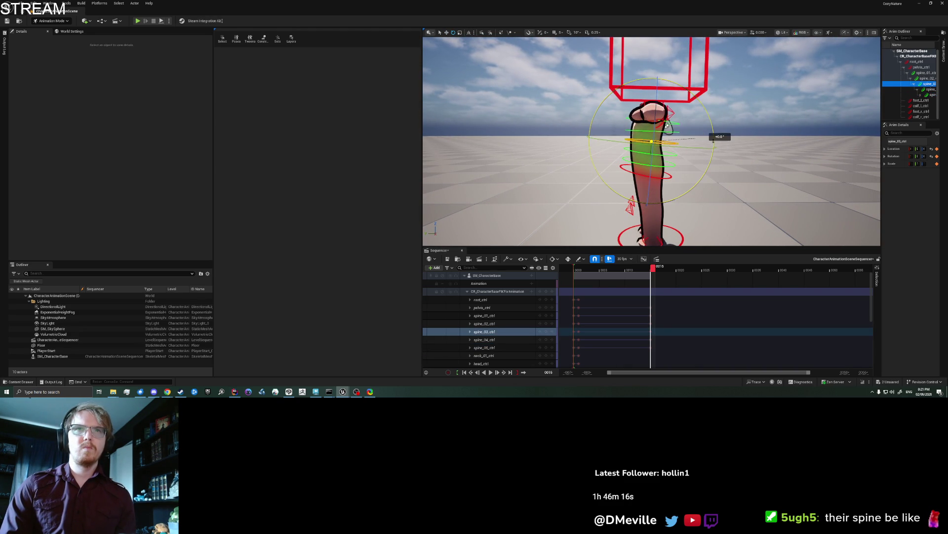
pyautogui.click(546, 332)
pyautogui.click(672, 157)
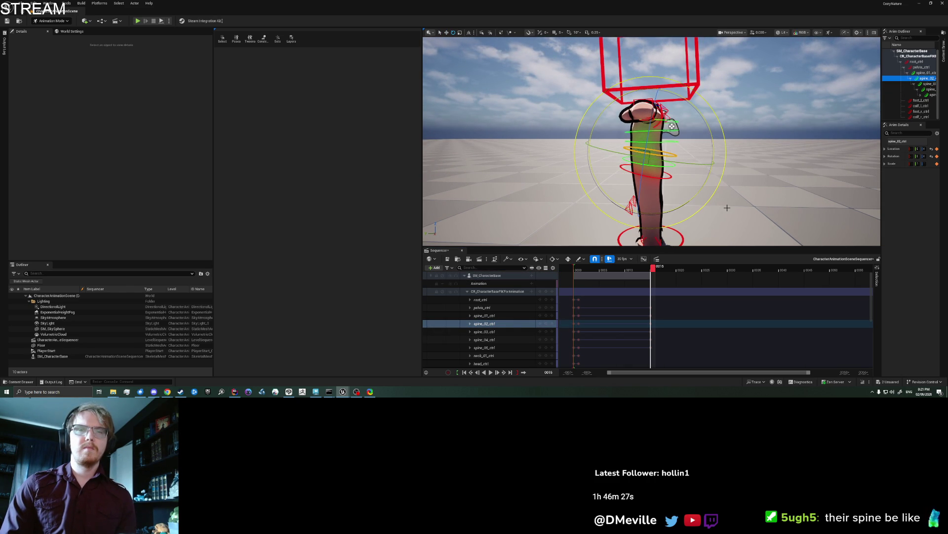
pyautogui.hotkey('ctrl', 'z')
# - Straighten the upper body via spine_01, undo a spine_05 tweak, and rotate spine_04 about 7°
pyautogui.click(676, 168)
pyautogui.press('e')
pyautogui.moveTo(711, 148); pyautogui.dragTo(767, 183)
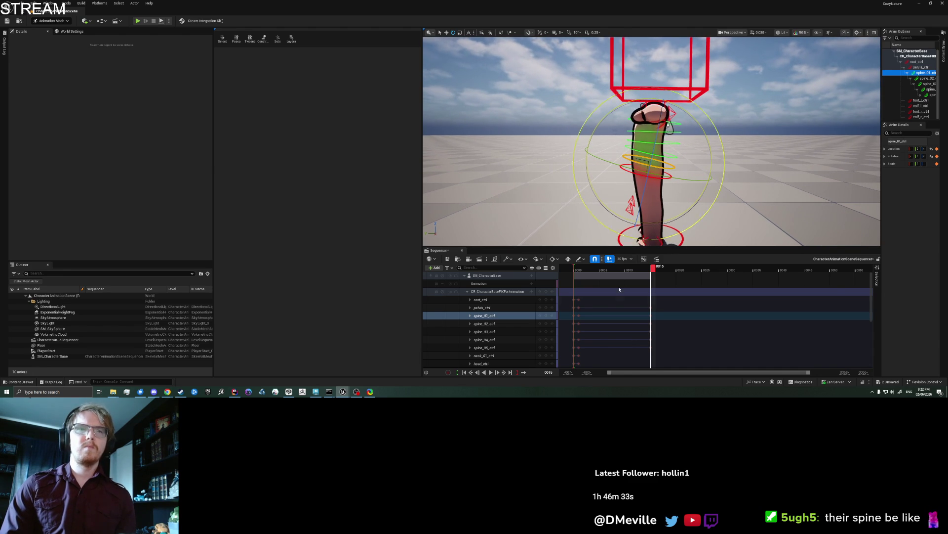
pyautogui.click(680, 129)
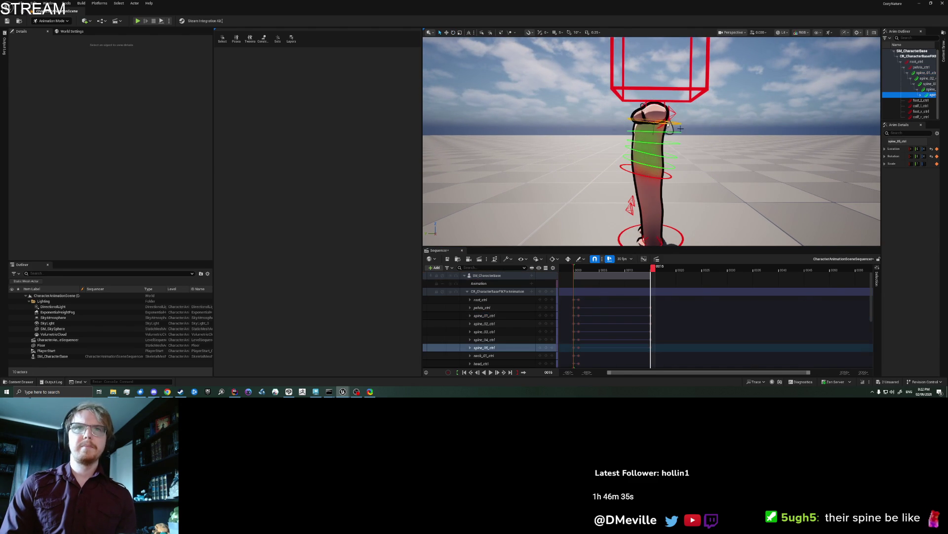
pyautogui.moveTo(713, 144); pyautogui.dragTo(708, 155)
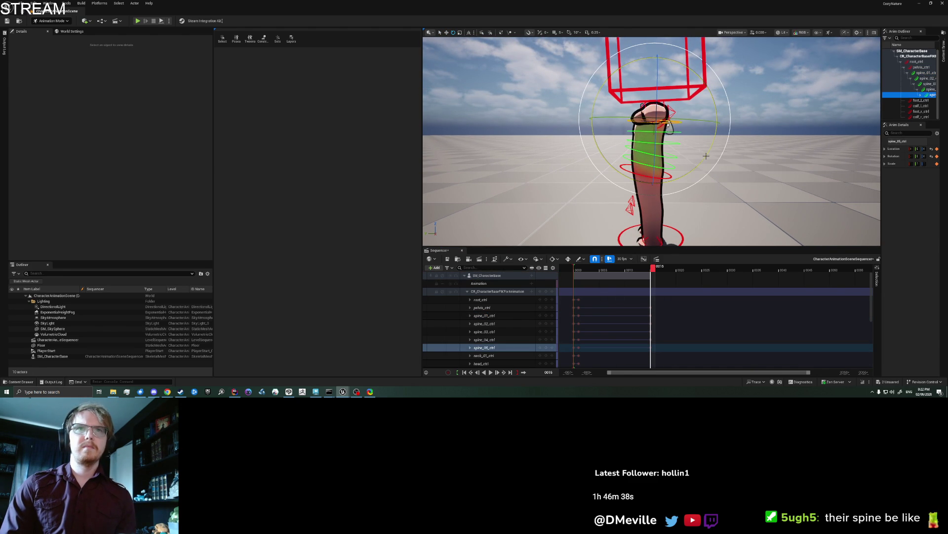
pyautogui.hotkey('ctrl', 'z')
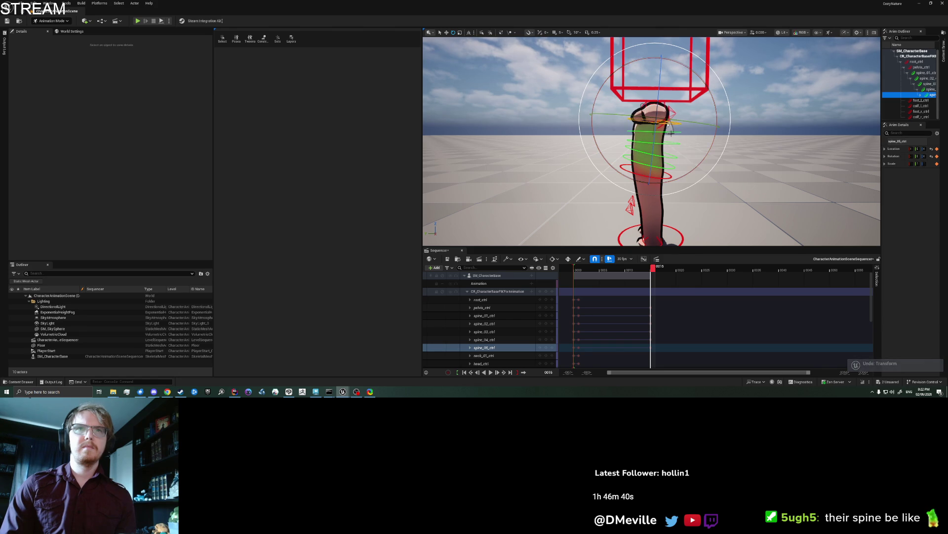
pyautogui.click(671, 132)
pyautogui.moveTo(714, 148); pyautogui.dragTo(706, 154)
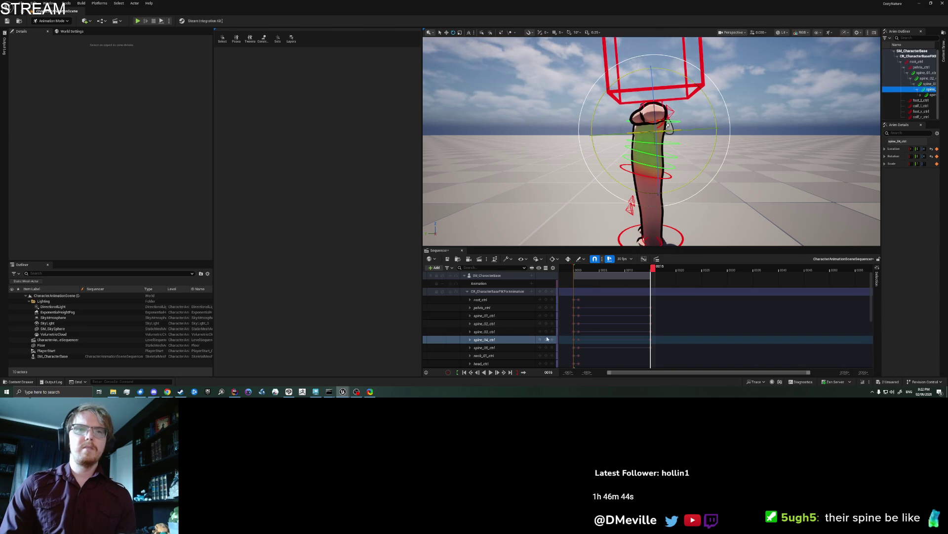
# - Undo a sharp spine_04 rotation, deselect the controls, and orbit to view the whole character
pyautogui.click(701, 129)
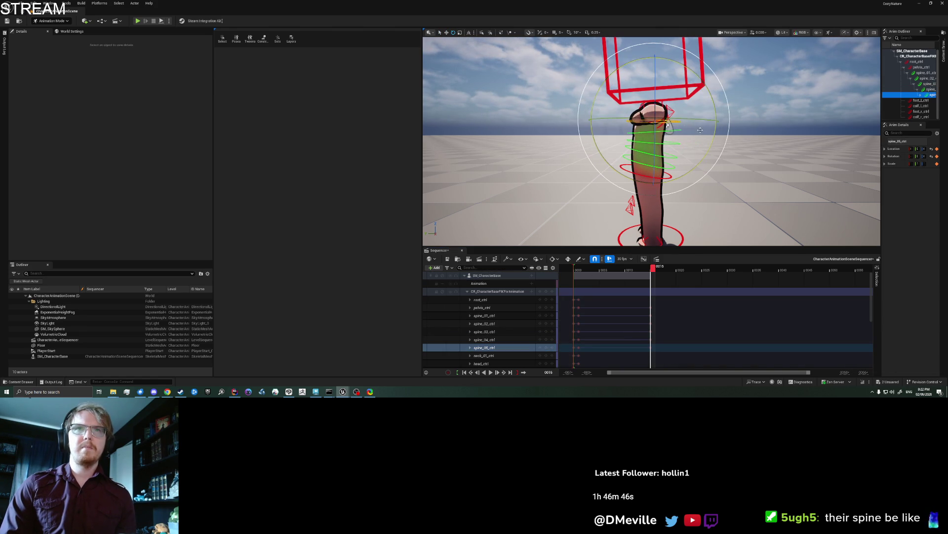
pyautogui.click(713, 153)
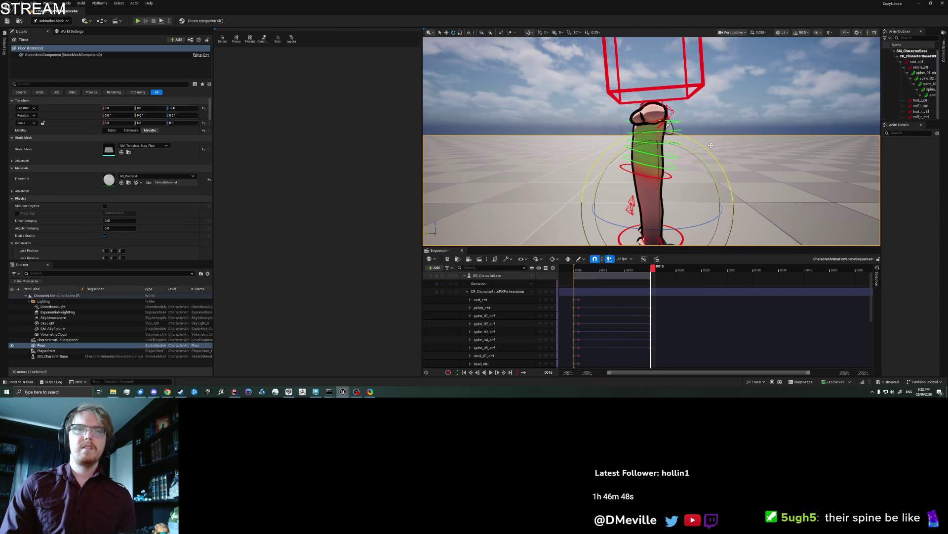
pyautogui.click(711, 145)
pyautogui.moveTo(711, 147); pyautogui.dragTo(713, 153)
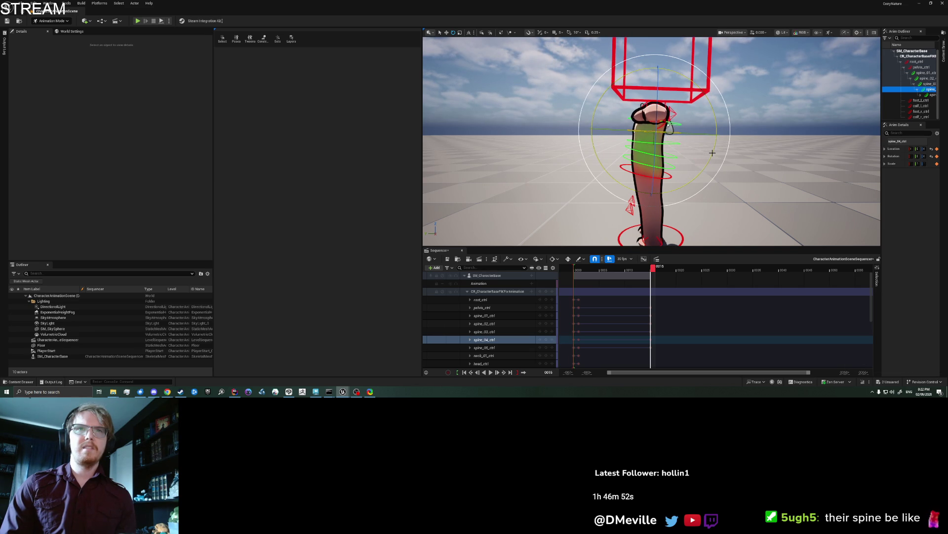
pyautogui.hotkey('ctrl', 'z')
pyautogui.hotkey('ctrl', 'z')
pyautogui.hotkey('ctrl', 'z')
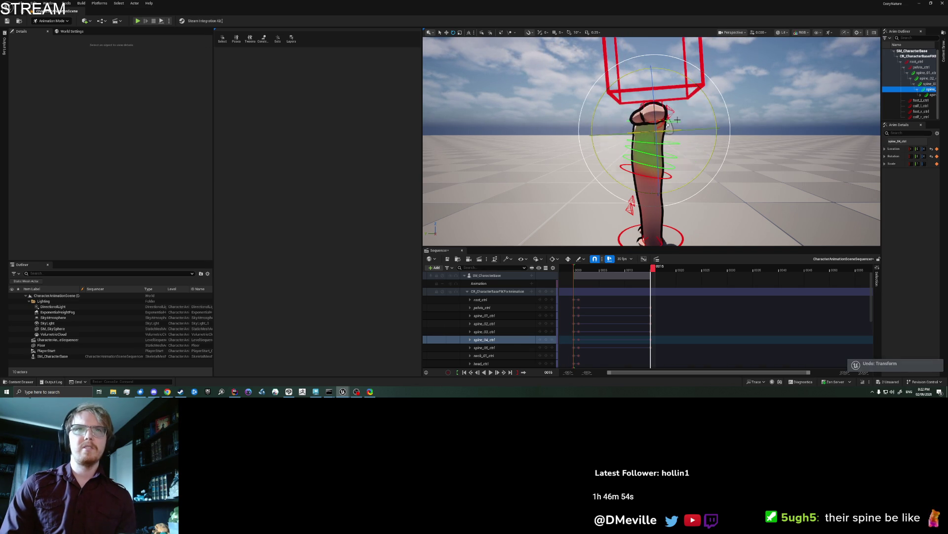
pyautogui.hotkey('ctrl', 'z')
pyautogui.hotkey('ctrl', 'z')
pyautogui.hotkey('ctrl', 'z')
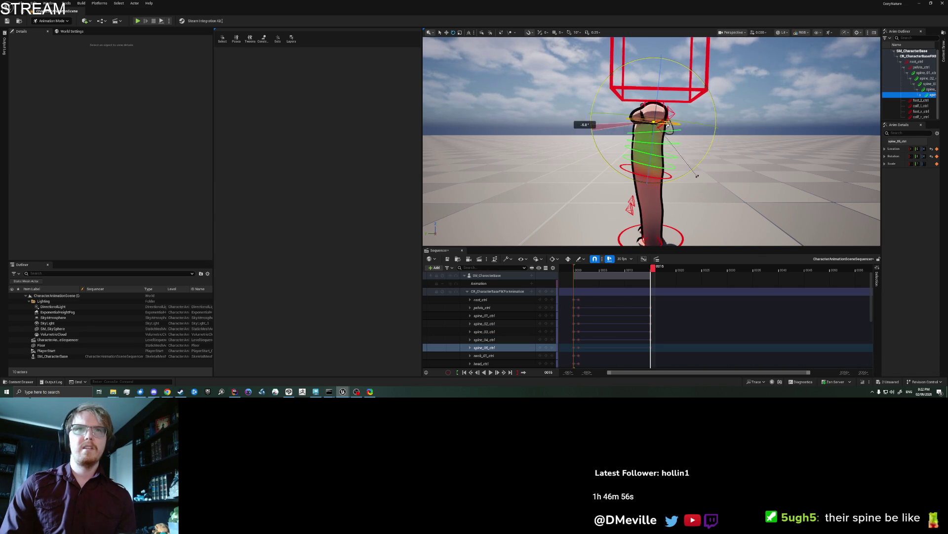
pyautogui.click(547, 347)
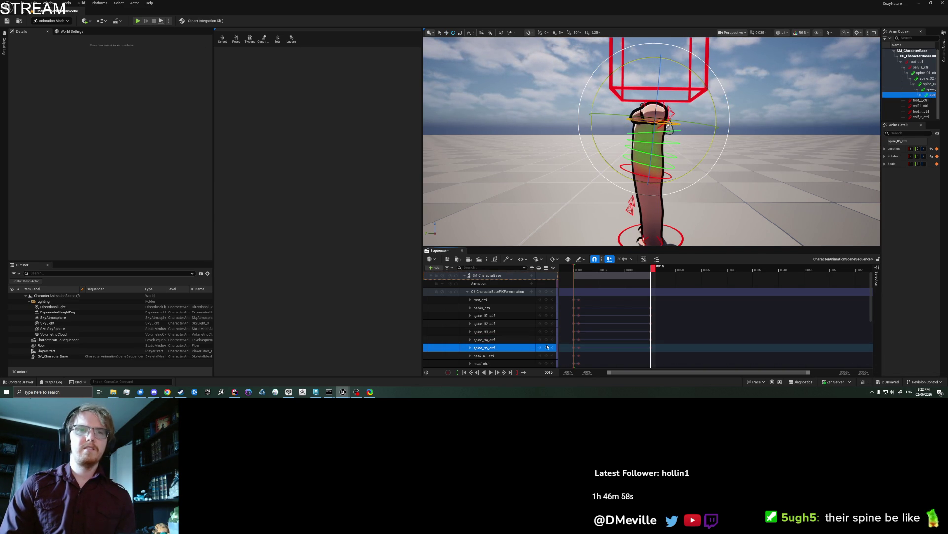
pyautogui.click(593, 161)
pyautogui.moveTo(593, 161); pyautogui.dragTo(596, 144)
pyautogui.moveTo(668, 150); pyautogui.dragTo(561, 144)
pyautogui.moveTo(624, 156); pyautogui.dragTo(615, 198)
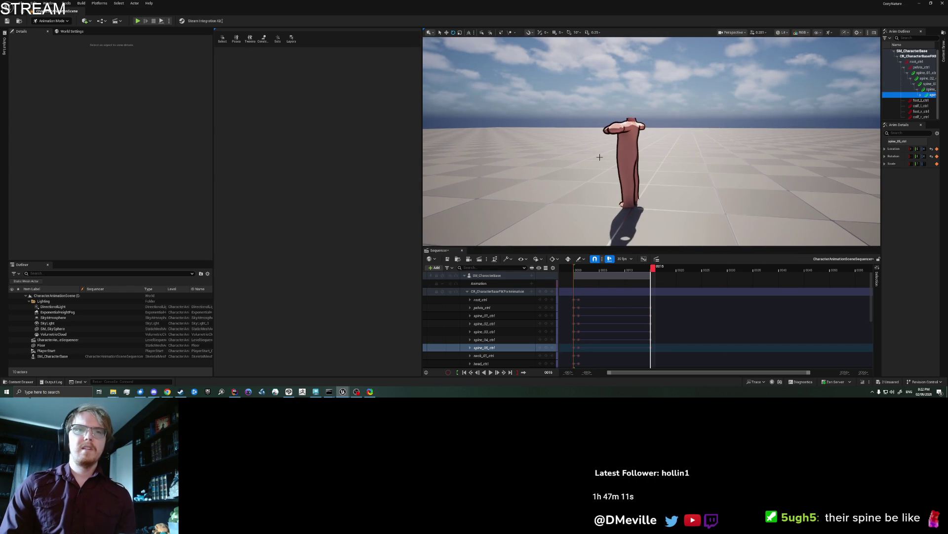
# - Delete the frame 0000 keys on pelvis through spine_05, shift the section later, and play it
pyautogui.moveTo(656, 270)
pyautogui.mouseDown()
pyautogui.moveTo(574, 269)
pyautogui.moveTo(678, 269)
pyautogui.mouseUp()
pyautogui.click(642, 271)
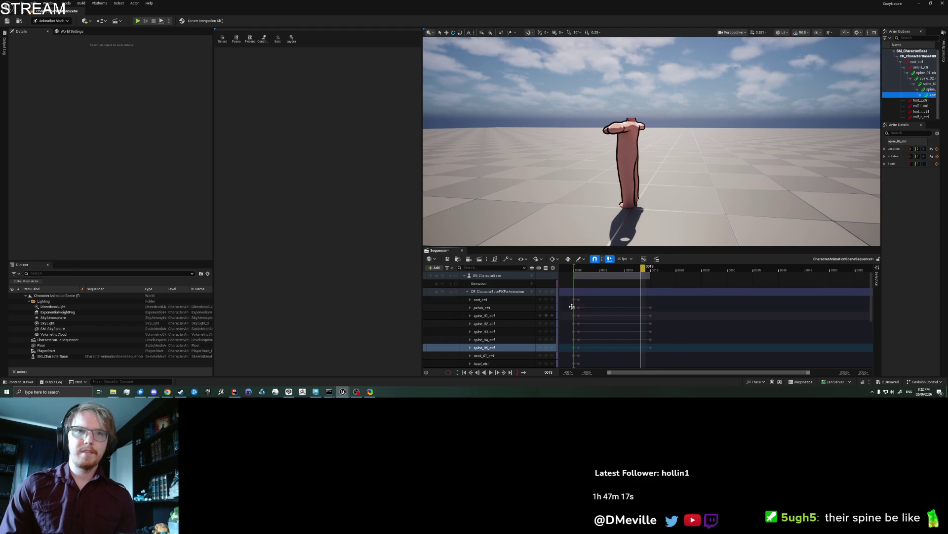
pyautogui.moveTo(583, 351); pyautogui.dragTo(585, 352)
pyautogui.press('Delete')
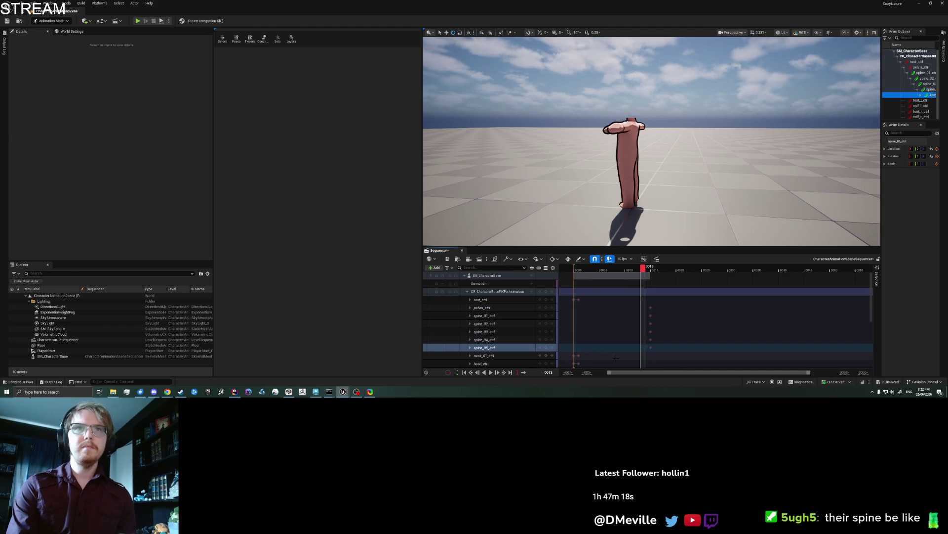
pyautogui.moveTo(613, 271); pyautogui.dragTo(653, 273)
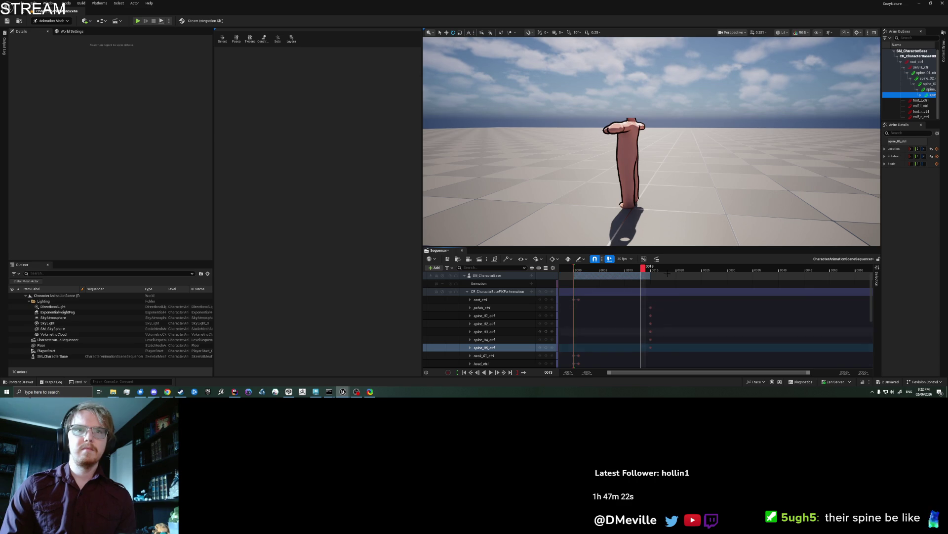
pyautogui.press('space')
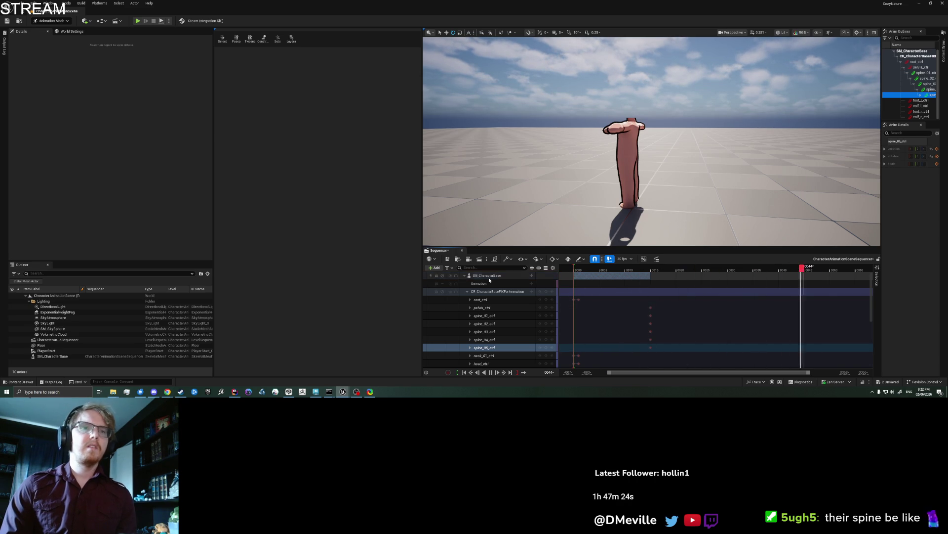
pyautogui.click(488, 277)
pyautogui.rightClick(488, 278)
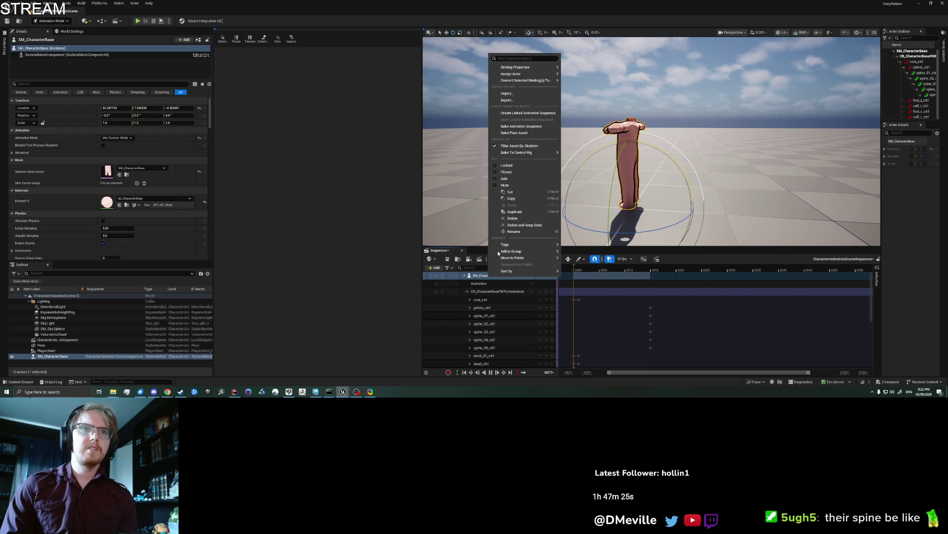
# - Bake the SM_CharacterBase track to animation sequence TEST_AdditivePose3 in the Animations folder
pyautogui.click(521, 127)
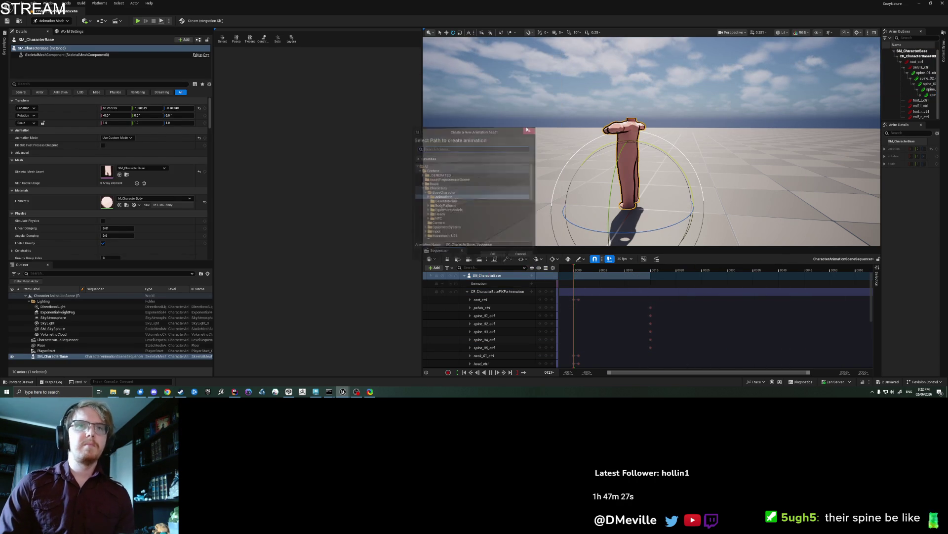
pyautogui.doubleClick(459, 196)
pyautogui.click(469, 245)
pyautogui.write('TEST_AdditivePose')
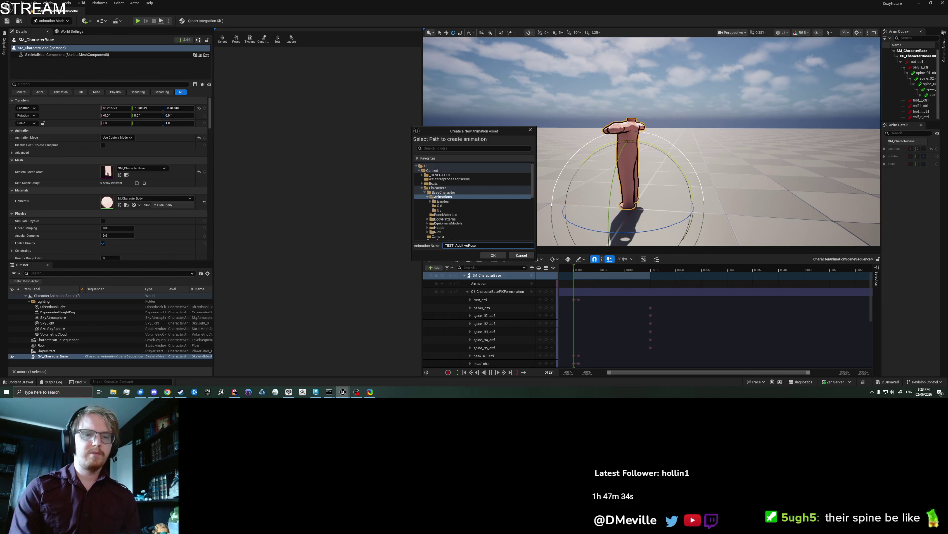
pyautogui.click(493, 255)
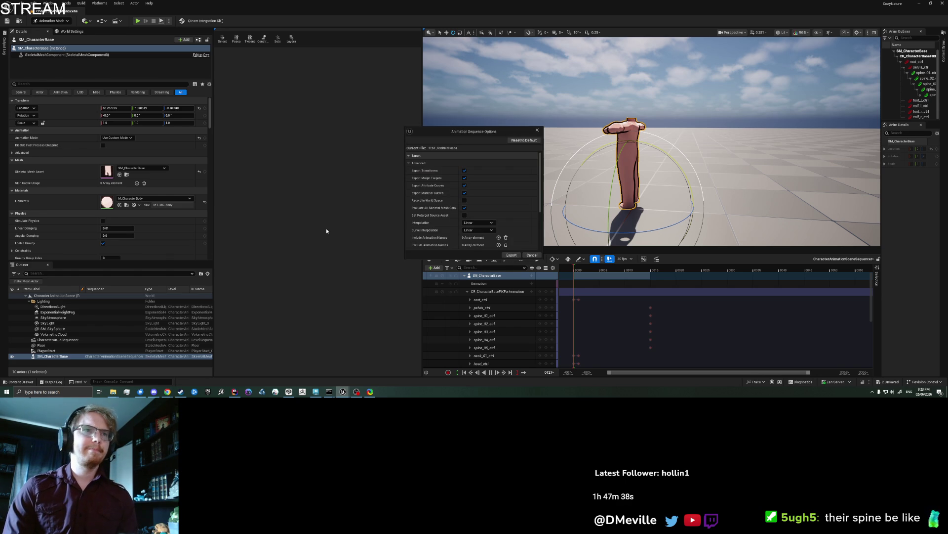
pyautogui.click(510, 255)
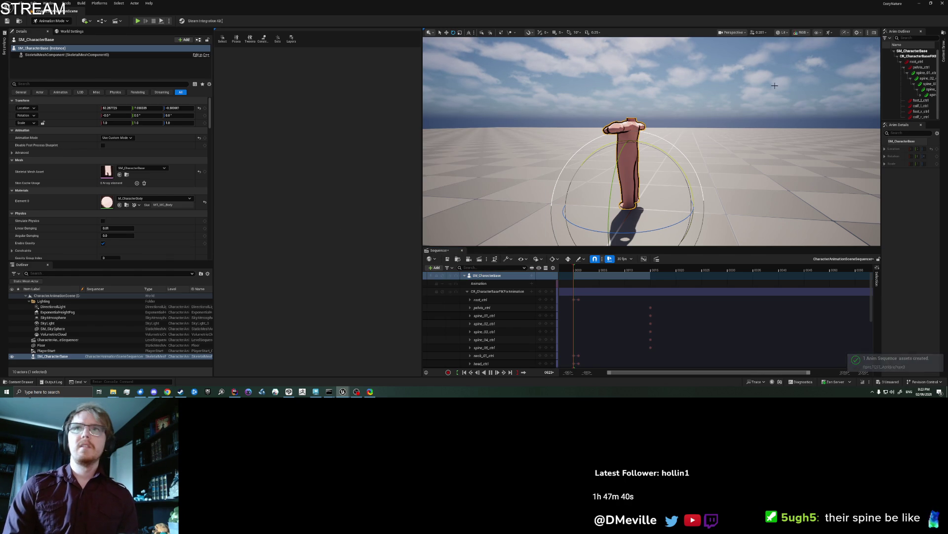
# - Search the Content Drawer for VisDev levels, open the second VisDev level and answer the save prompt
pyautogui.click(945, 49)
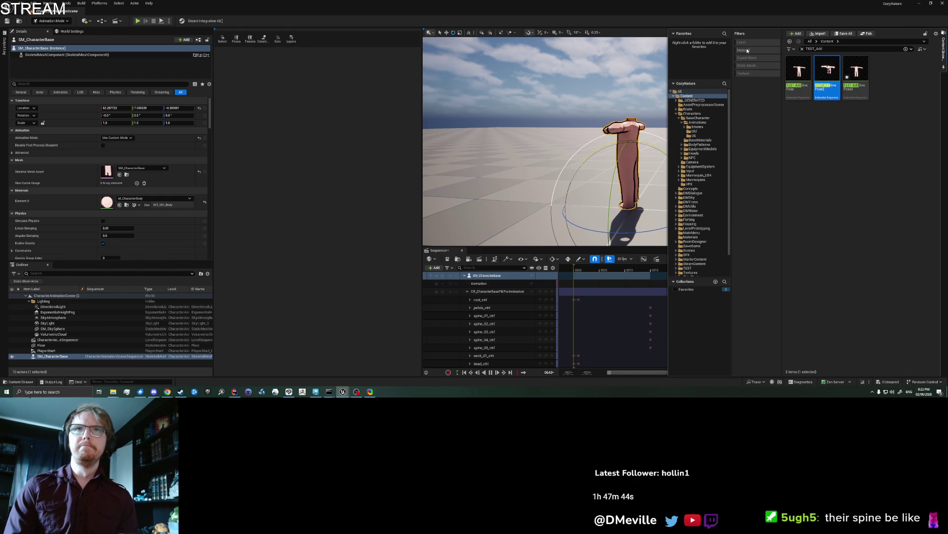
pyautogui.click(745, 43)
pyautogui.click(820, 49)
pyautogui.write('Vesd')
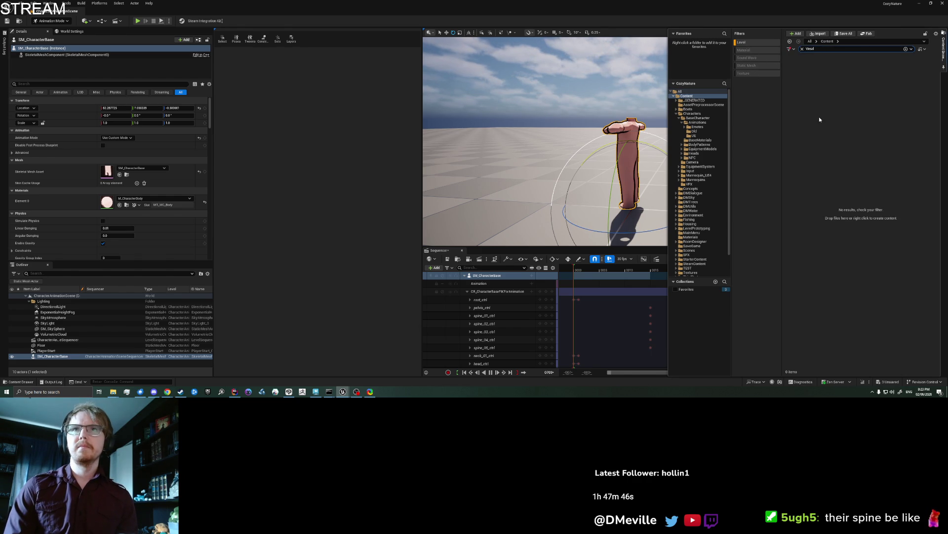
pyautogui.press('BackSpace')
pyautogui.press('BackSpace')
pyautogui.press('BackSpace')
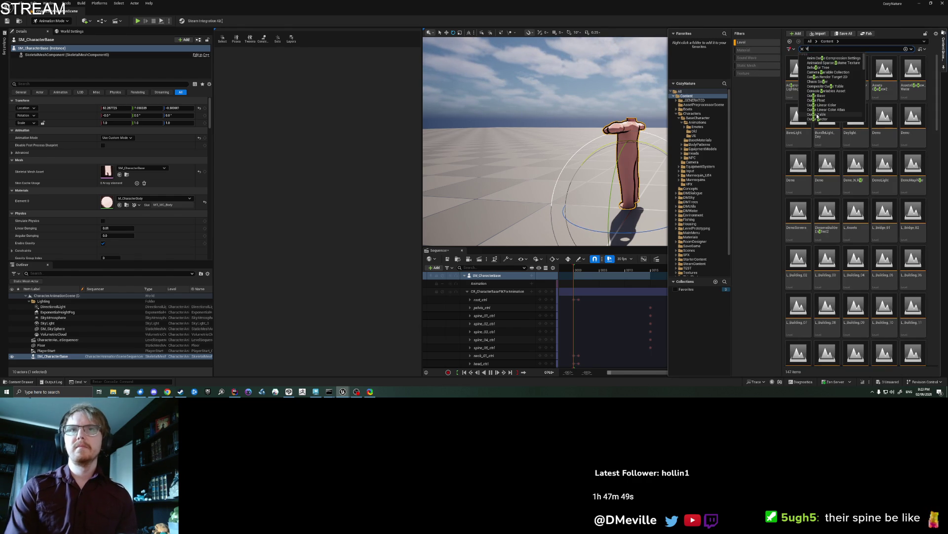
pyautogui.write('is')
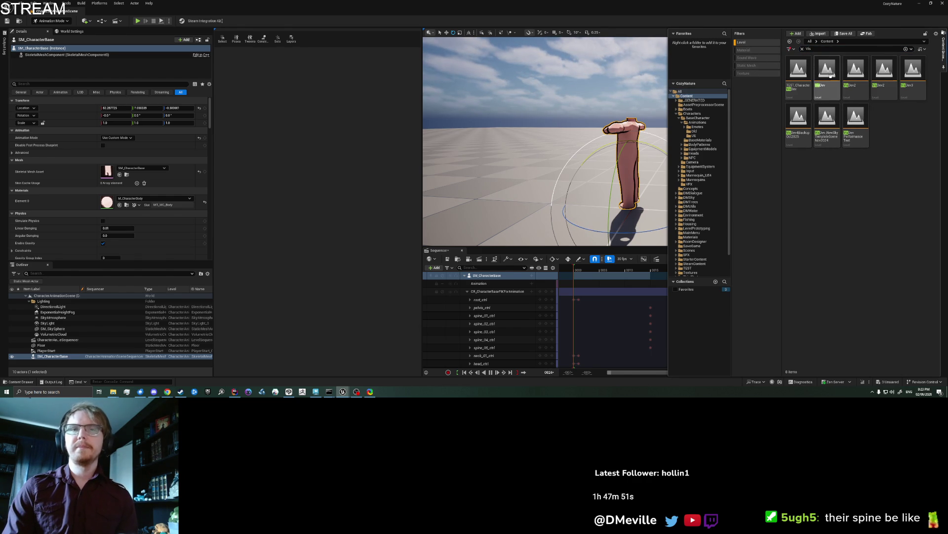
pyautogui.click(456, 156)
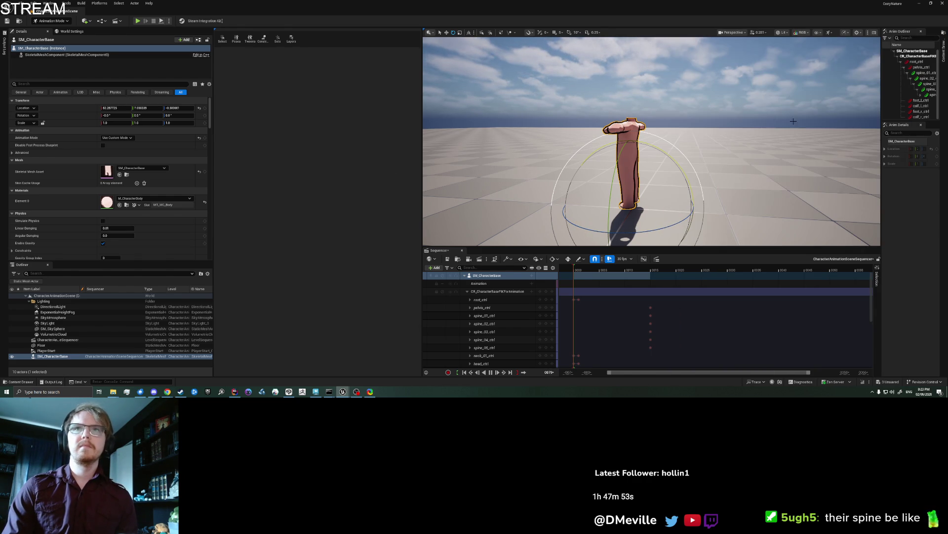
pyautogui.hotkey('ctrl', 'space')
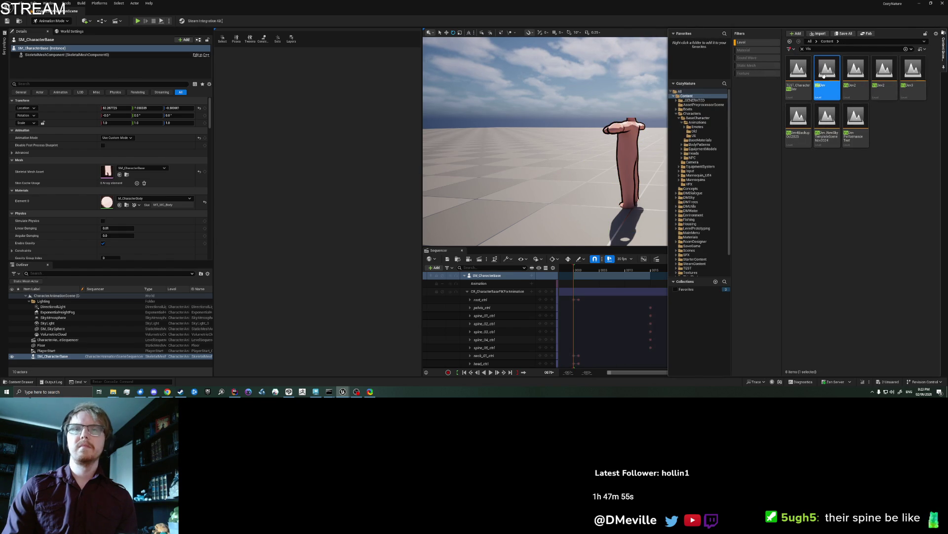
pyautogui.doubleClick(827, 72)
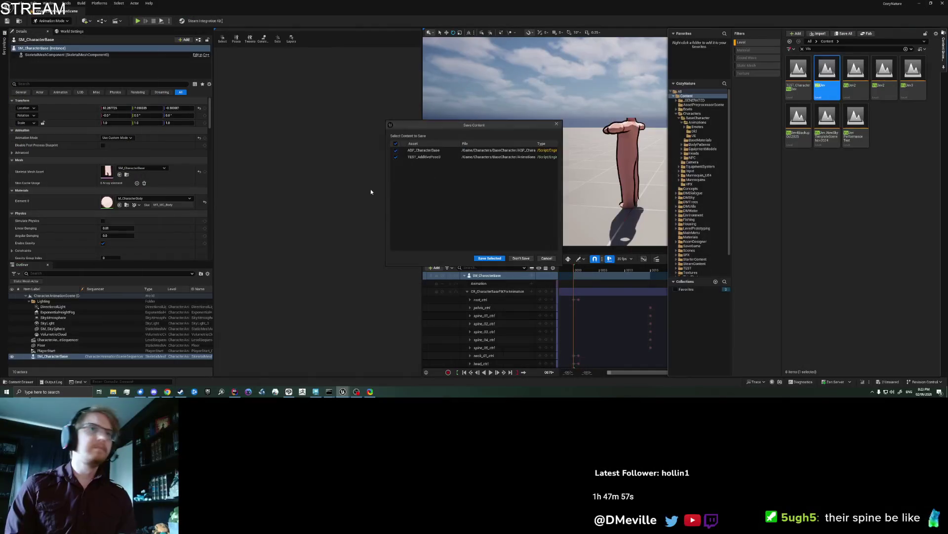
pyautogui.click(485, 259)
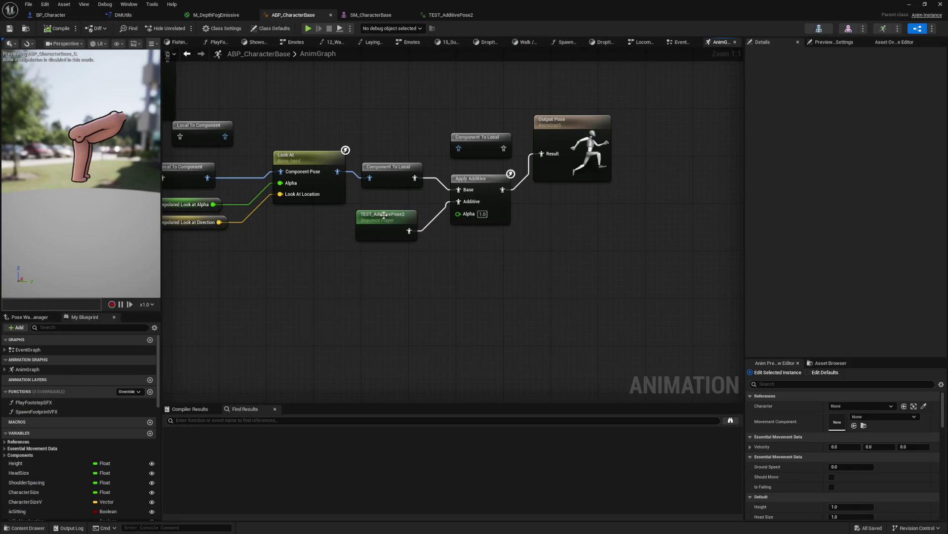
# - Delete the TEST_AdditivePose2 player node and clear the levels-only asset filter
pyautogui.click(384, 215)
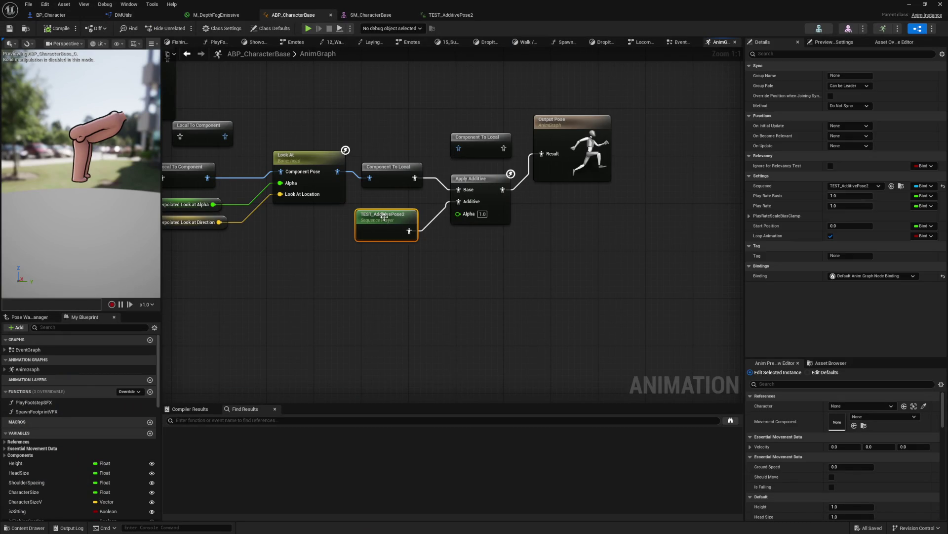
pyautogui.press('Delete')
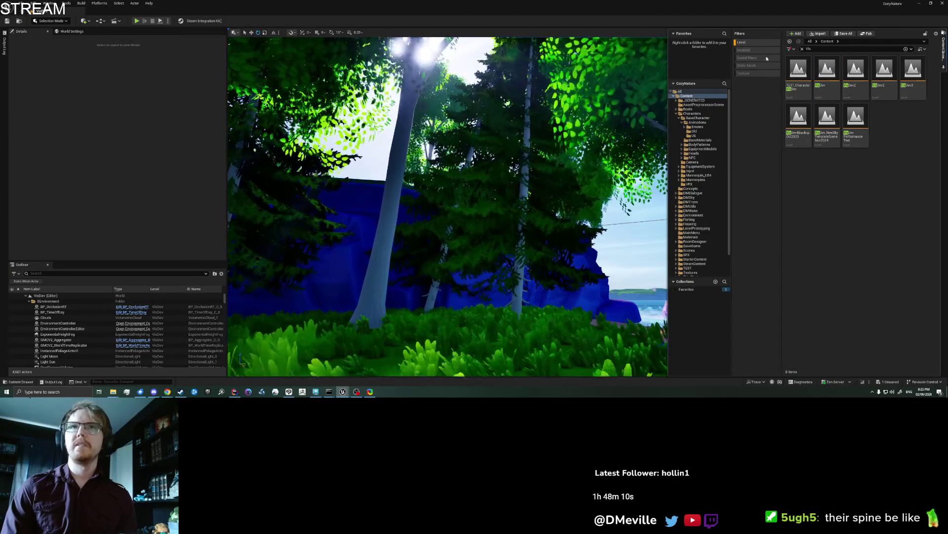
pyautogui.click(741, 42)
pyautogui.click(834, 49)
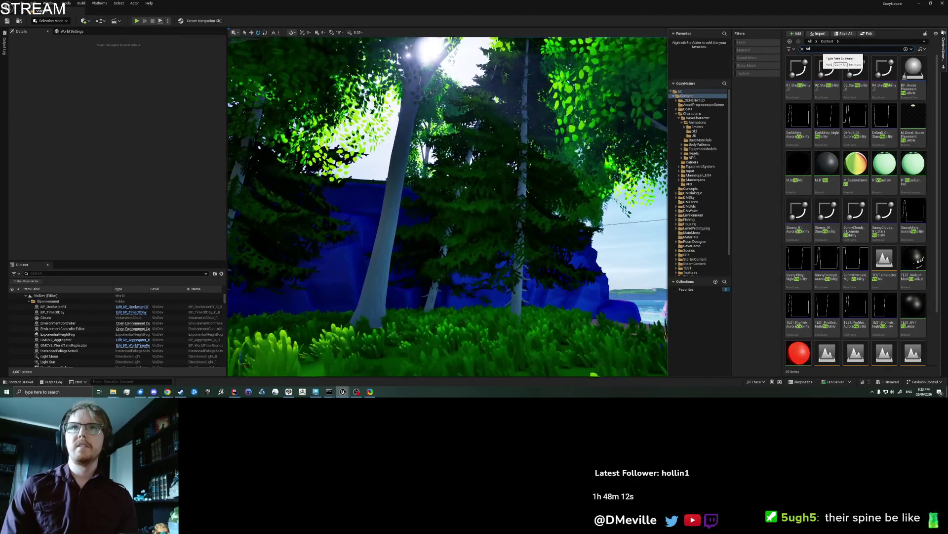
# - Search 'AdditiveP', set TEST_AdditivePose3's Additive Anim Type to Local Space, and save it
pyautogui.write('AdditiveP')
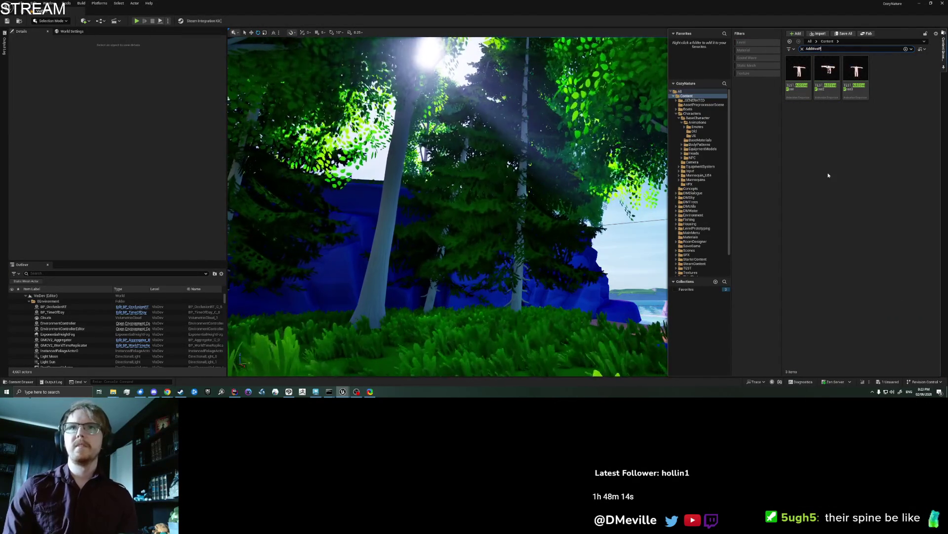
pyautogui.click(856, 72)
pyautogui.click(136, 153)
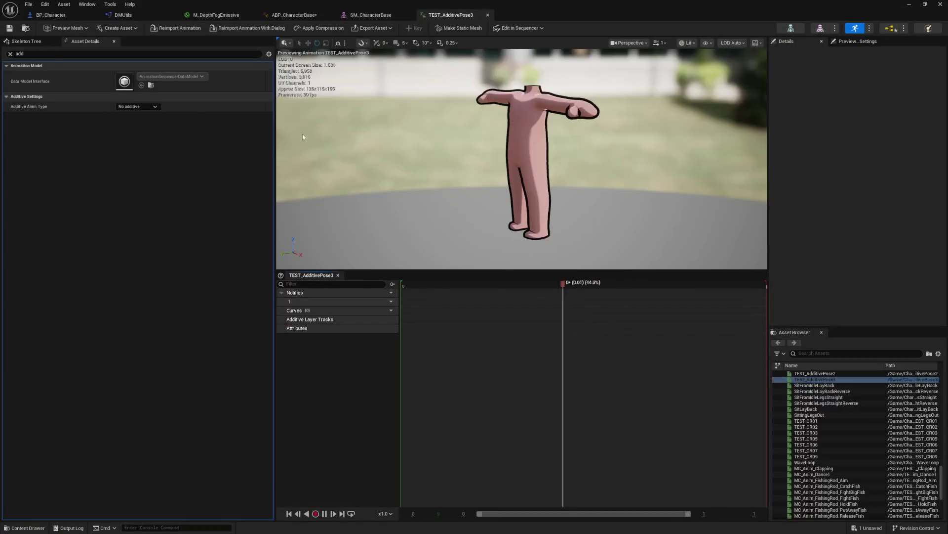
pyautogui.click(137, 106)
pyautogui.click(137, 123)
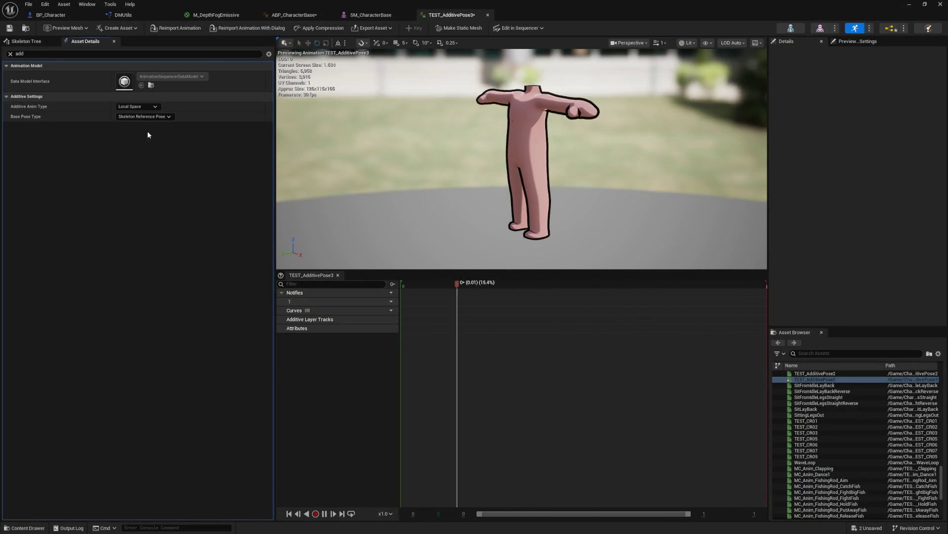
pyautogui.click(9, 28)
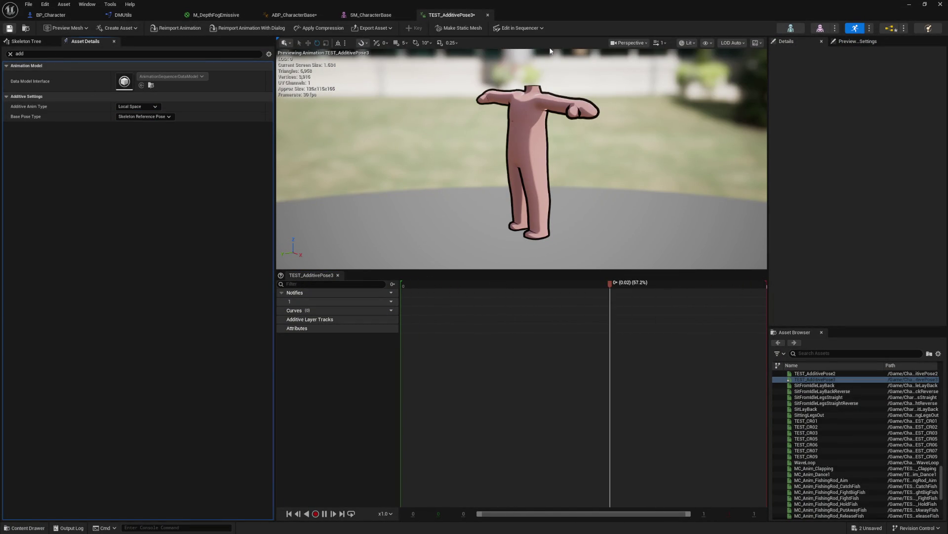
# - Add a TEST_AdditivePose3 player to the AnimGraph feeding Apply Additive's Additive input
pyautogui.click(294, 15)
pyautogui.hotkey('ctrl', 'z')
pyautogui.click(340, 233)
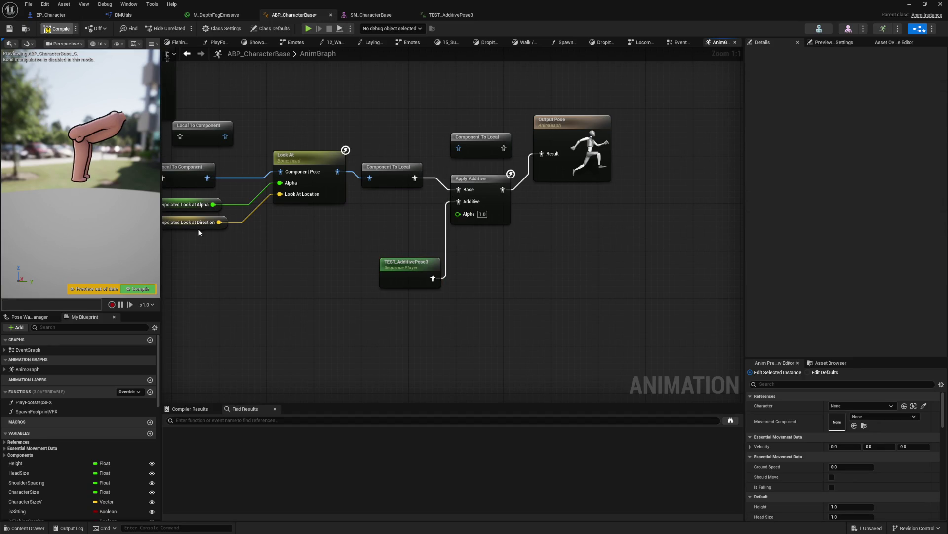
# - Compile, then set Apply Additive's Alpha to 0 and recompile to preview without the additive pose
pyautogui.click(57, 28)
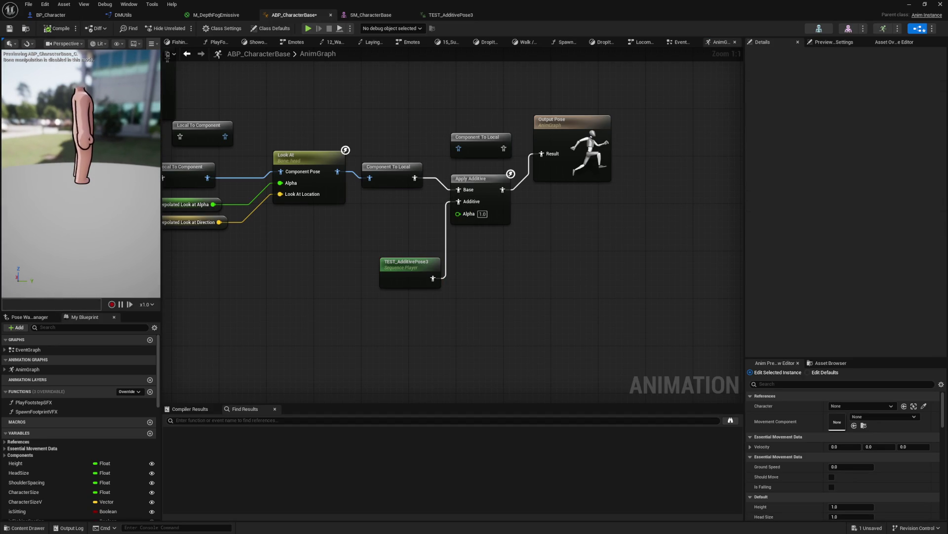
pyautogui.click(481, 214)
pyautogui.write('0')
pyautogui.press('Return')
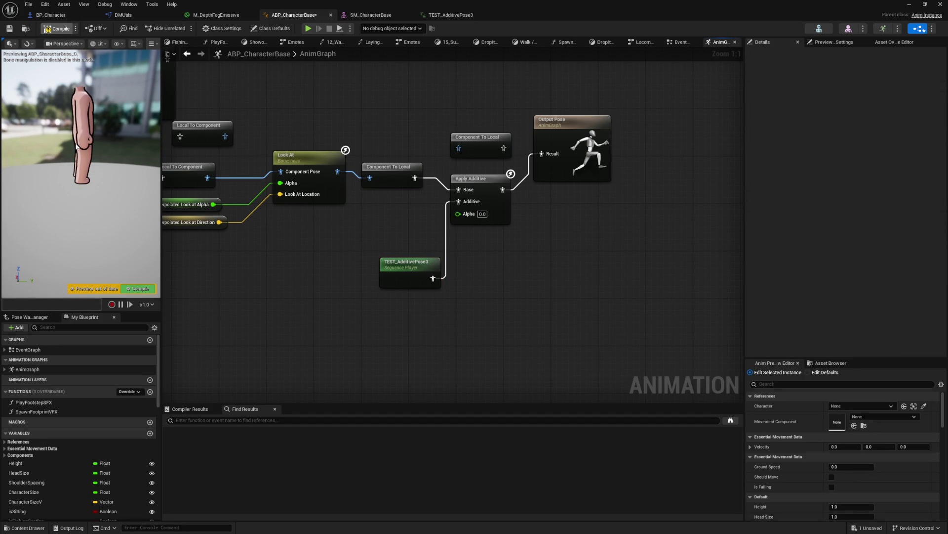
pyautogui.press('F7')
pyautogui.moveTo(94, 168); pyautogui.dragTo(134, 170)
# - Restore Apply Additive's Alpha to 1.0 and recompile with the additive pose back on
pyautogui.write('1')
pyautogui.press('Return')
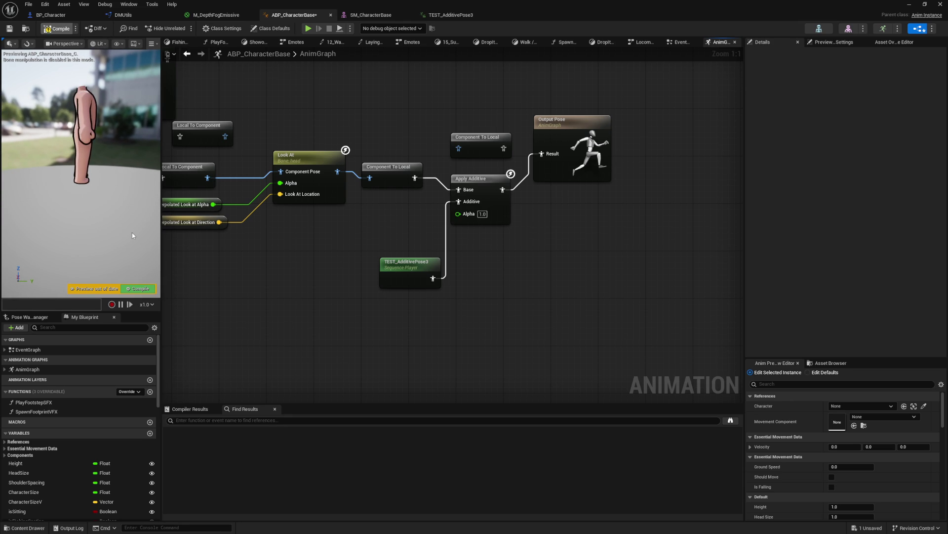
pyautogui.press('F7')
pyautogui.moveTo(132, 232); pyautogui.dragTo(9, 233)
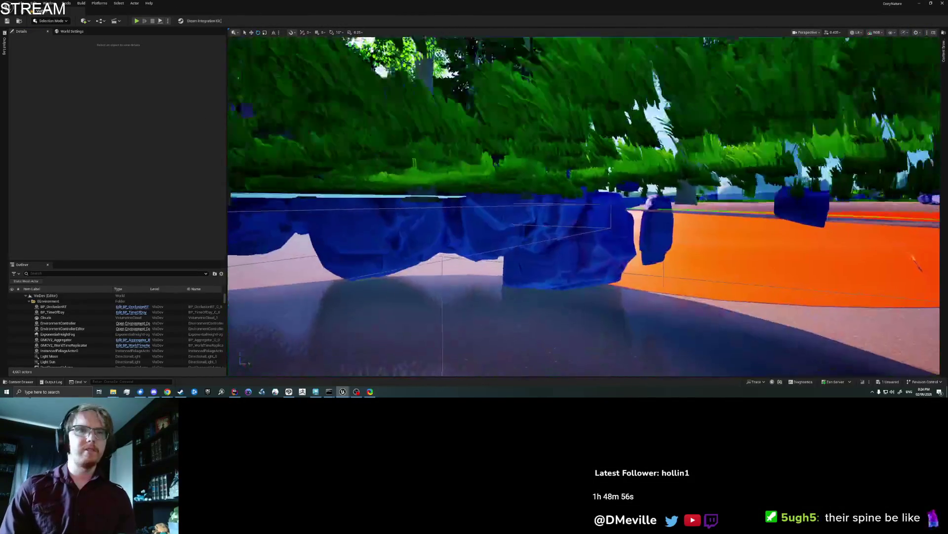
# - Fly the viewport to the beach and start a Play From Here session there
pyautogui.press('w')
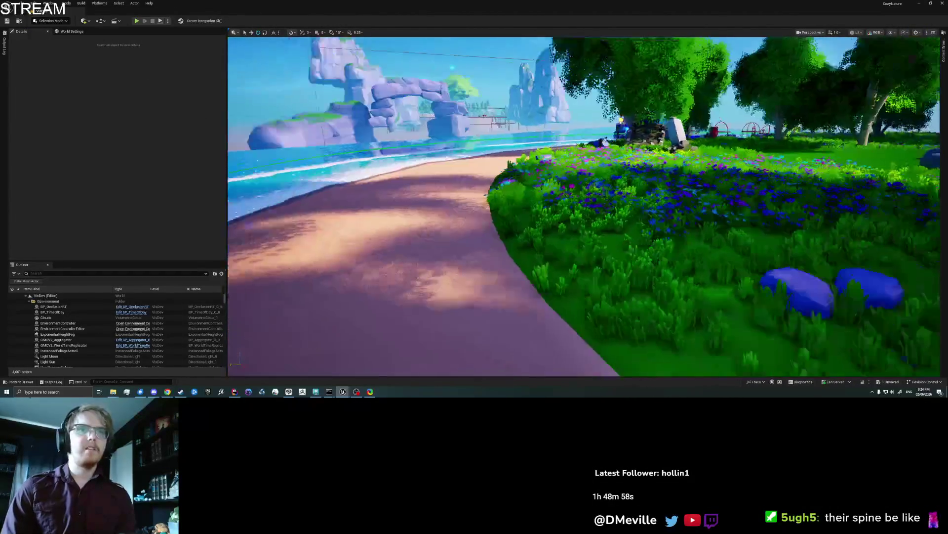
pyautogui.press('w')
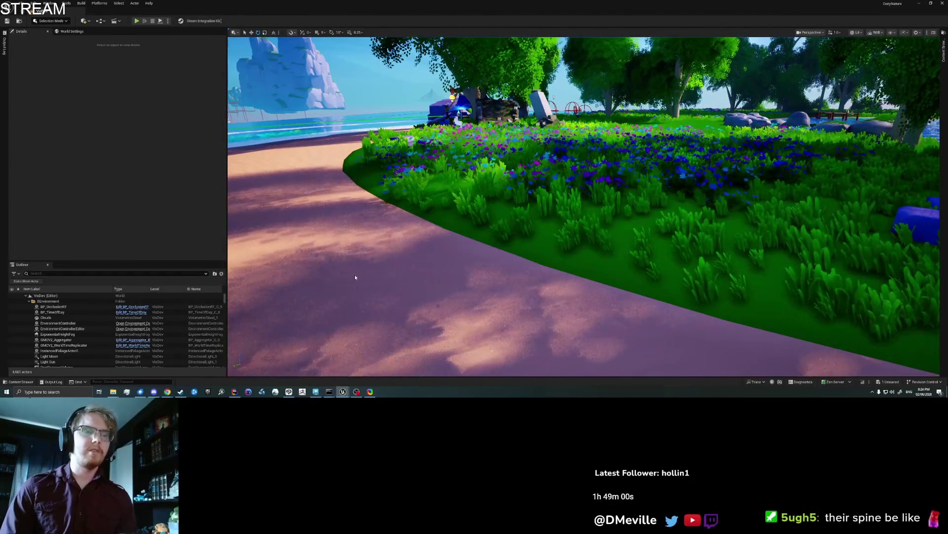
pyautogui.rightClick(354, 278)
pyautogui.click(378, 272)
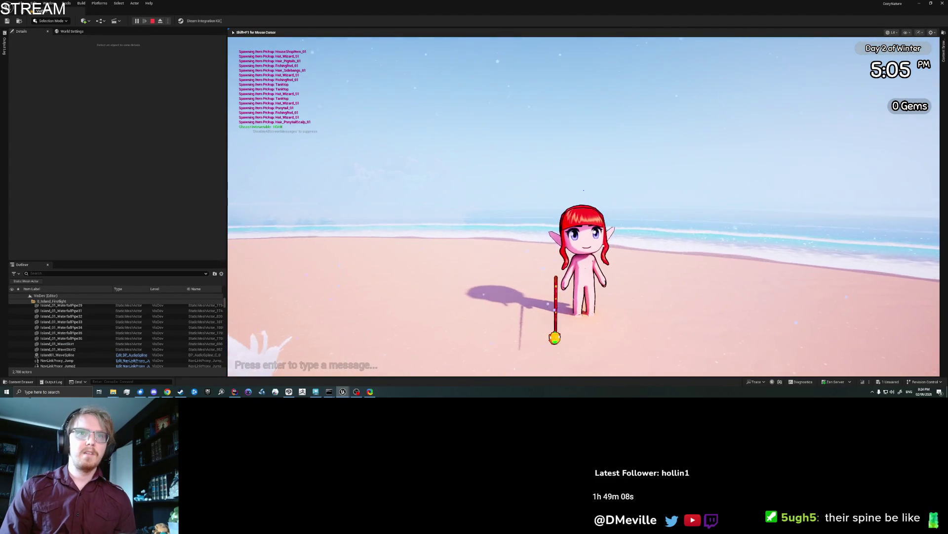
# - Walk the character along the shoreline, toggle the inventory, then open TEST_AdditivePose3
pyautogui.press('w')
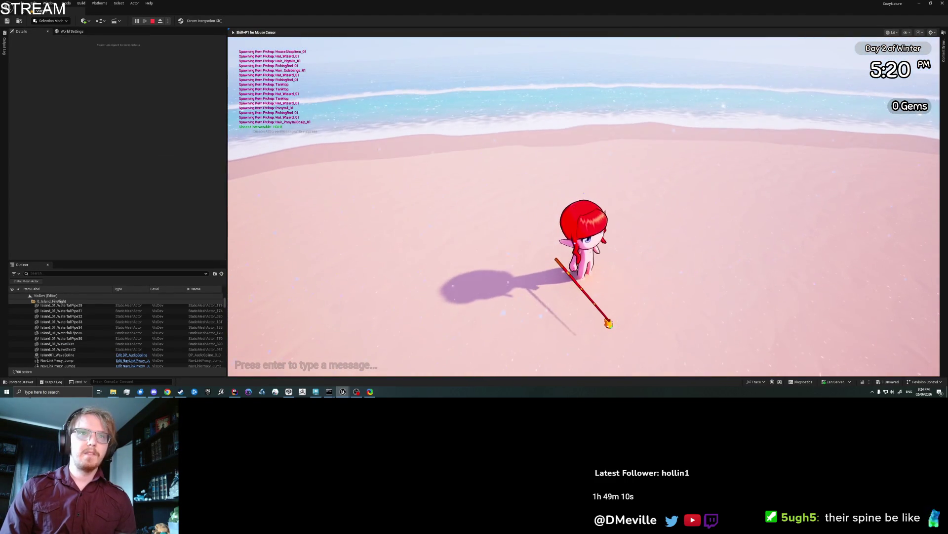
pyautogui.press('i')
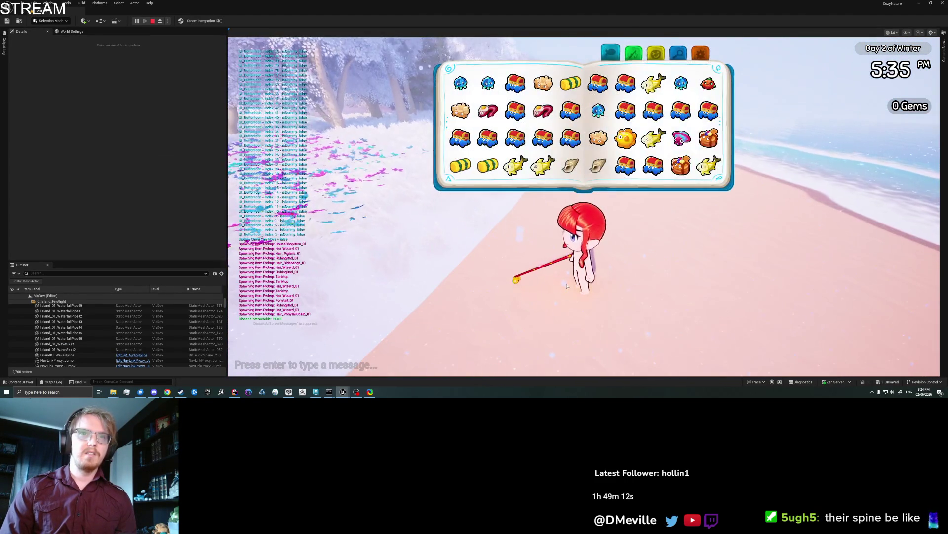
pyautogui.press('i')
pyautogui.press('w')
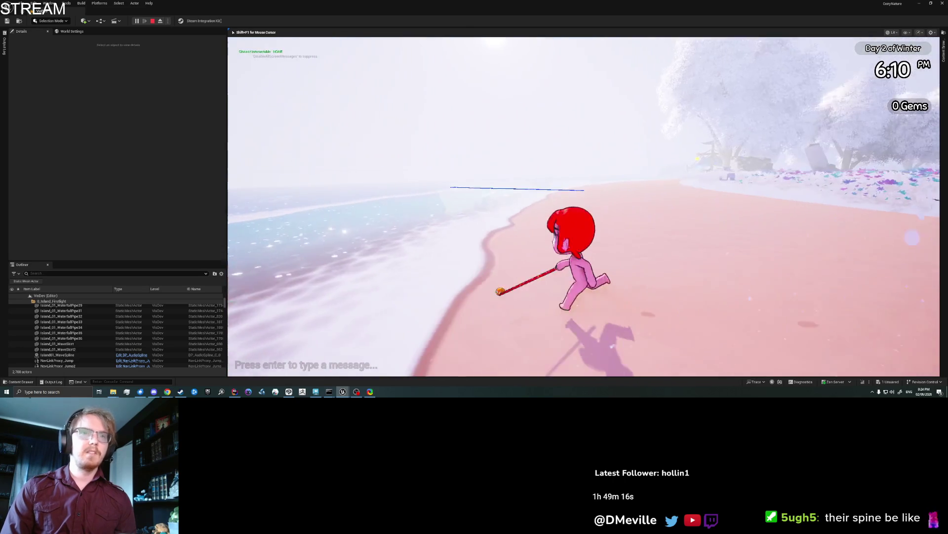
pyautogui.press('s')
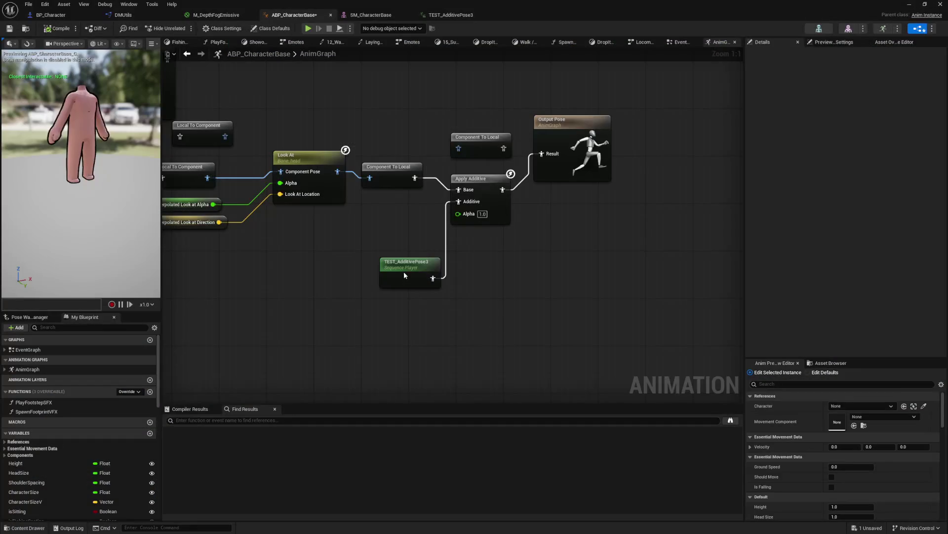
pyautogui.doubleClick(404, 275)
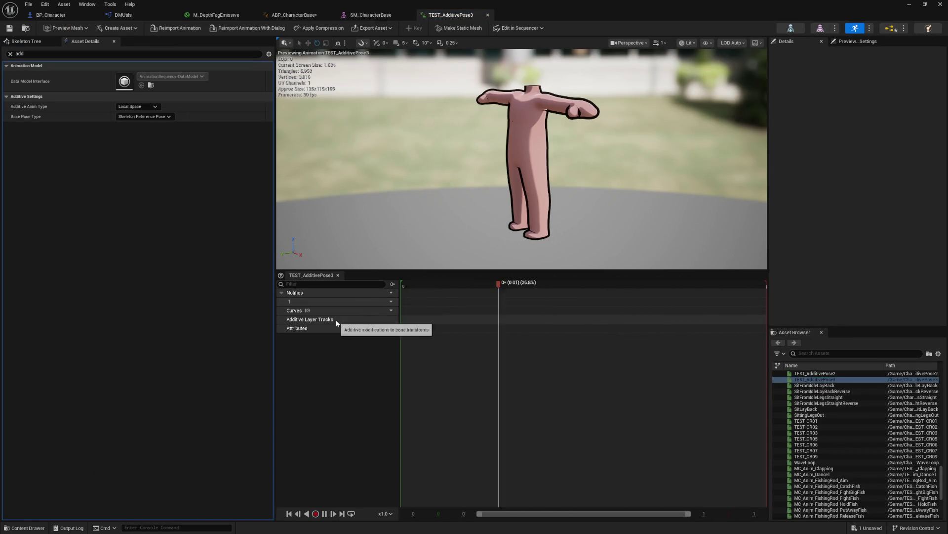
# - Filter TEST_AdditivePose3's details to 'curve' settings, then nudge its AnimGraph player node up-left
pyautogui.doubleClick(75, 54)
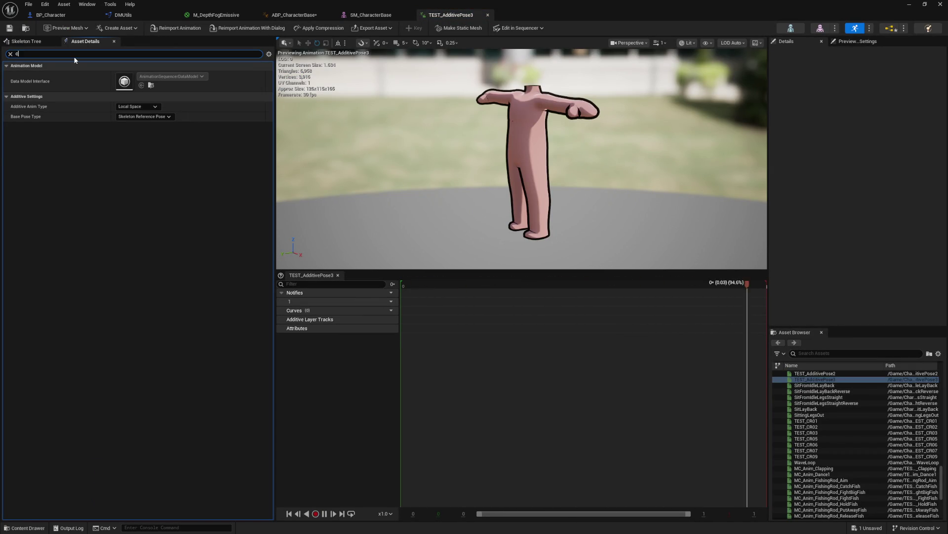
pyautogui.write('curve')
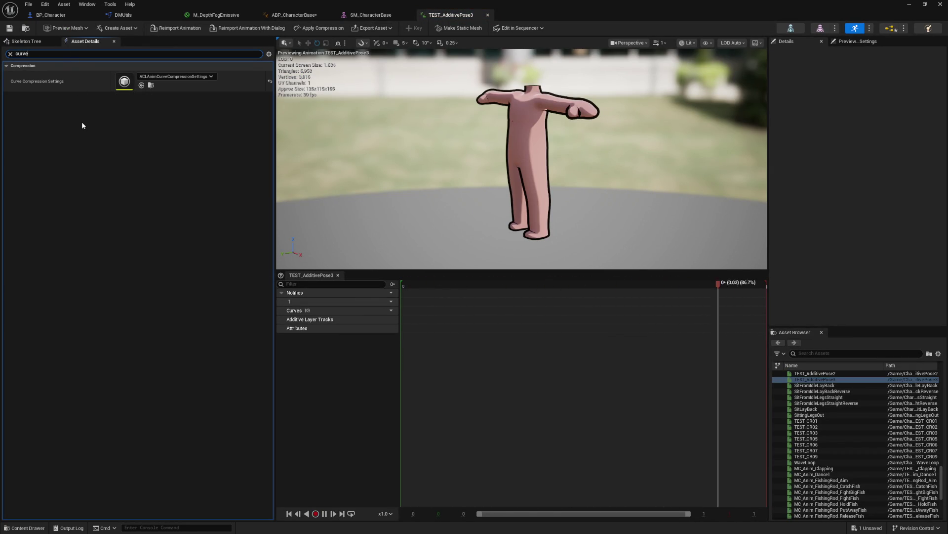
pyautogui.click(81, 121)
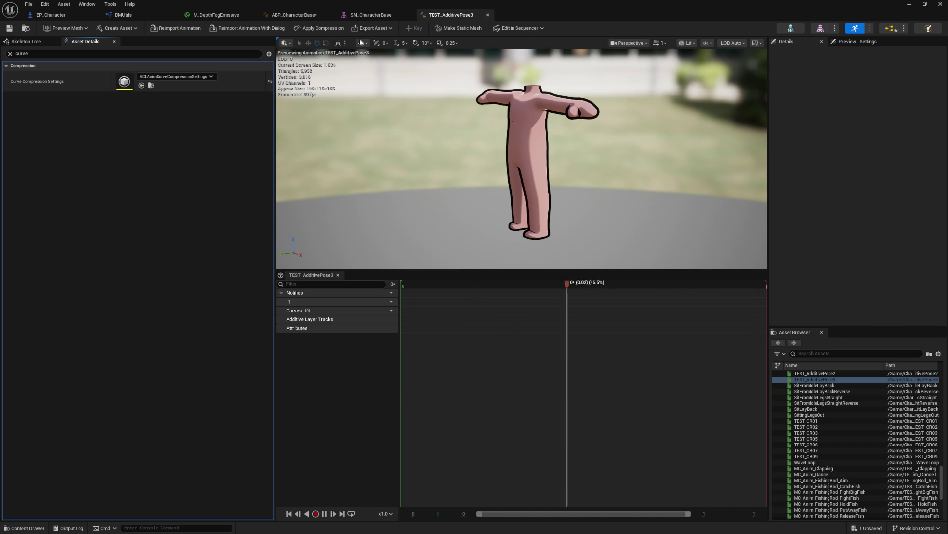
pyautogui.click(294, 14)
pyautogui.moveTo(401, 272); pyautogui.dragTo(395, 243)
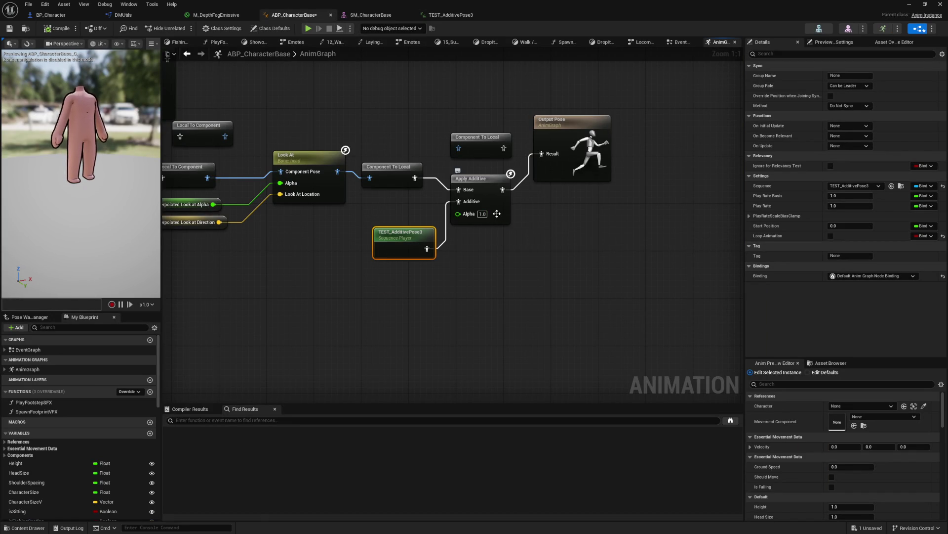
# - Inspect Apply Additive's alpha scale/bias/clamp settings and Binding options without changing them
pyautogui.click(497, 213)
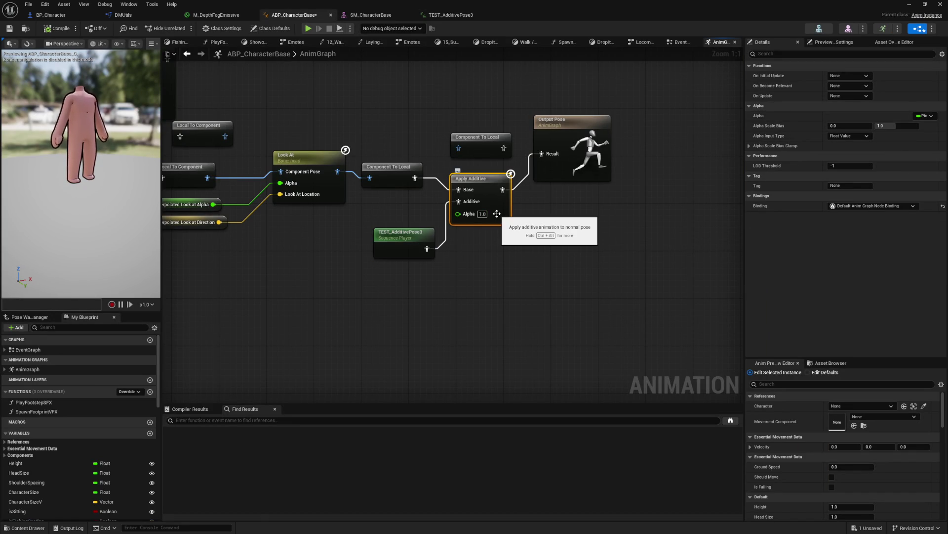
pyautogui.click(750, 146)
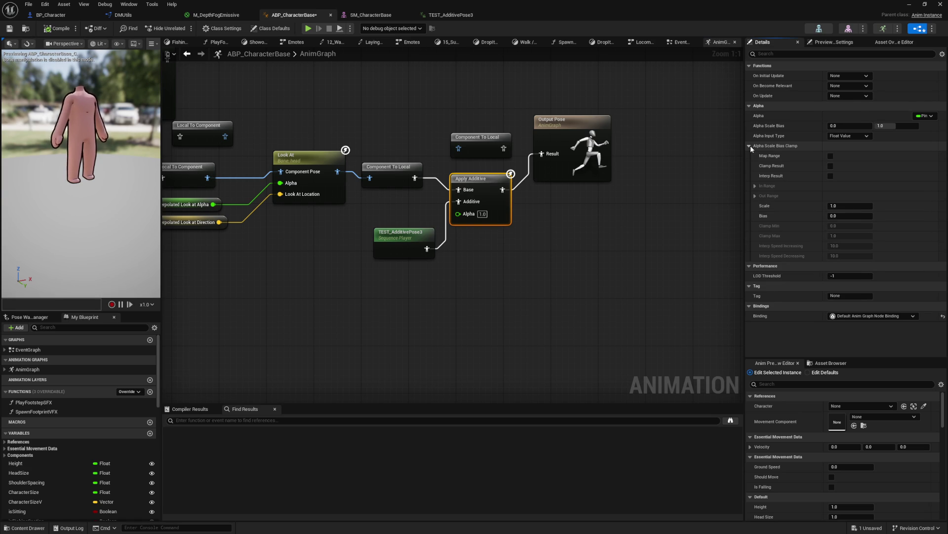
pyautogui.click(750, 146)
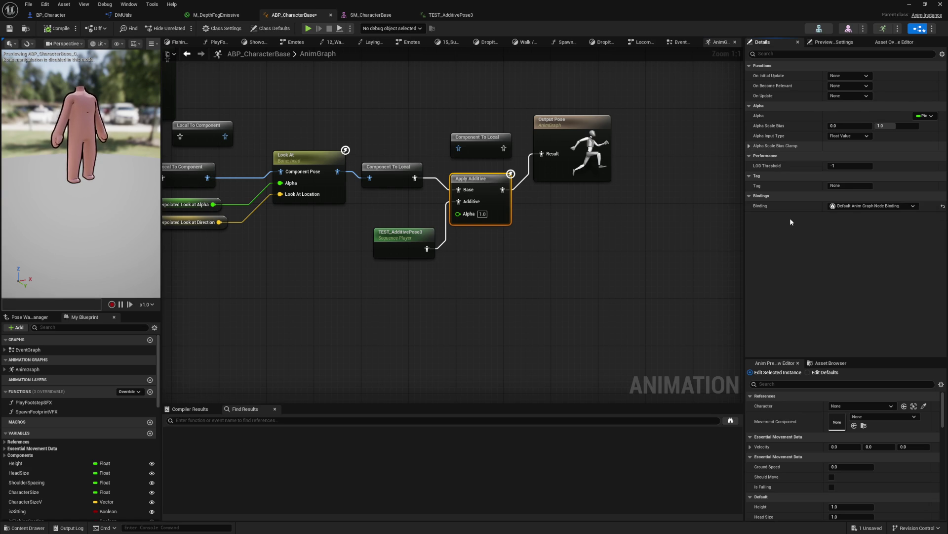
pyautogui.click(859, 206)
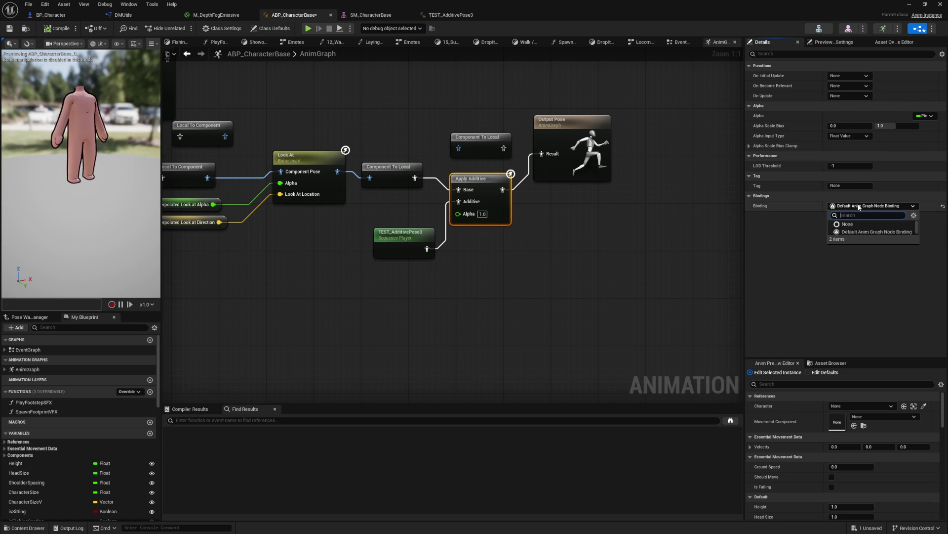
pyautogui.click(857, 232)
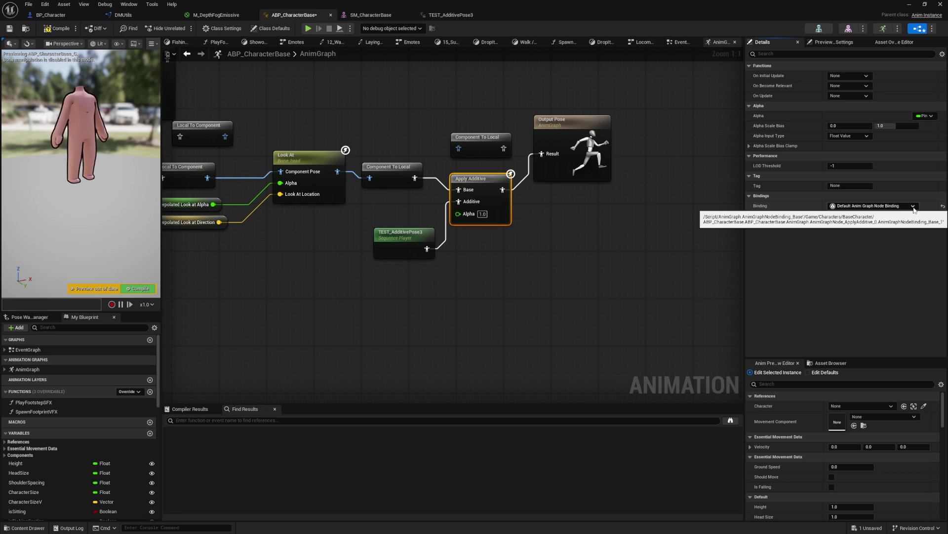
# - Nudge the Apply Additive and TEST_AdditivePose3 nodes slightly up-left
pyautogui.click(595, 296)
pyautogui.moveTo(474, 179); pyautogui.dragTo(468, 167)
pyautogui.moveTo(393, 230); pyautogui.dragTo(386, 219)
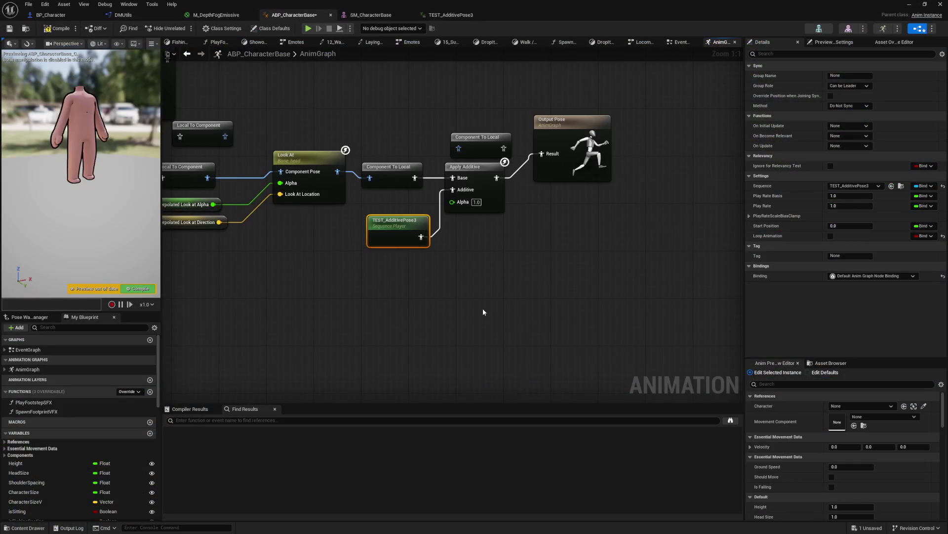
# - Add a Layered blend per bone node below Apply Additive and feed the Component To Local pose into it
pyautogui.rightClick(483, 311)
pyautogui.write('layered ble')
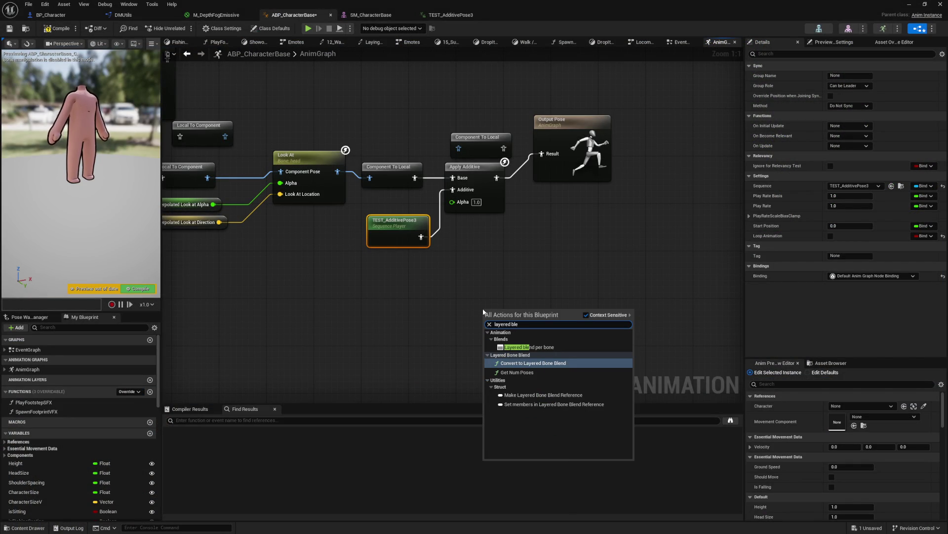
pyautogui.press('Escape')
pyautogui.moveTo(484, 312); pyautogui.dragTo(467, 243)
pyautogui.moveTo(414, 178)
pyautogui.mouseDown()
pyautogui.moveTo(464, 250)
pyautogui.moveTo(462, 232)
pyautogui.moveTo(469, 263)
pyautogui.mouseUp()
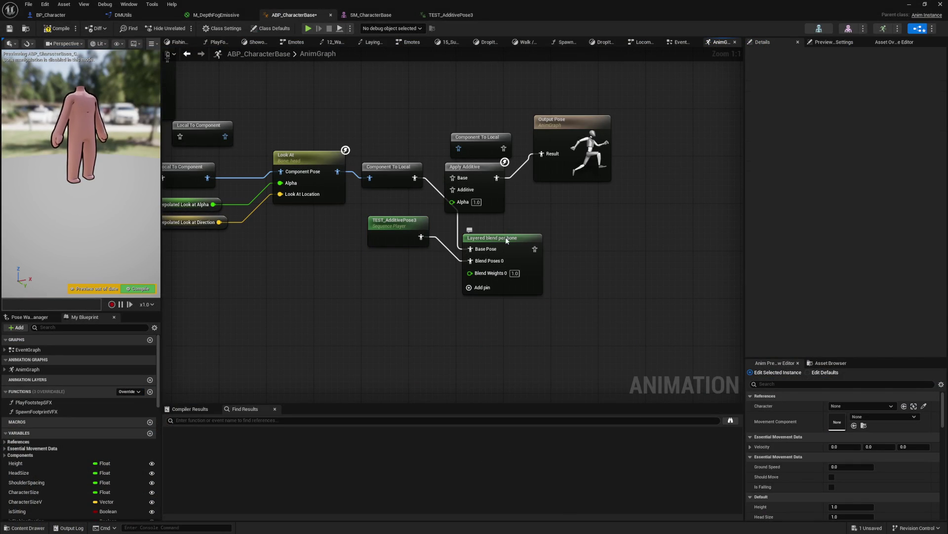
pyautogui.click(516, 276)
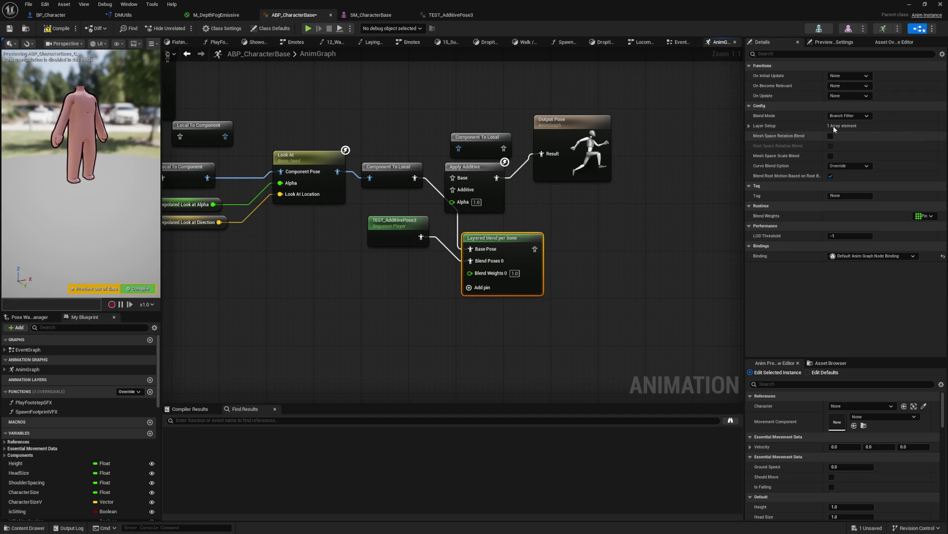
# - Keep Branch Filter blend mode, set Curve Blend Option to Use Base Pose, and connect to Output Pose
pyautogui.click(846, 117)
pyautogui.click(845, 123)
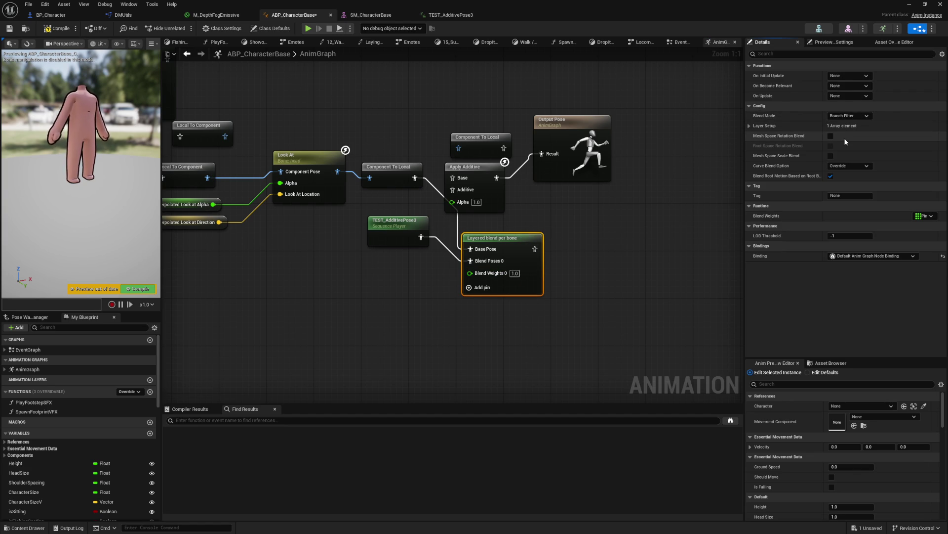
pyautogui.click(851, 165)
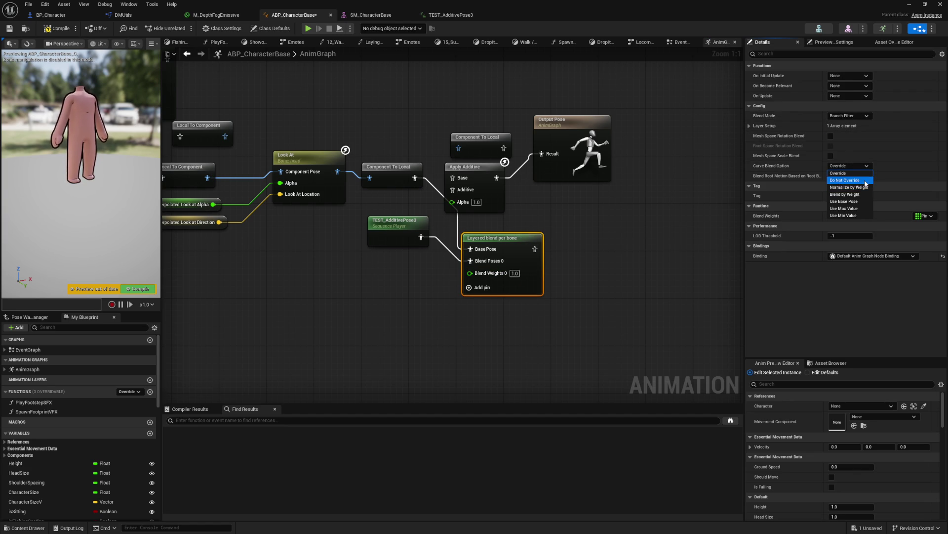
pyautogui.click(855, 201)
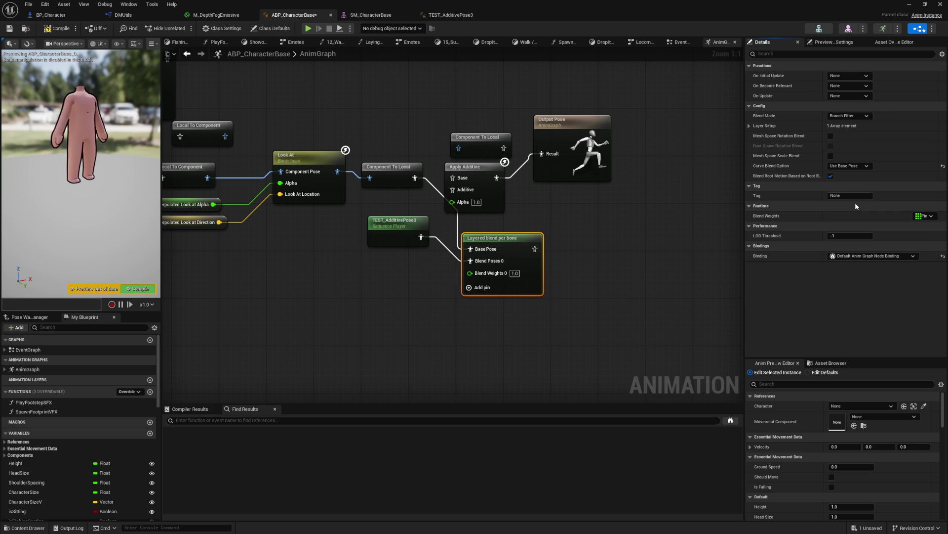
pyautogui.moveTo(535, 249); pyautogui.dragTo(542, 157)
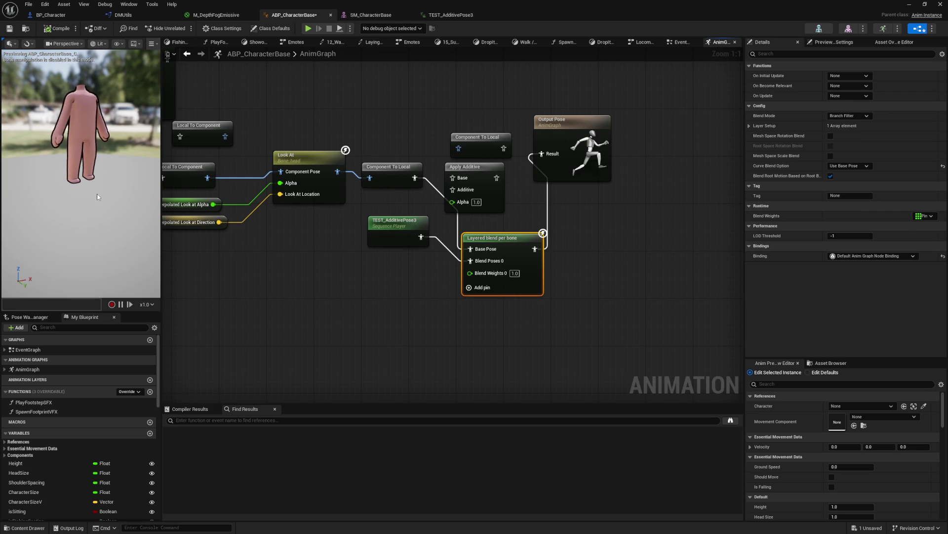
pyautogui.moveTo(137, 167); pyautogui.dragTo(154, 172)
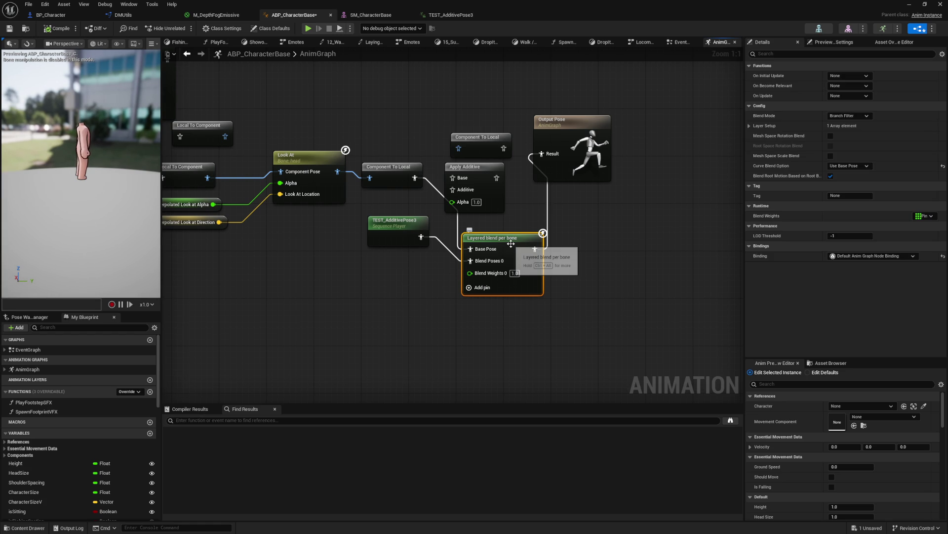
# - Switch the blend node to Blend Mask with the first mask set to Everything, and compile
pyautogui.click(855, 114)
pyautogui.click(855, 129)
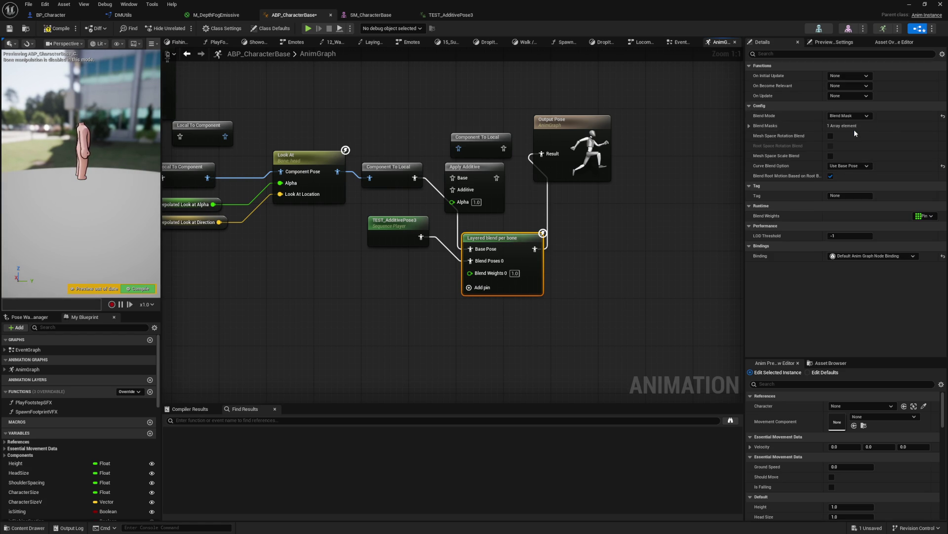
pyautogui.click(750, 125)
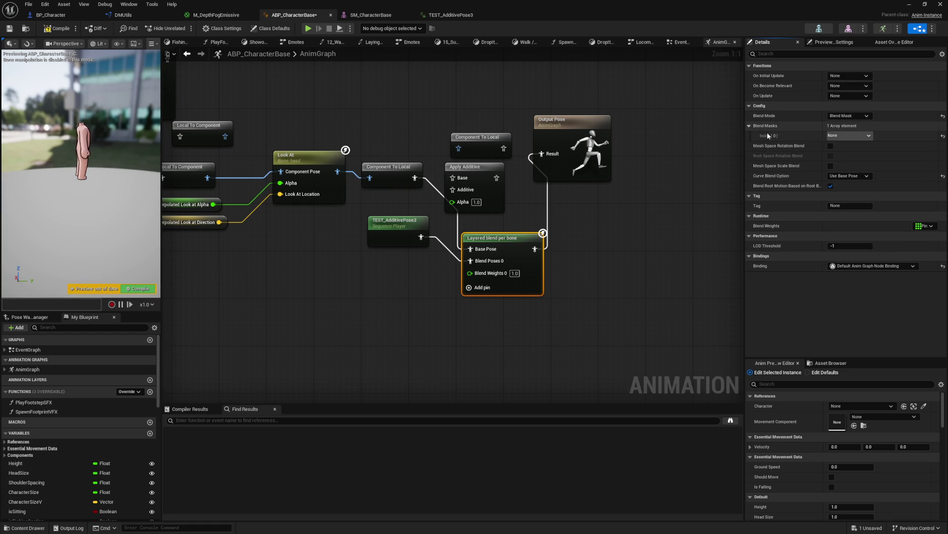
pyautogui.click(840, 135)
pyautogui.click(847, 174)
pyautogui.click(55, 29)
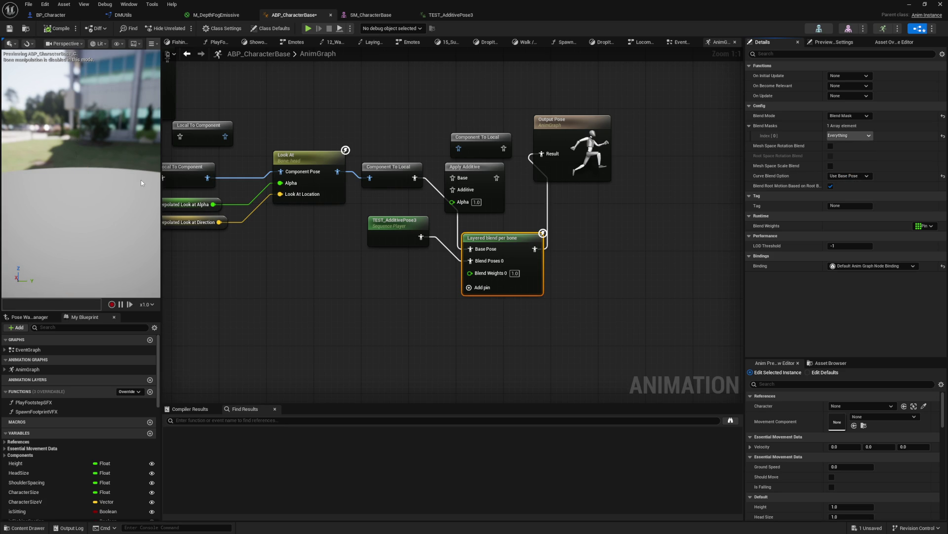
pyautogui.moveTo(271, 259); pyautogui.dragTo(288, 260)
pyautogui.moveTo(121, 208)
pyautogui.mouseDown()
pyautogui.moveTo(129, 205)
pyautogui.moveTo(80, 200)
pyautogui.moveTo(106, 197)
pyautogui.mouseUp()
# - Test Blend Weights 0 at 0.0, compiling, then restore it to 1.0 and recompile
pyautogui.click(514, 273)
pyautogui.write('0')
pyautogui.press('Return')
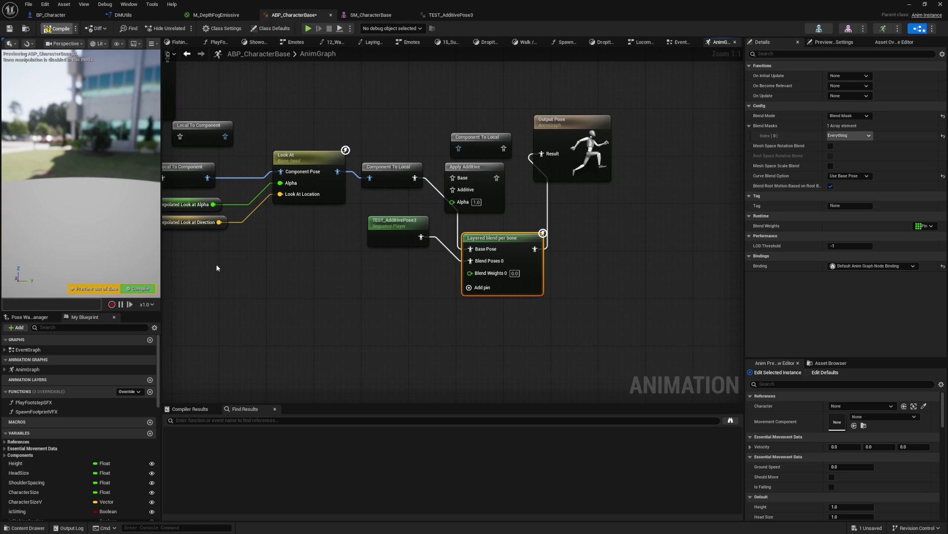
pyautogui.press('F7')
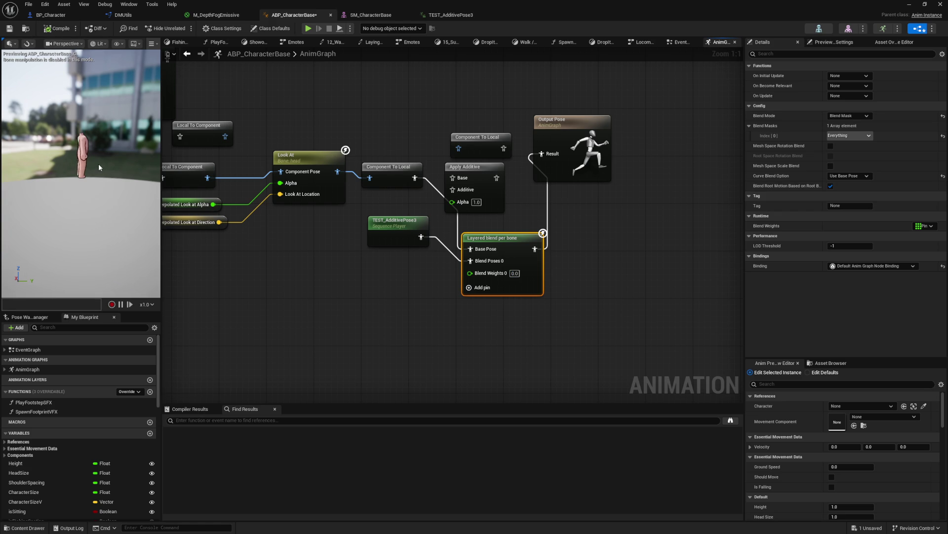
pyautogui.scroll(5, 99, 164)
pyautogui.click(515, 273)
pyautogui.write('1')
pyautogui.press('Return')
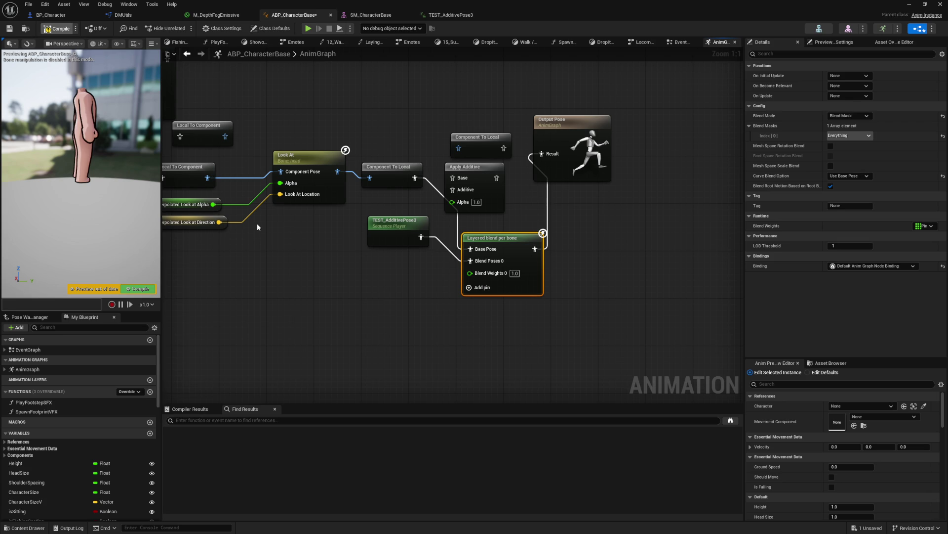
pyautogui.press('F7')
# - Check TEST_AdditivePose3's group role unchanged, then switch the blend node back to Branch Filter
pyautogui.click(384, 226)
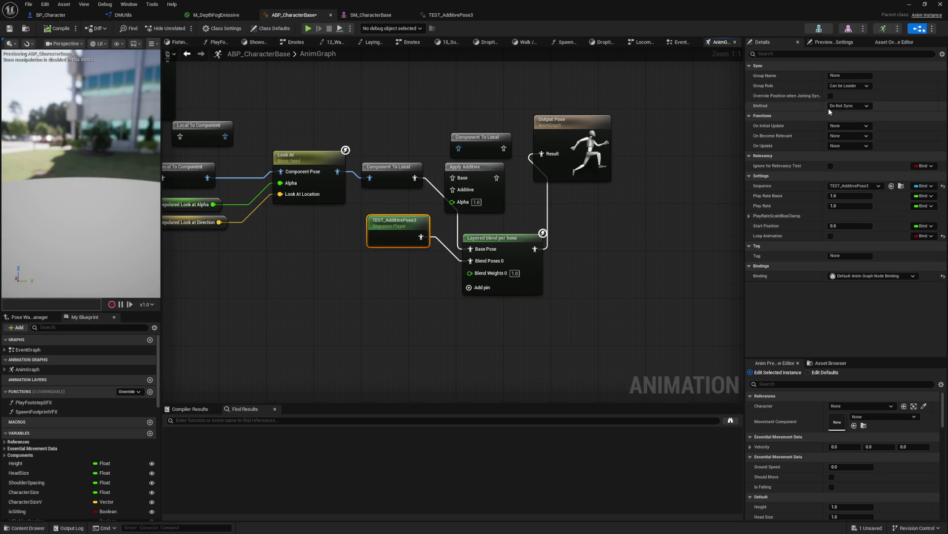
pyautogui.click(848, 88)
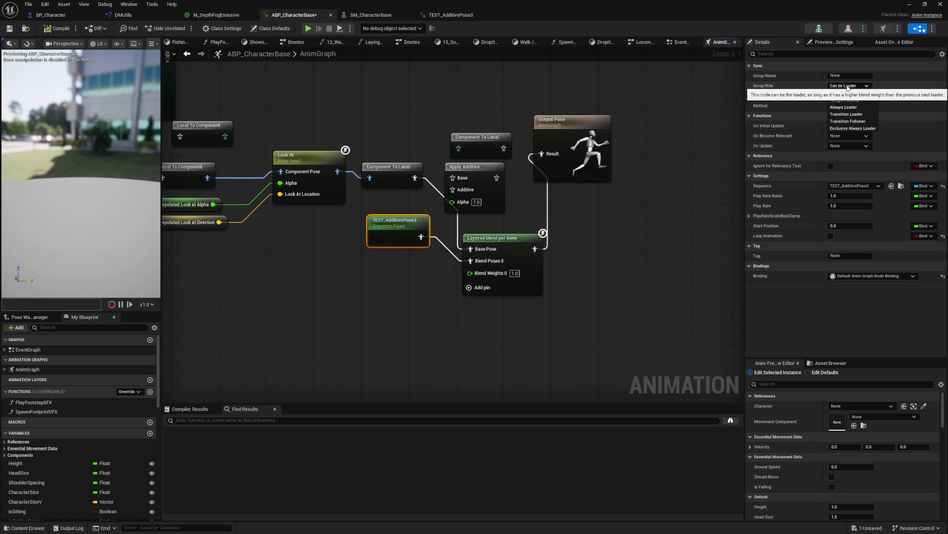
pyautogui.click(848, 87)
pyautogui.click(514, 250)
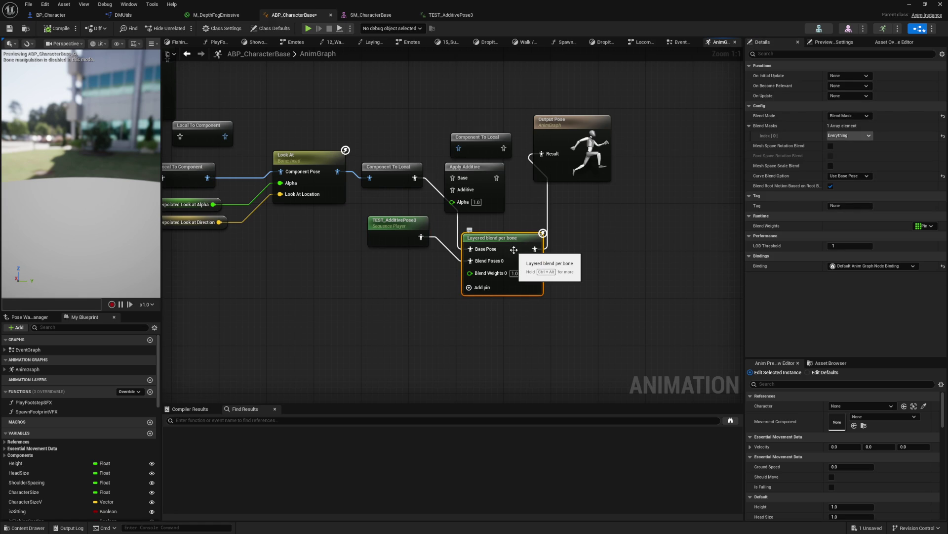
pyautogui.click(848, 115)
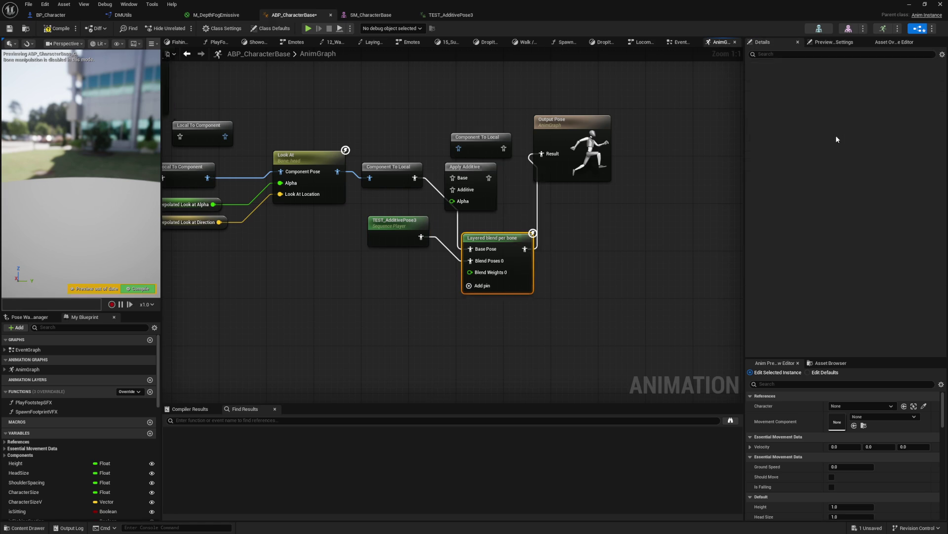
pyautogui.click(840, 126)
# - Add one empty branch filter under Layer Setup Index 0, then bring up TEST_AdditivePose3
pyautogui.click(755, 136)
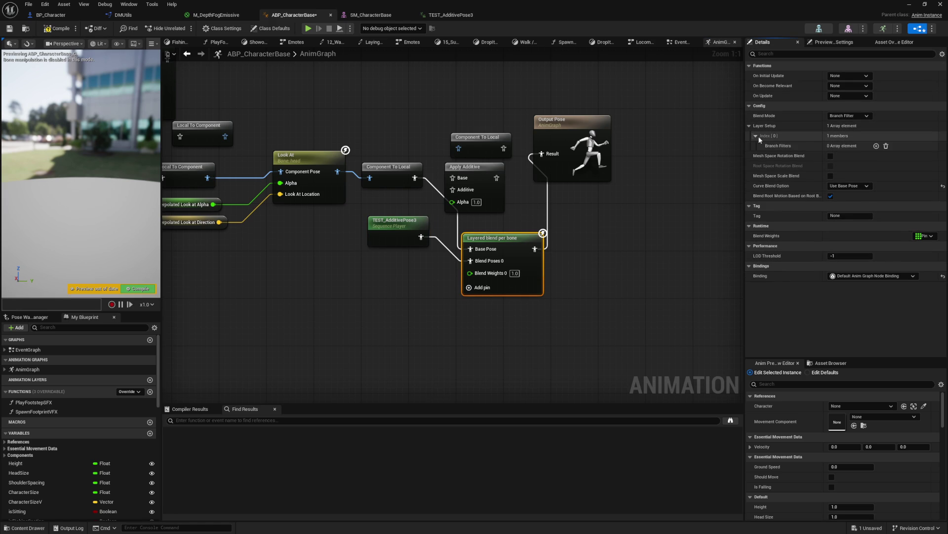
pyautogui.click(874, 146)
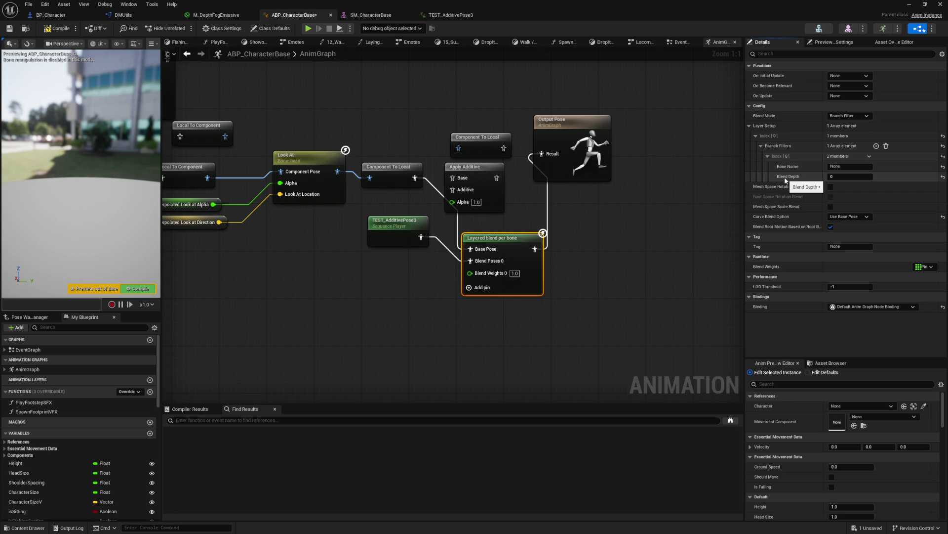
pyautogui.click(440, 15)
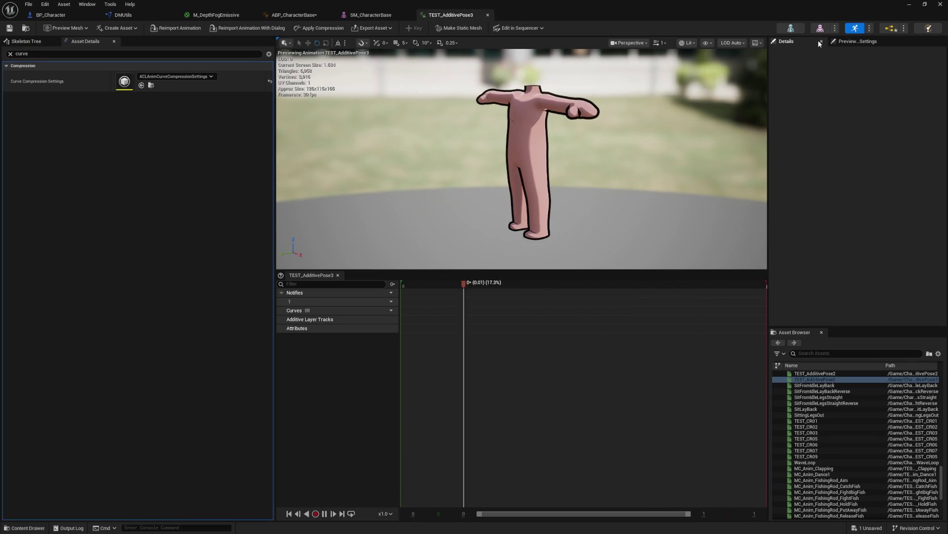
# - Inspect the pelvis and spine_01 to spine_05 bones in TEST_AdditivePose3's Skeleton Tree
pyautogui.click(27, 41)
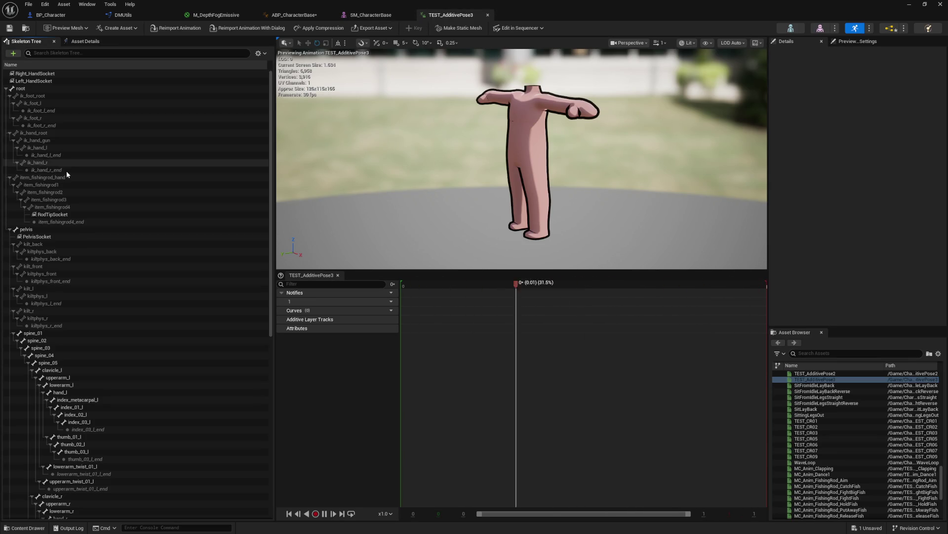
pyautogui.click(74, 230)
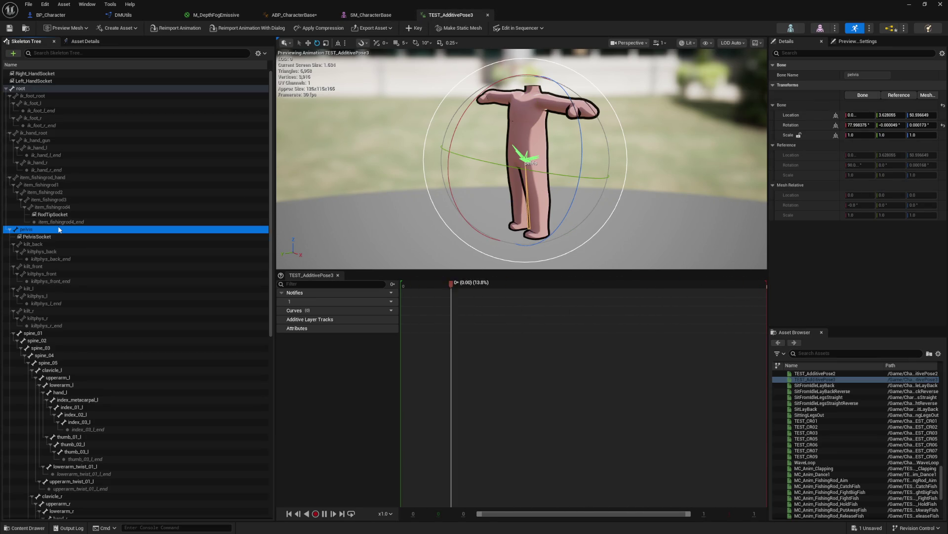
pyautogui.click(54, 332)
pyautogui.click(58, 339)
pyautogui.click(73, 349)
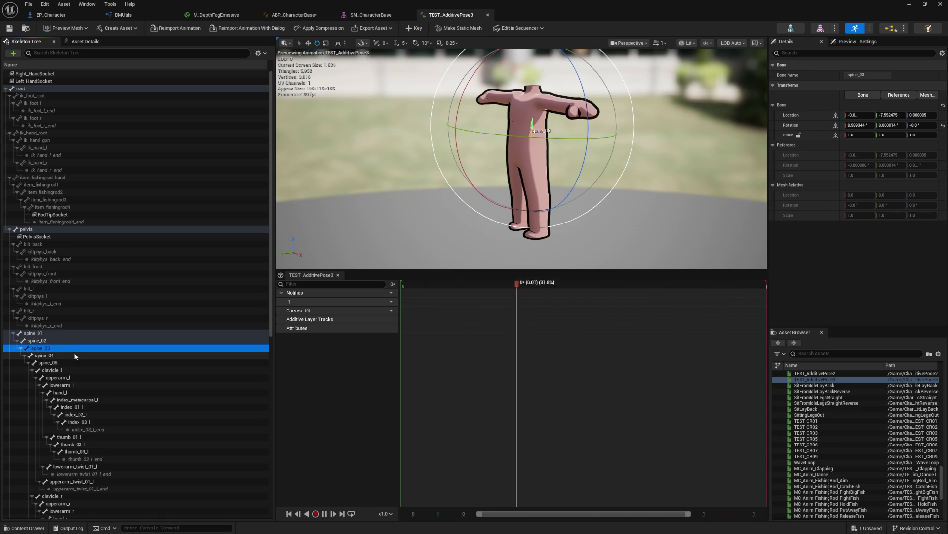
pyautogui.click(73, 356)
pyautogui.click(73, 361)
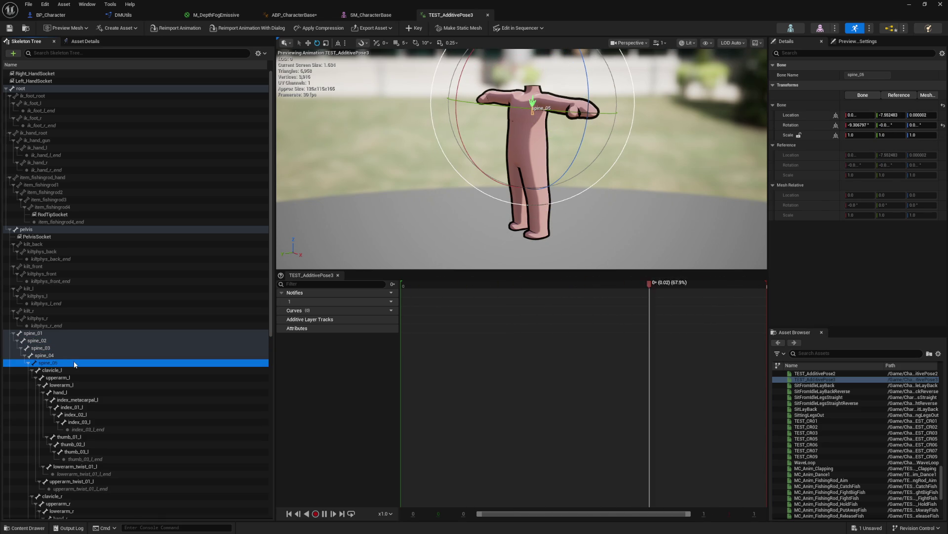
pyautogui.click(53, 333)
pyautogui.click(31, 371)
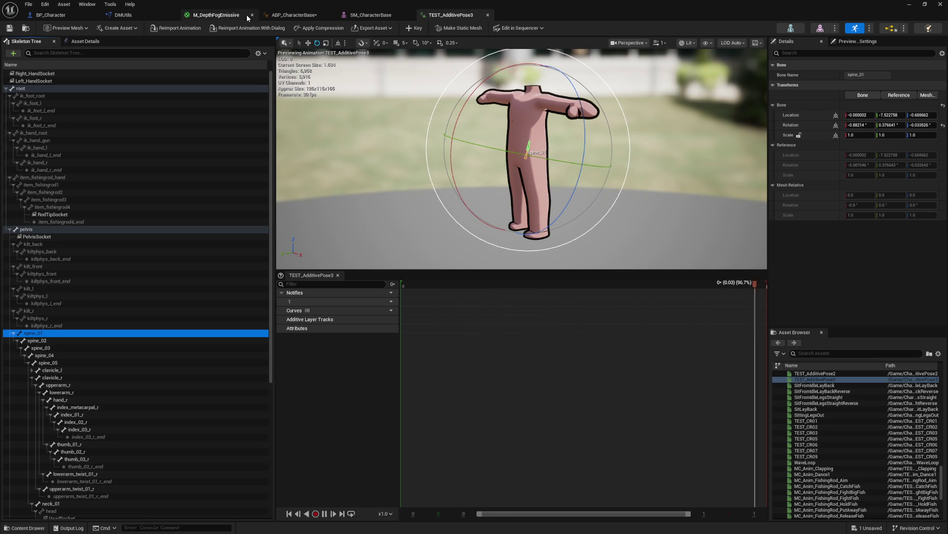
pyautogui.click(293, 15)
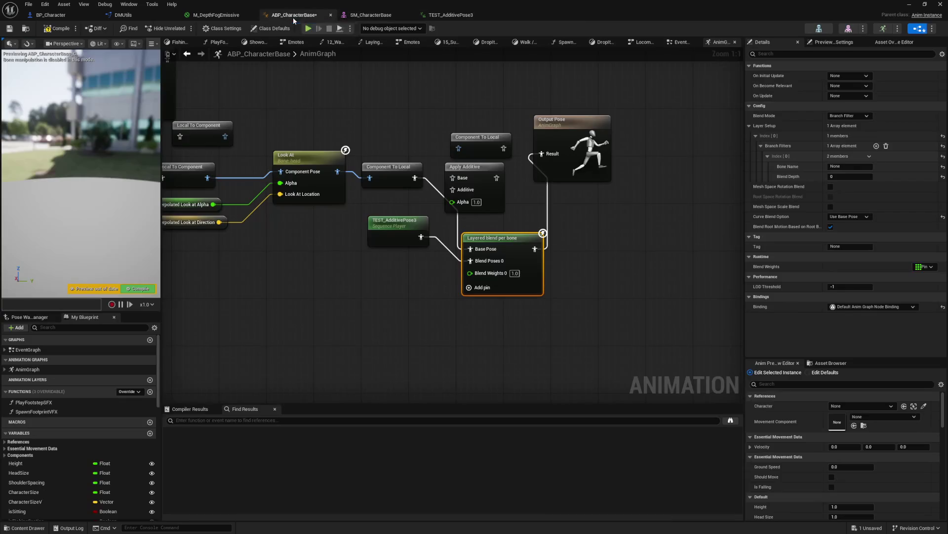
# - Filter the layered blend from bone spine_01 with blend depth 455 and compile
pyautogui.click(849, 167)
pyautogui.write('sp')
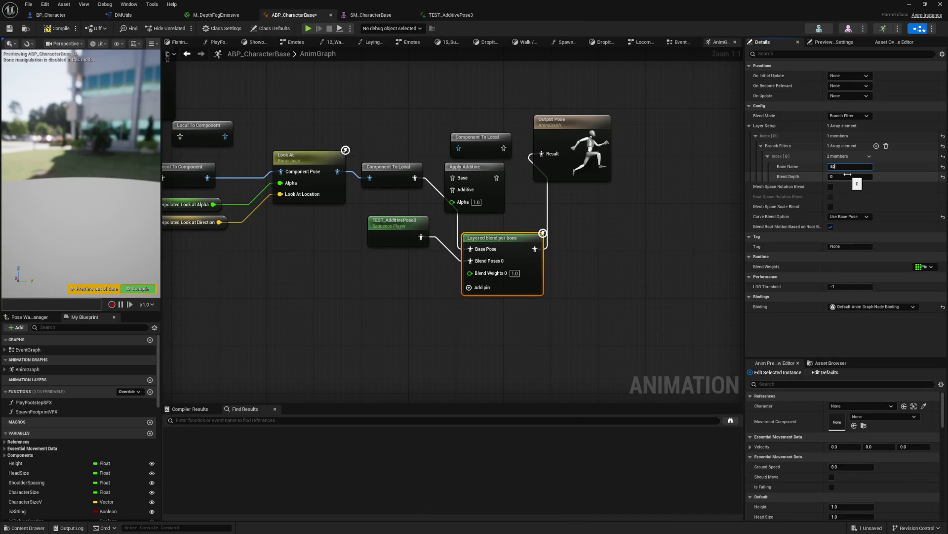
pyautogui.write('ine_01')
pyautogui.press('Tab')
pyautogui.write('45')
pyautogui.write('5')
pyautogui.press('Return')
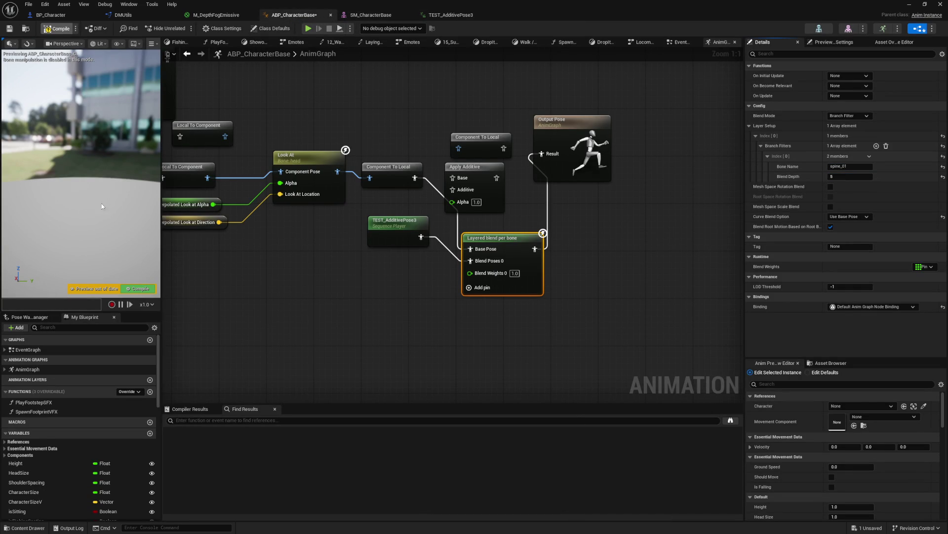
pyautogui.press('F7')
pyautogui.moveTo(96, 167); pyautogui.dragTo(134, 167)
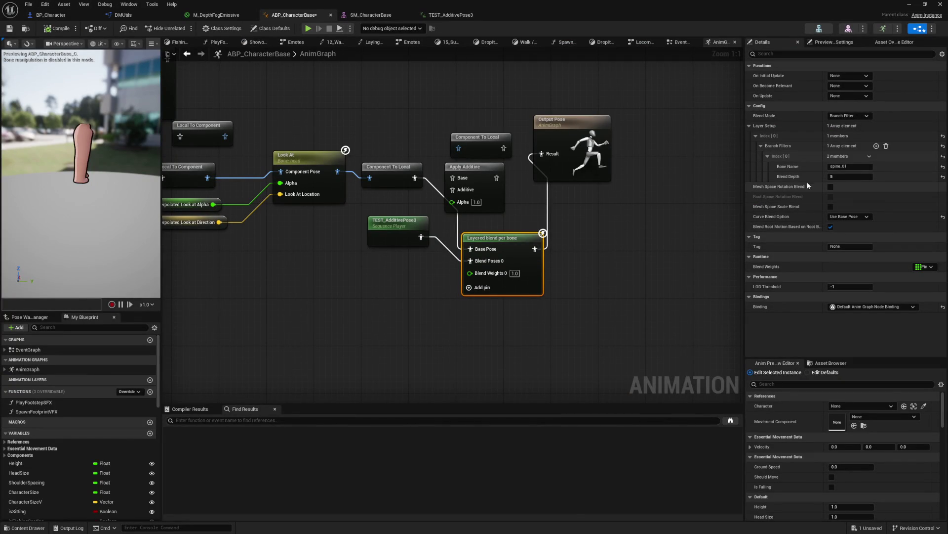
# - Change the branch filter to bone root with blend depth 100 and recompile
pyautogui.click(850, 176)
pyautogui.write('100')
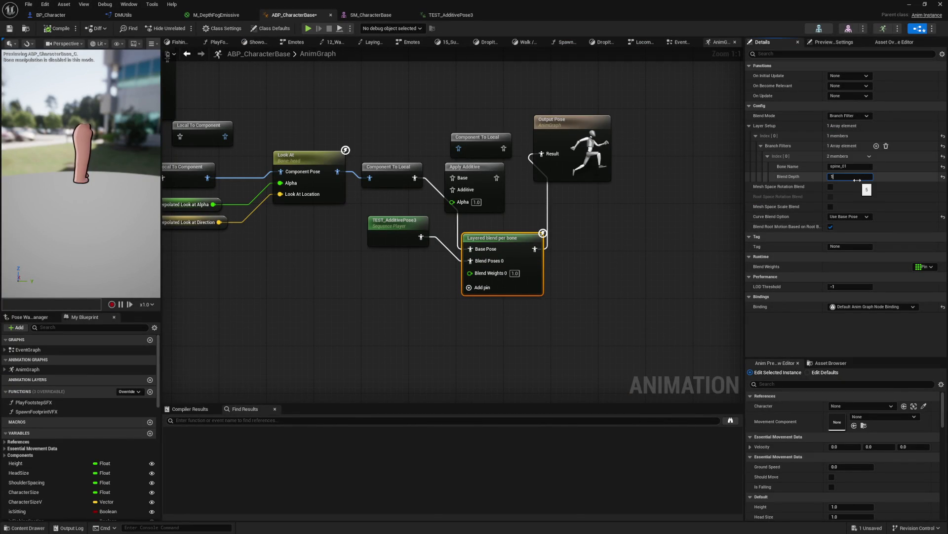
pyautogui.click(857, 167)
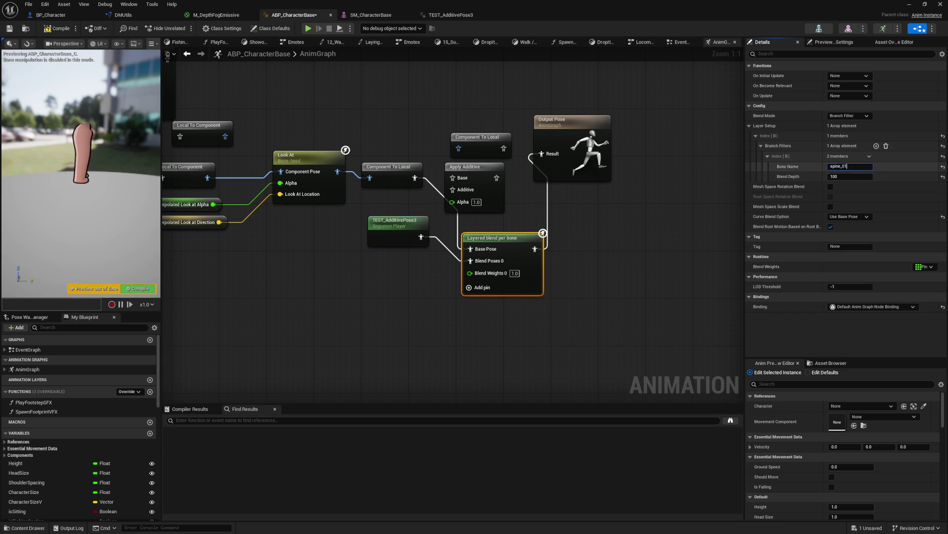
pyautogui.write('root')
pyautogui.press('Return')
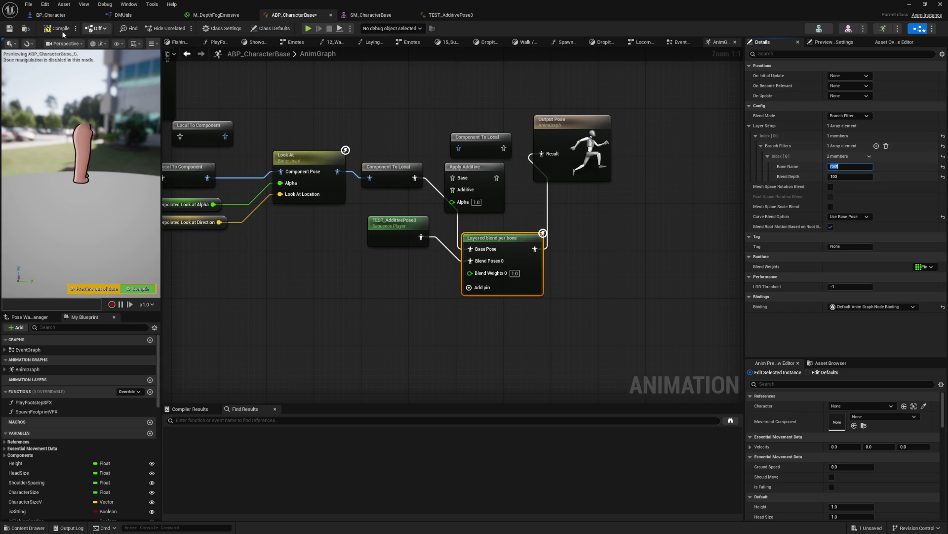
pyautogui.press('F7')
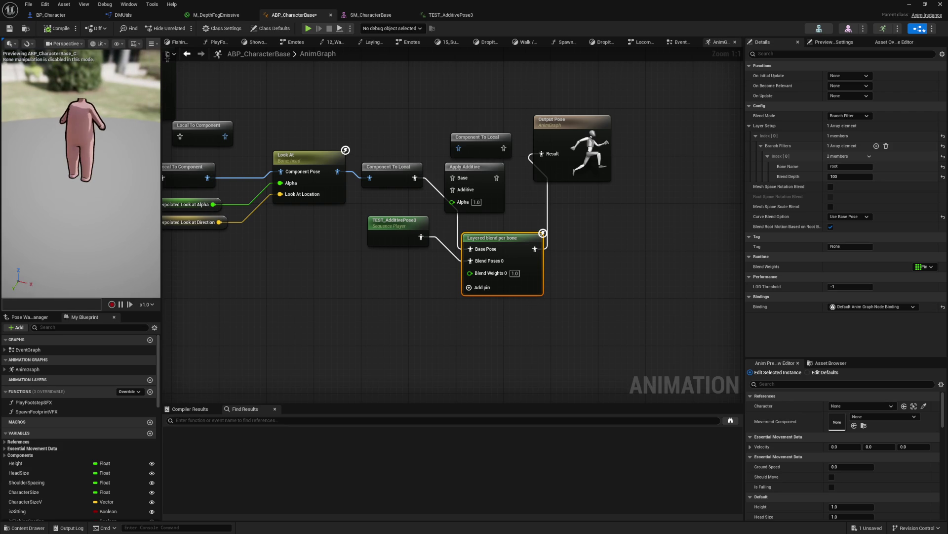
# - Add two extra blend pose inputs, undo them, and reselect the Layered blend per bone node
pyautogui.click(471, 289)
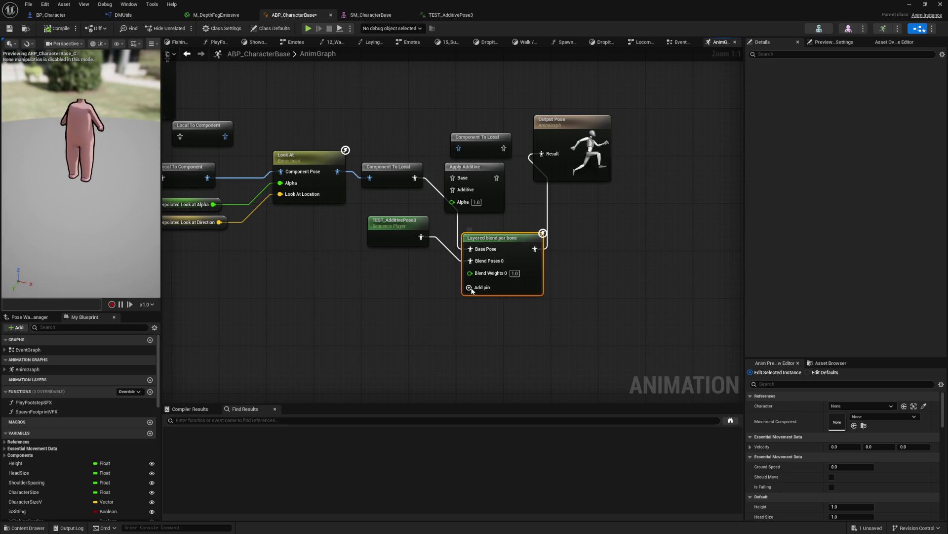
pyautogui.click(506, 332)
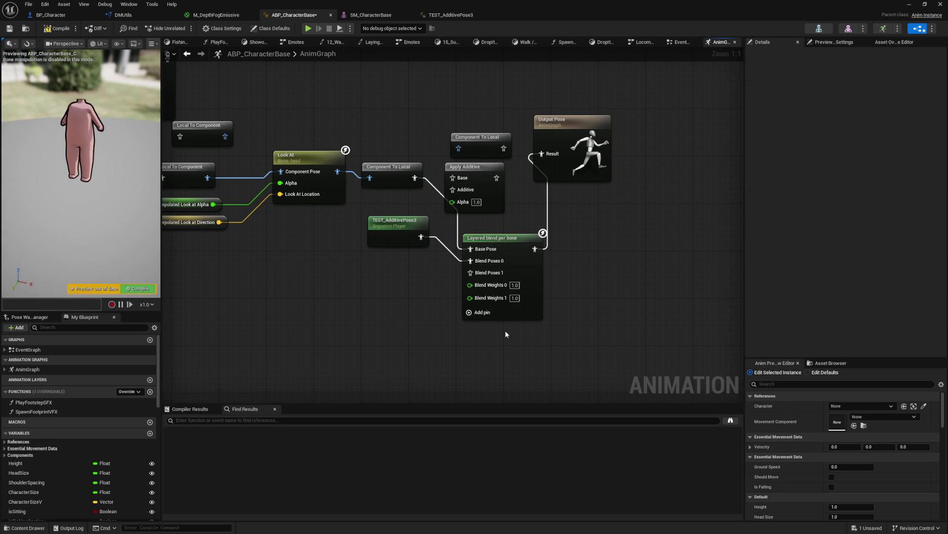
pyautogui.hotkey('ctrl', 'z')
pyautogui.click(486, 238)
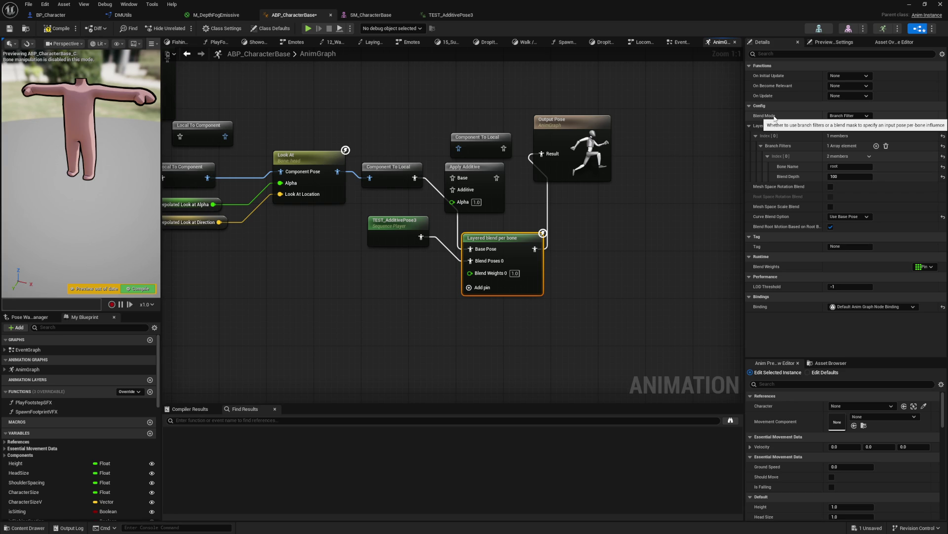
# - Set Blend Mode to Blend Mask with mask [0] set to Everything, then recompile
pyautogui.click(856, 115)
pyautogui.click(852, 129)
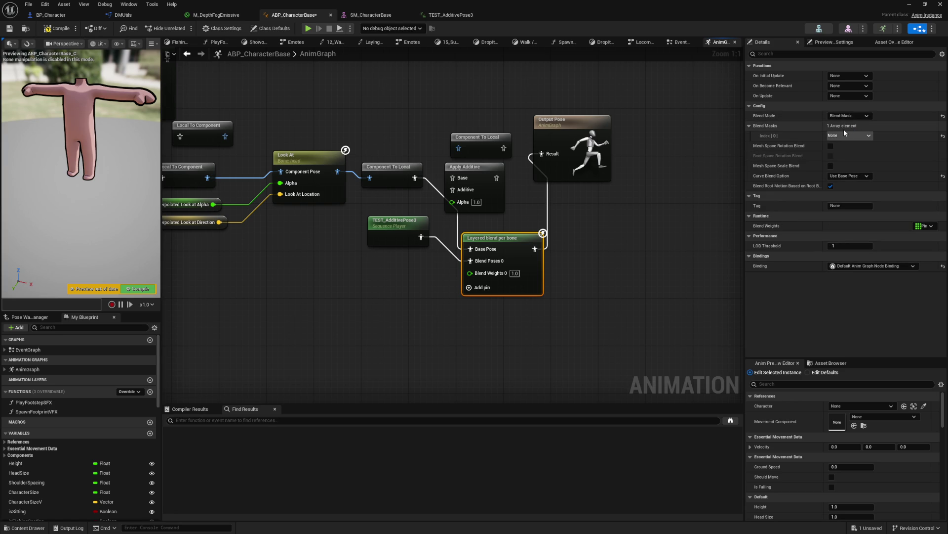
pyautogui.click(840, 133)
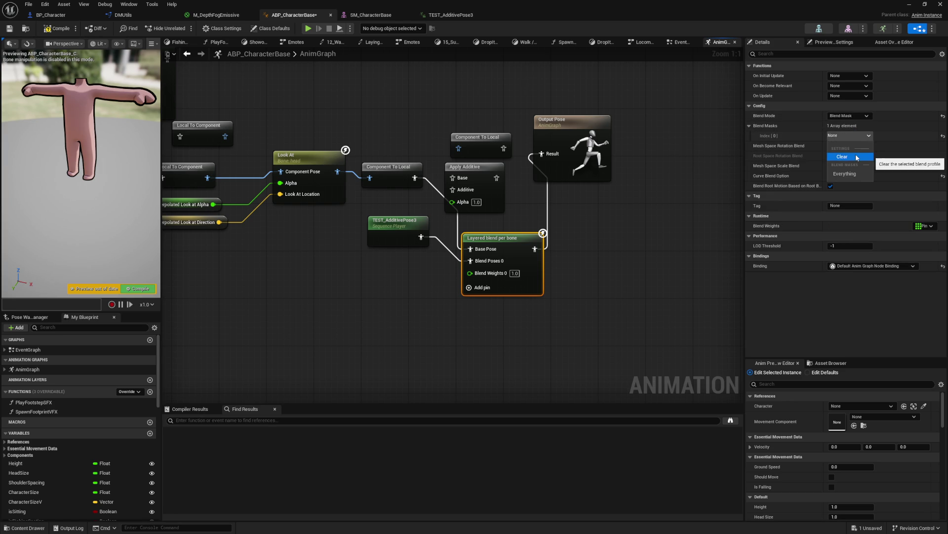
pyautogui.click(856, 153)
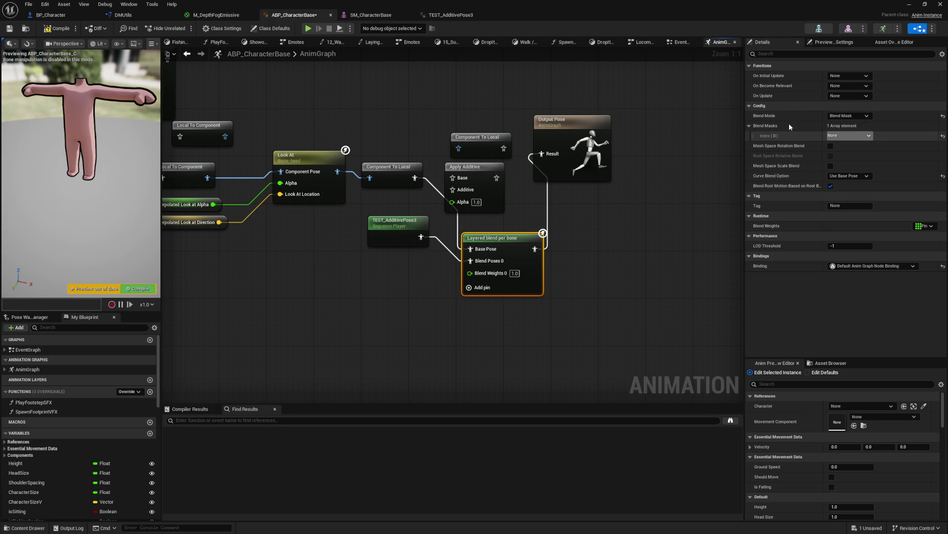
pyautogui.click(850, 136)
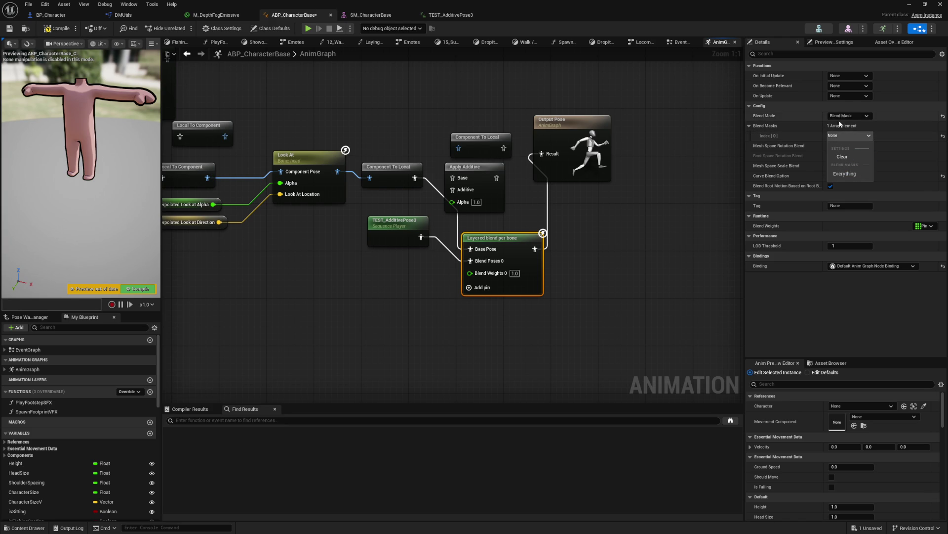
pyautogui.click(847, 174)
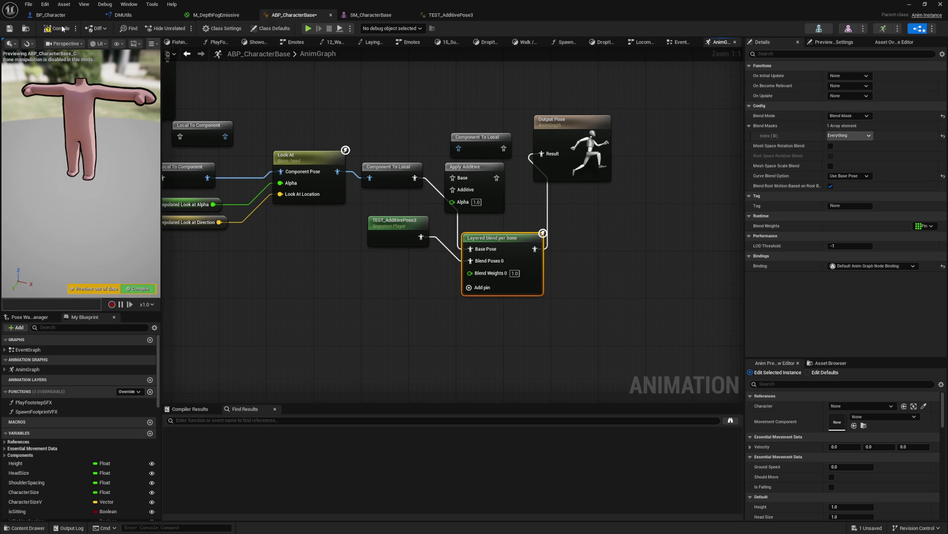
pyautogui.press('F7')
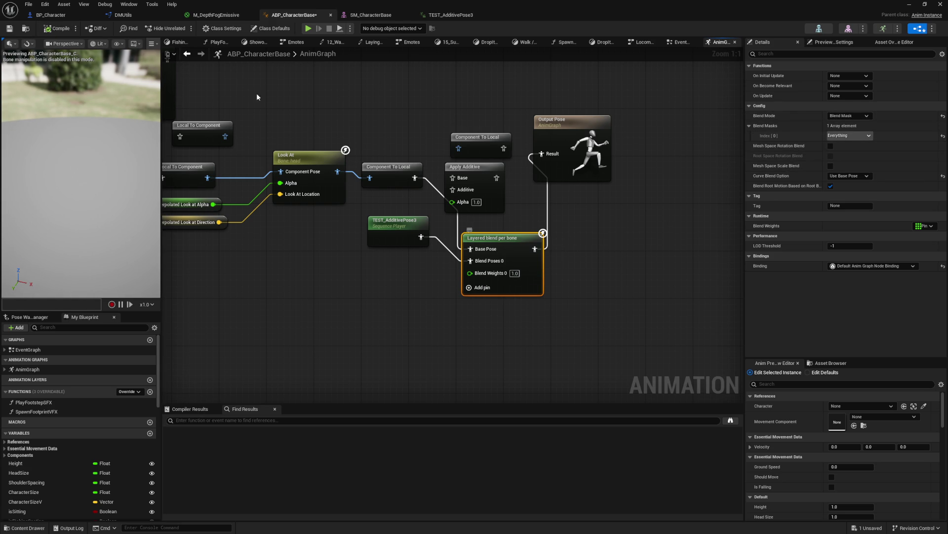
# - In TEST_AdditivePose3's Asset Details, set Additive Anim Type to No additive
pyautogui.click(451, 15)
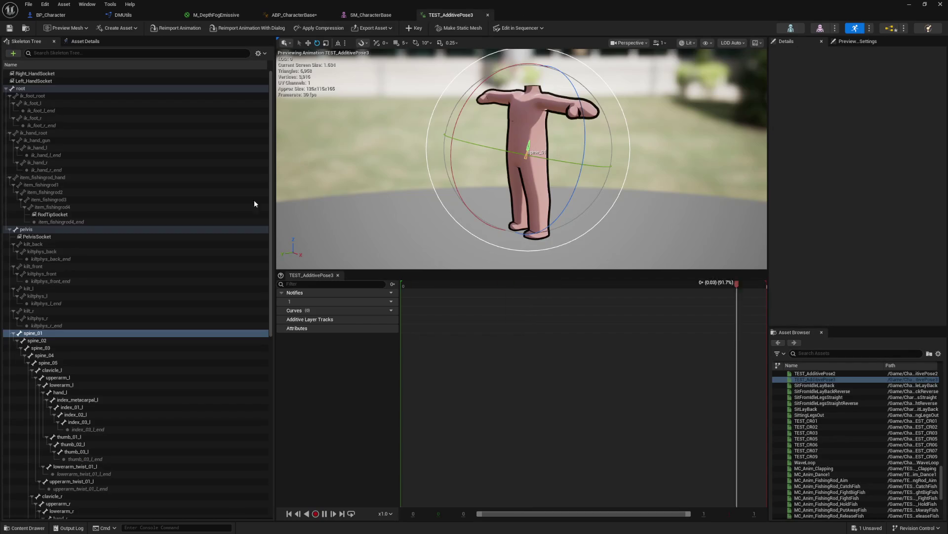
pyautogui.click(83, 42)
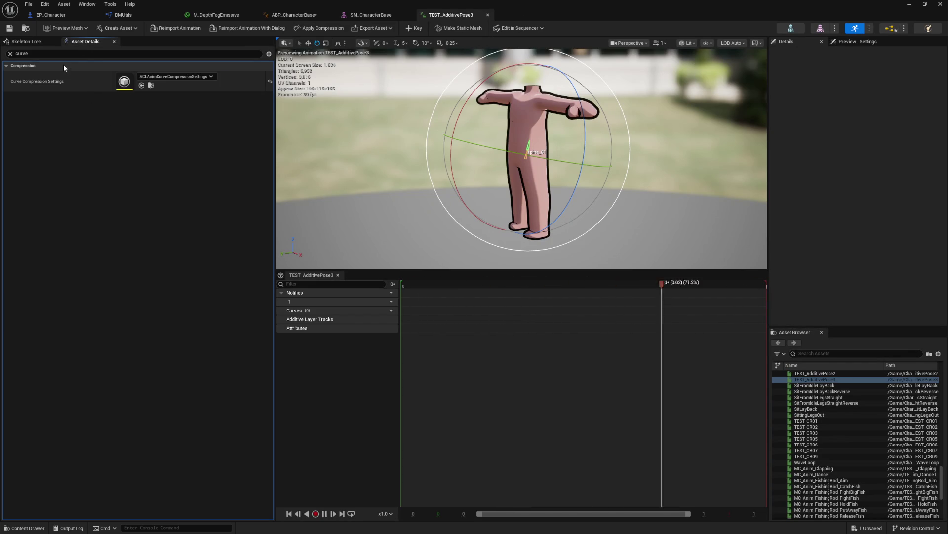
pyautogui.hotkey('ctrl', 'a')
pyautogui.write('add')
pyautogui.click(133, 106)
pyautogui.click(138, 114)
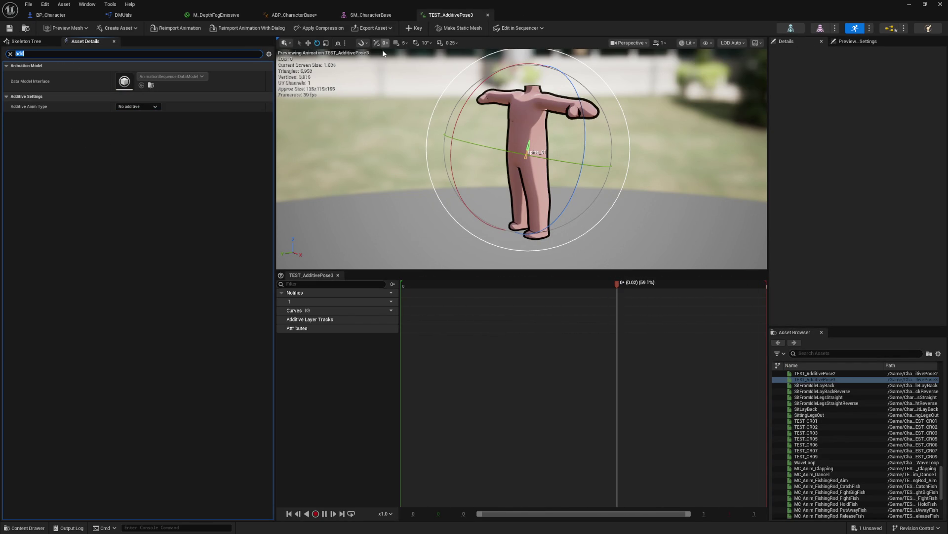
# - Save ABP_CharacterBase and orbit the preview to check the character's side and back
pyautogui.click(283, 16)
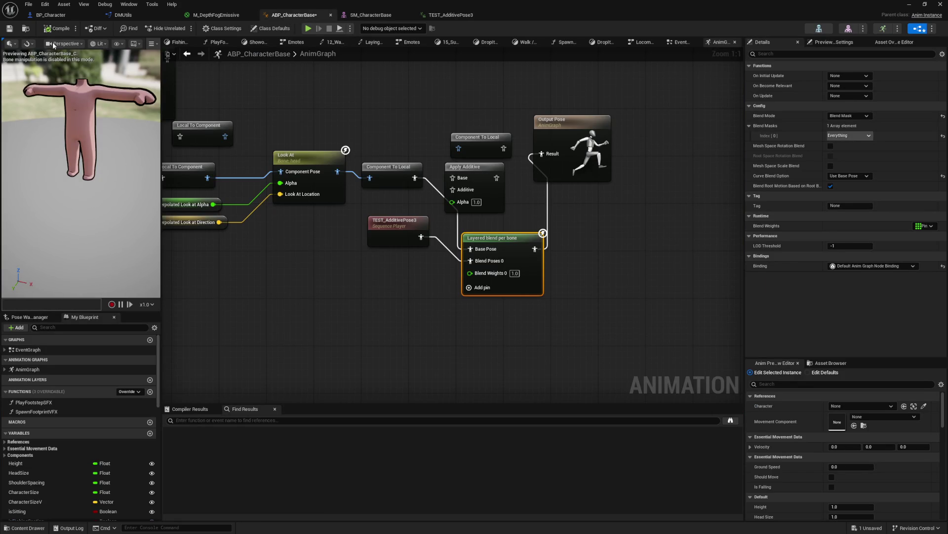
pyautogui.click(10, 29)
pyautogui.moveTo(82, 197); pyautogui.dragTo(42, 197)
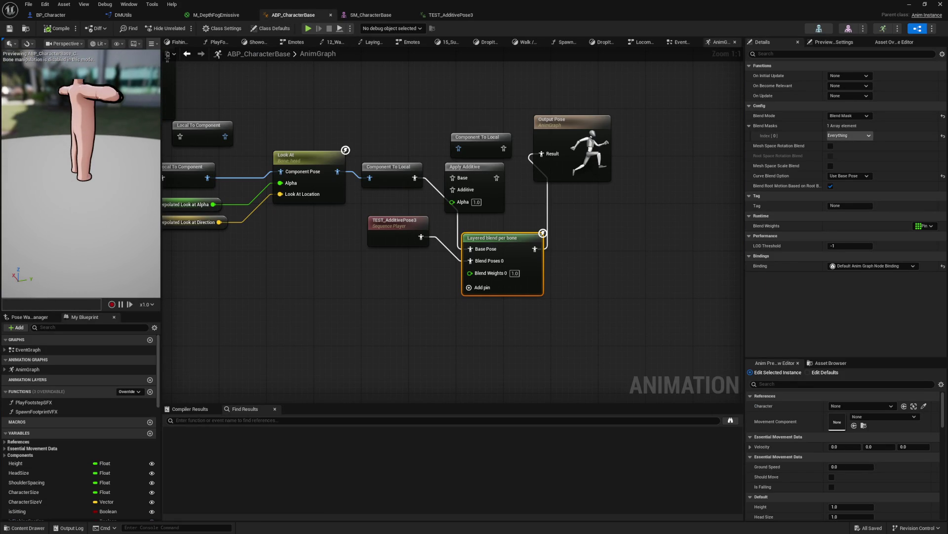
pyautogui.moveTo(60, 177); pyautogui.dragTo(76, 167)
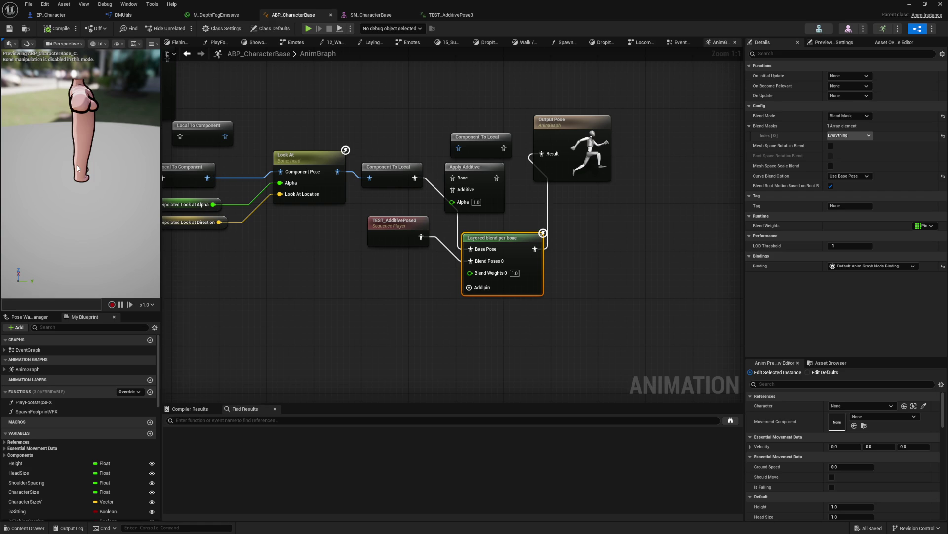
# - Deselect the layered blend node and bring up the 'Apply Additive Node has undesired effect on Curves' forum thread
pyautogui.click(386, 317)
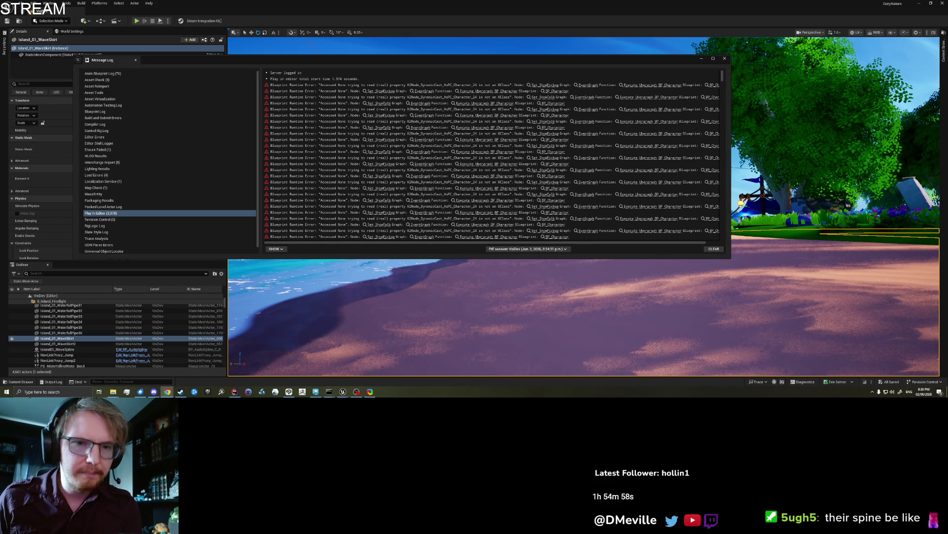
pyautogui.click(168, 391)
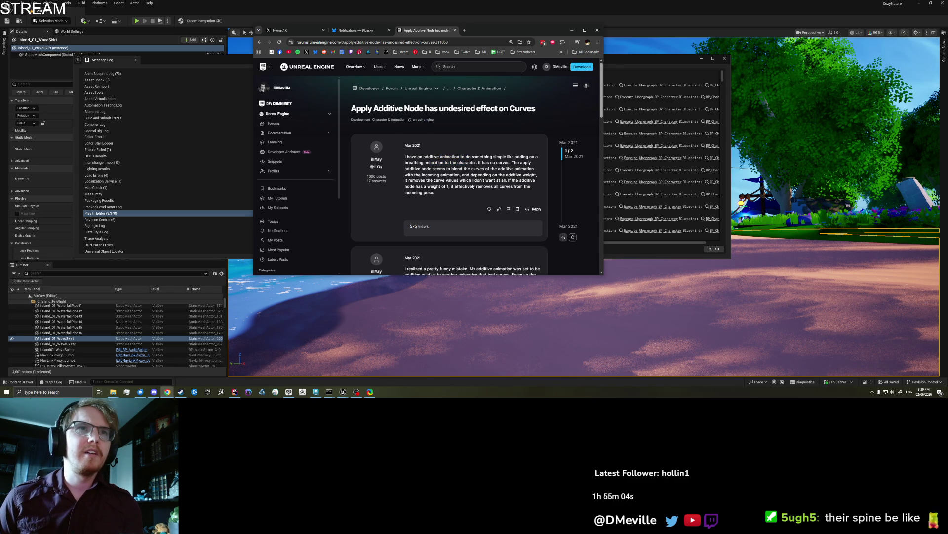
# - Highlight text in the first post, then scroll down to the reply about additive animations subtracting curves
pyautogui.moveTo(422, 169); pyautogui.dragTo(446, 169)
pyautogui.tripleClick(435, 169)
pyautogui.click(435, 168)
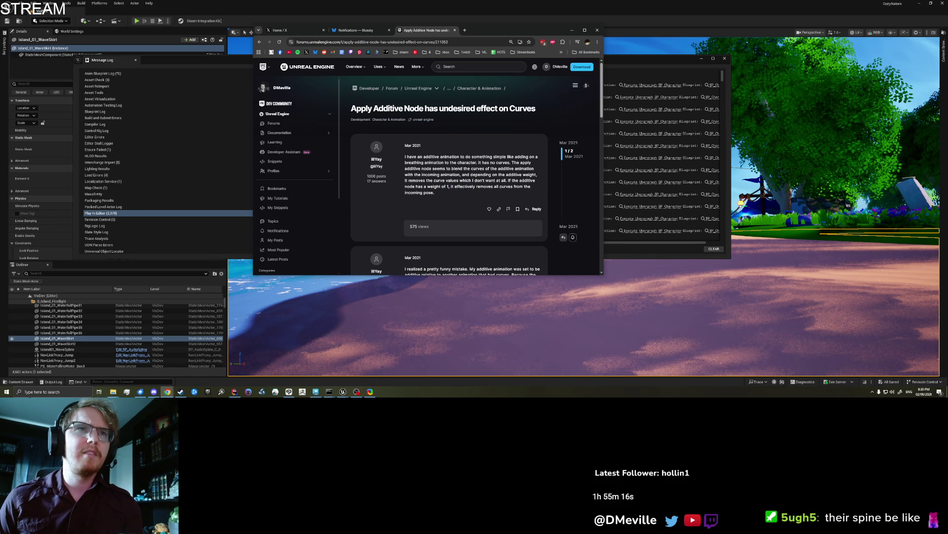
pyautogui.scroll(-2, 471, 185)
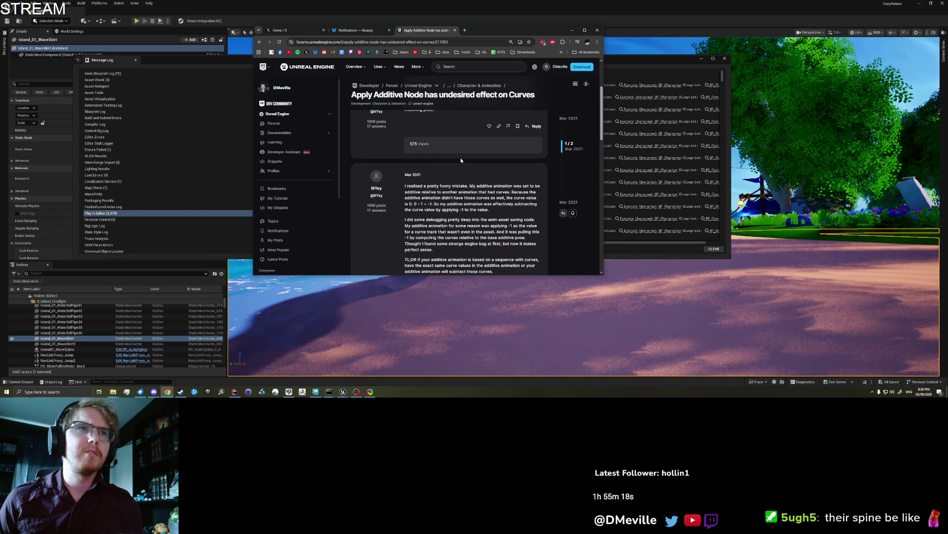
pyautogui.scroll(-1, 461, 157)
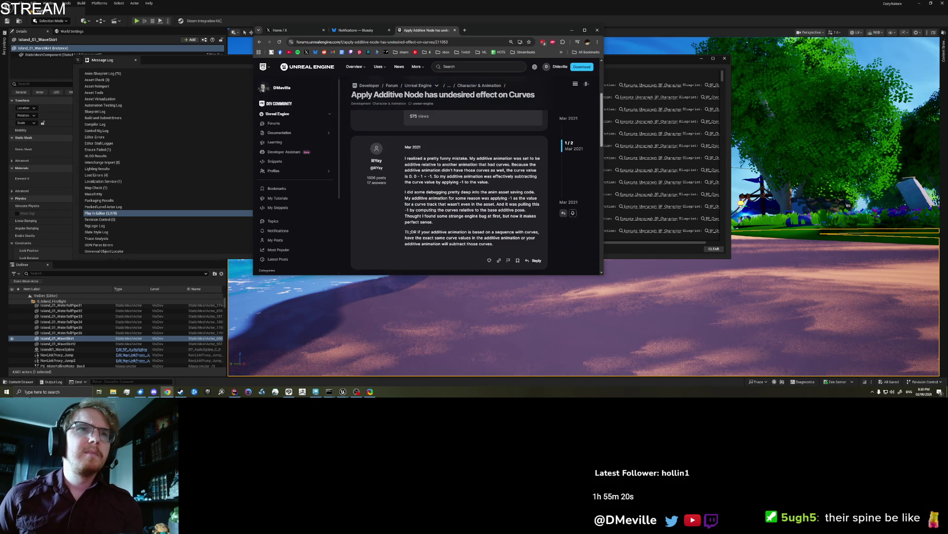
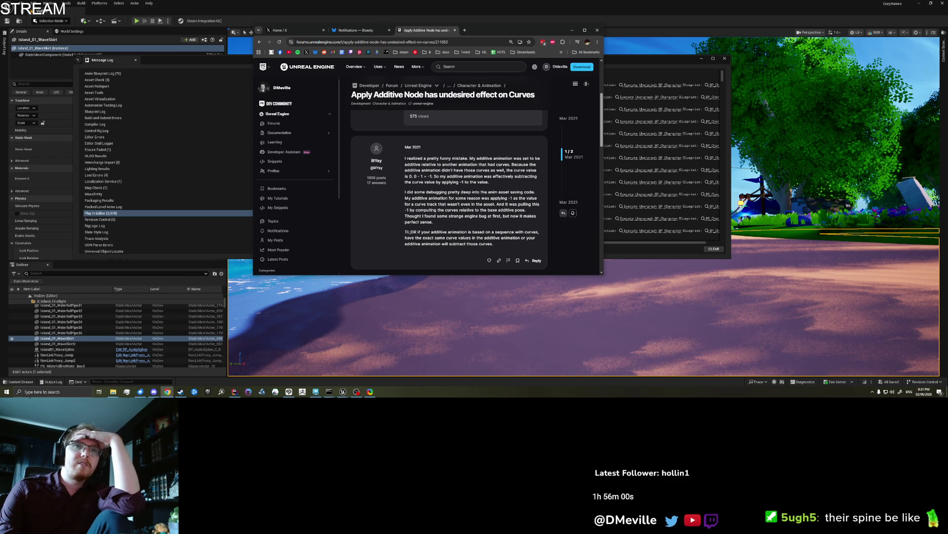
# - Scroll through the Chrome forum thread about Apply Additive affecting curves
pyautogui.scroll(-2, 466, 212)
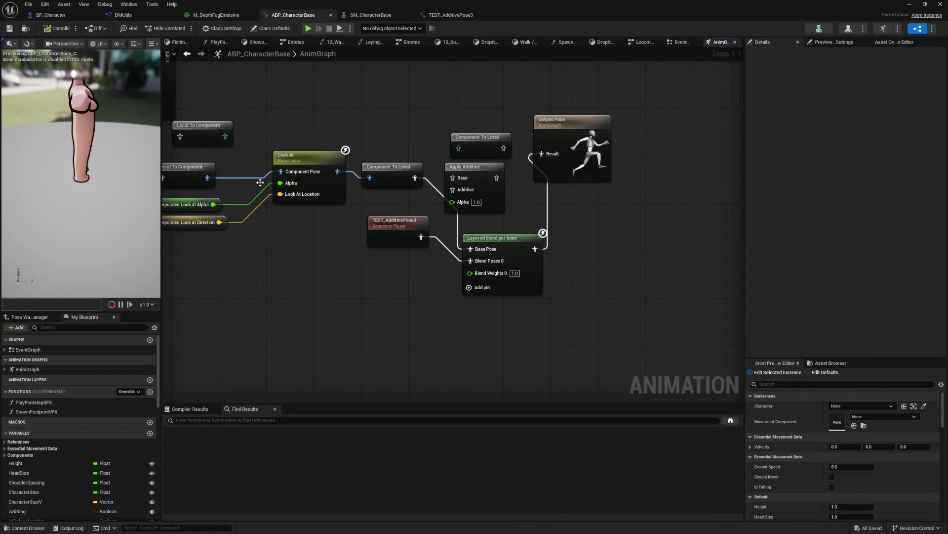
# - Zoom and orbit the ABP_CharacterBase preview to face and inspect the headless character's pose
pyautogui.scroll(5, 130, 176)
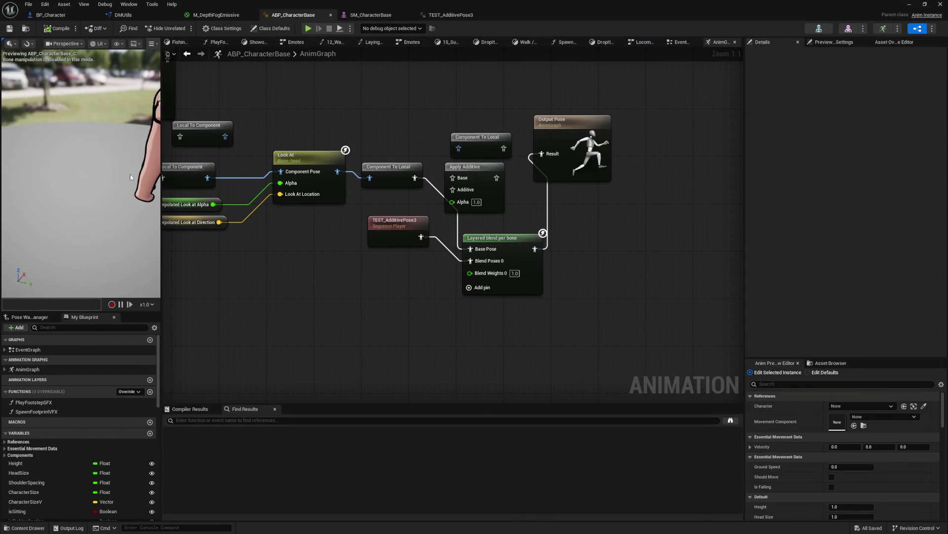
pyautogui.scroll(-5, 130, 174)
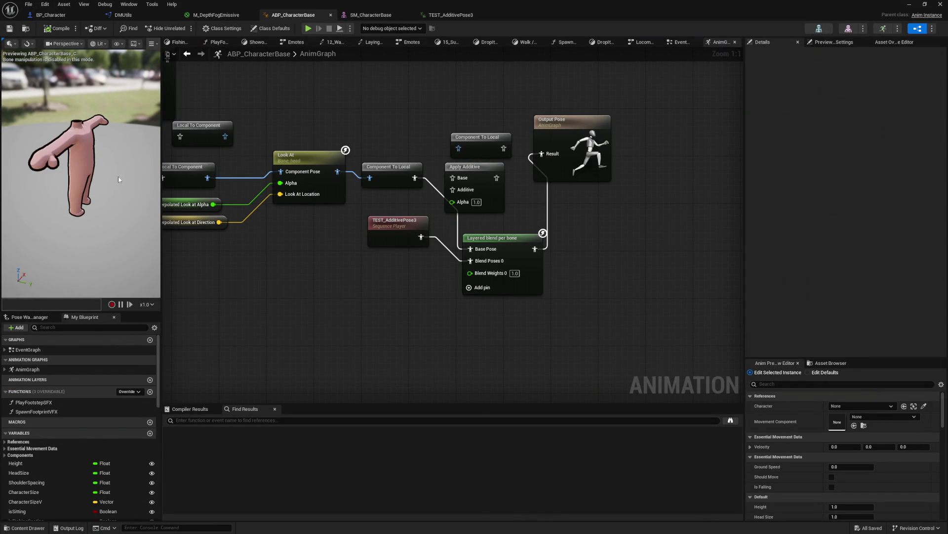
pyautogui.moveTo(130, 174); pyautogui.dragTo(96, 175)
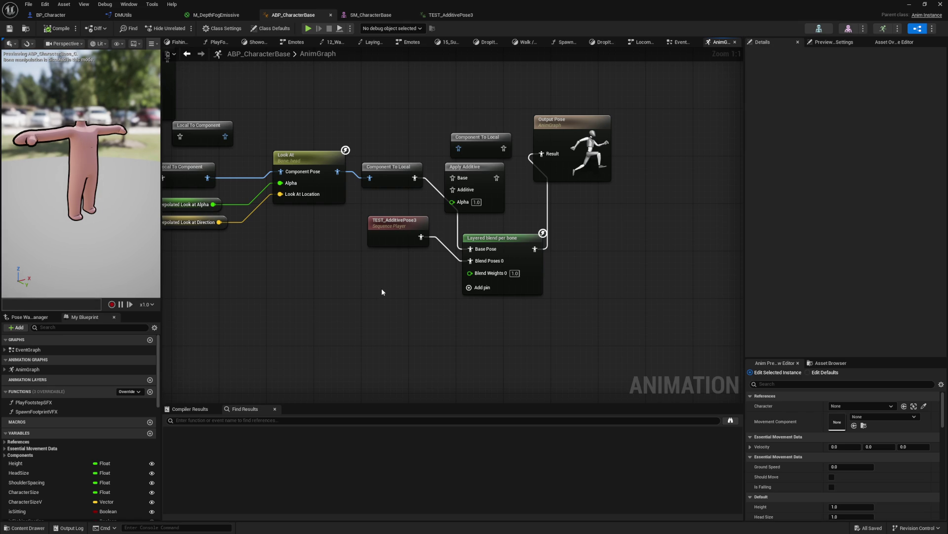
pyautogui.scroll(-4, 95, 238)
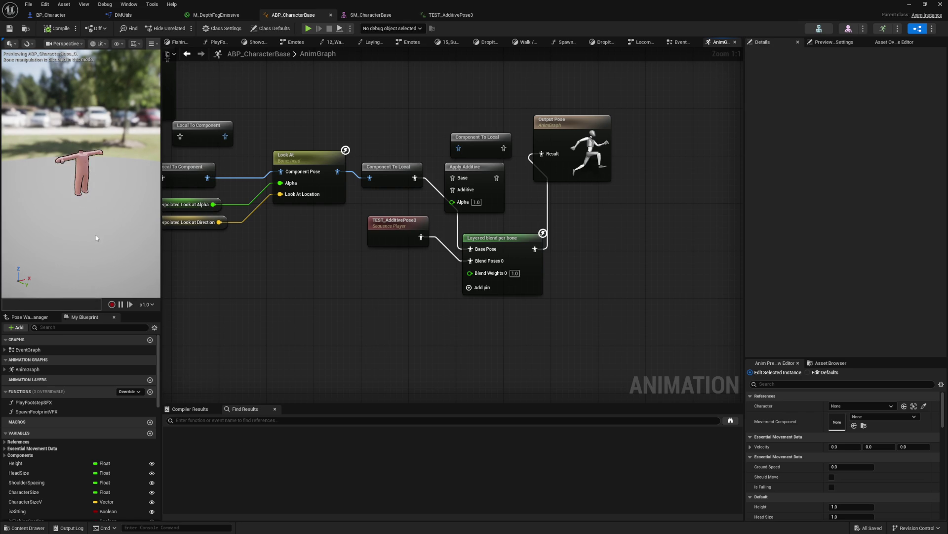
pyautogui.scroll(4, 96, 237)
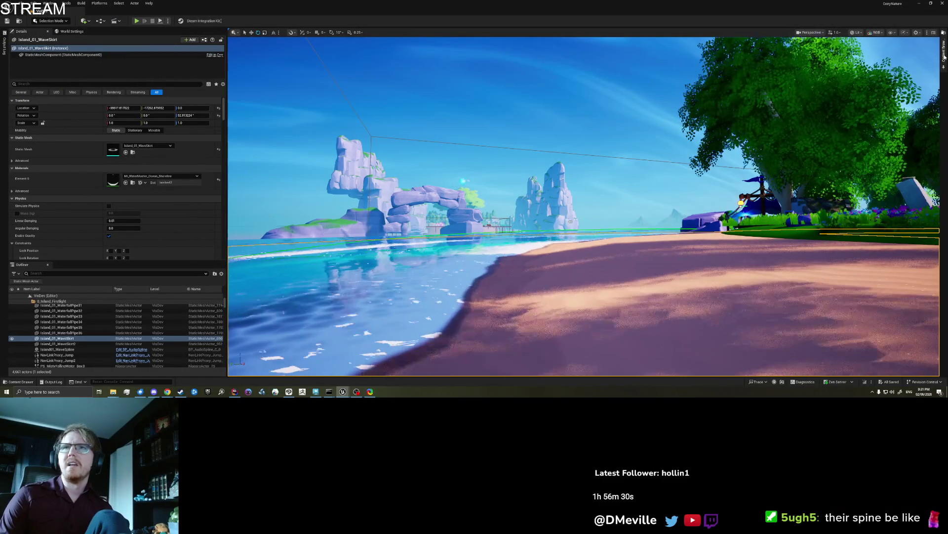
# - Search level assets for 'Animation', open CharacterAnimationScene and select the pink character
pyautogui.click(944, 49)
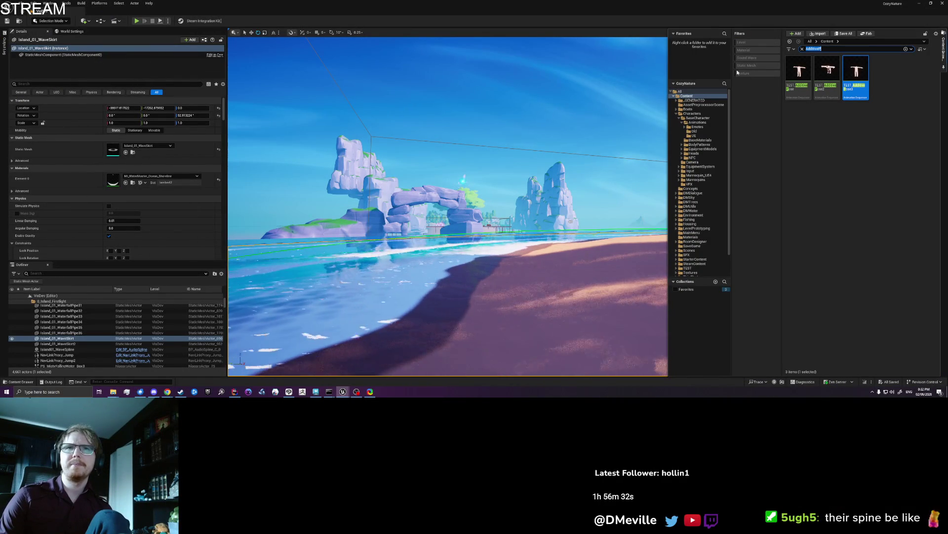
pyautogui.click(774, 44)
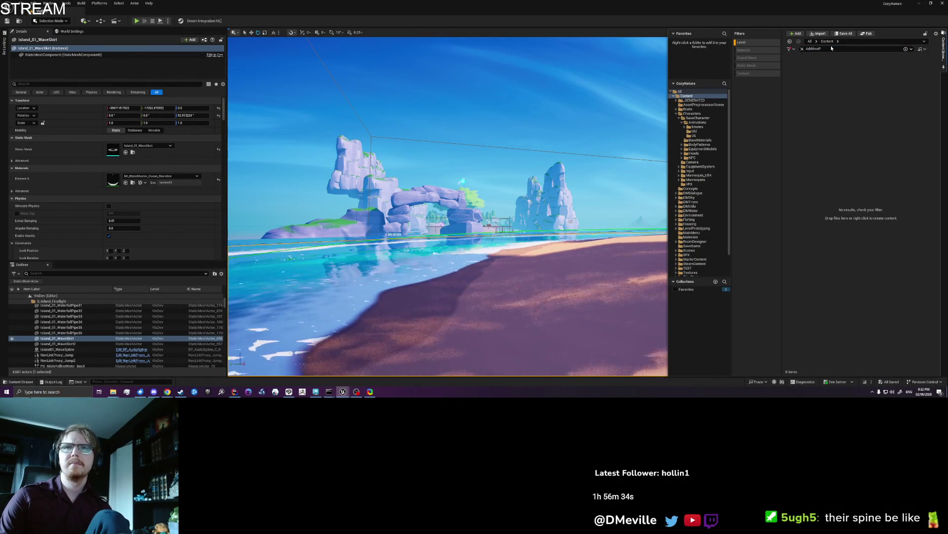
pyautogui.doubleClick(815, 49)
pyautogui.write('Animation')
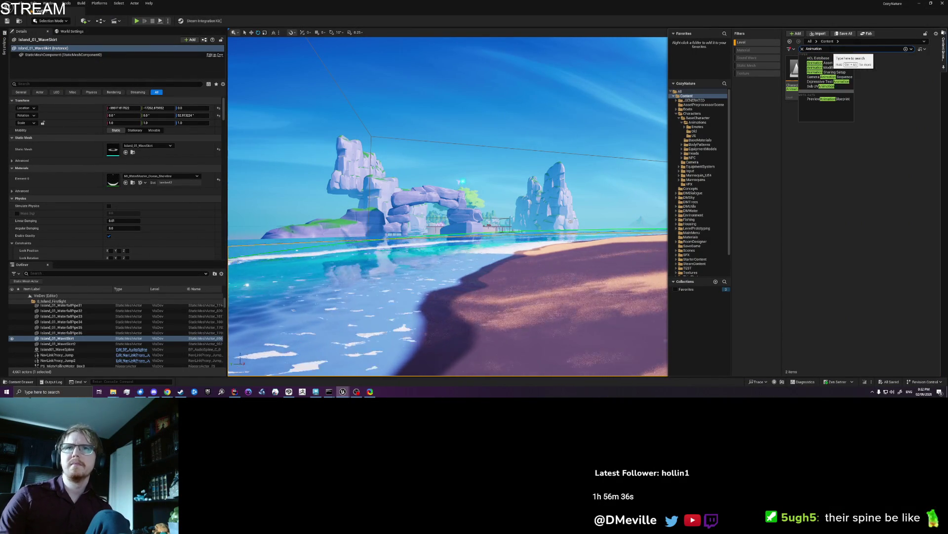
pyautogui.click(798, 71)
pyautogui.doubleClick(799, 70)
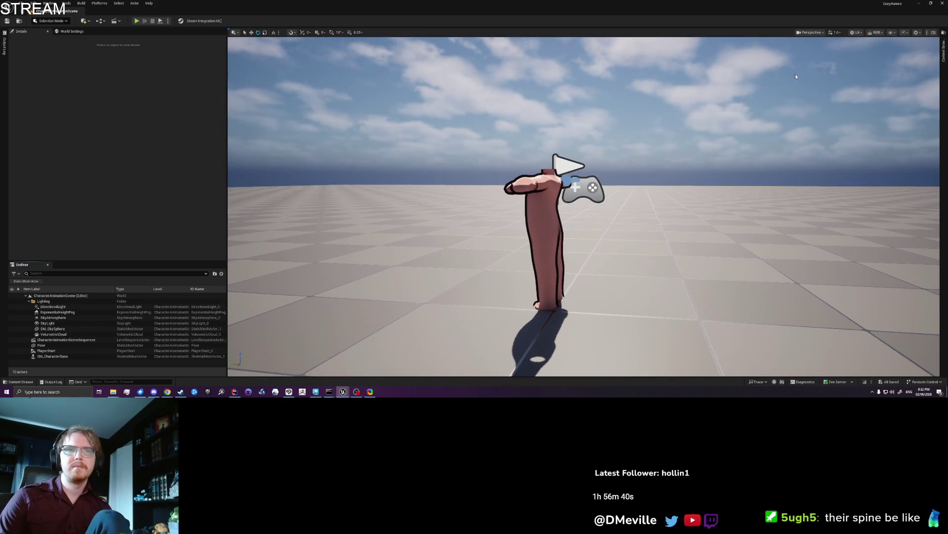
pyautogui.click(550, 216)
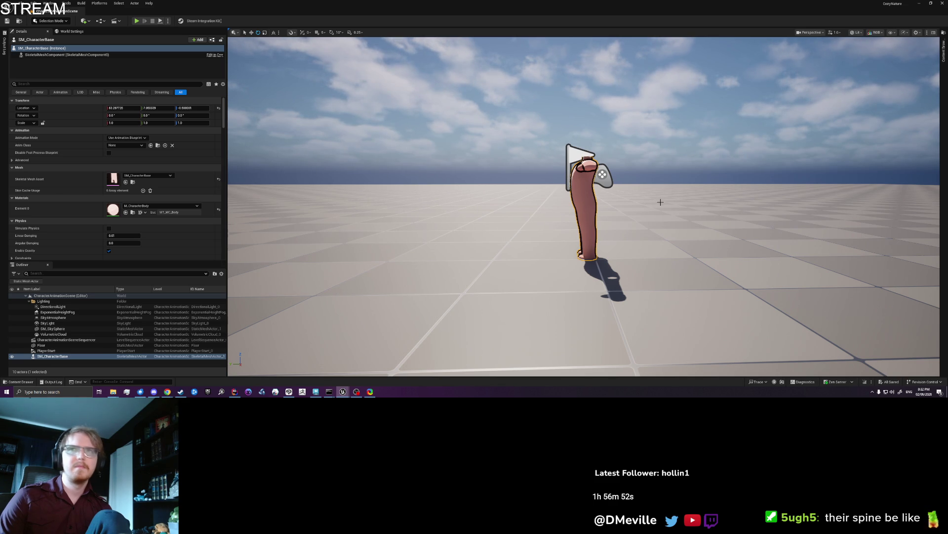
# - Search the content library for Idle and remove the Level filter to list Idle animations
pyautogui.hotkey('ctrl', 'space')
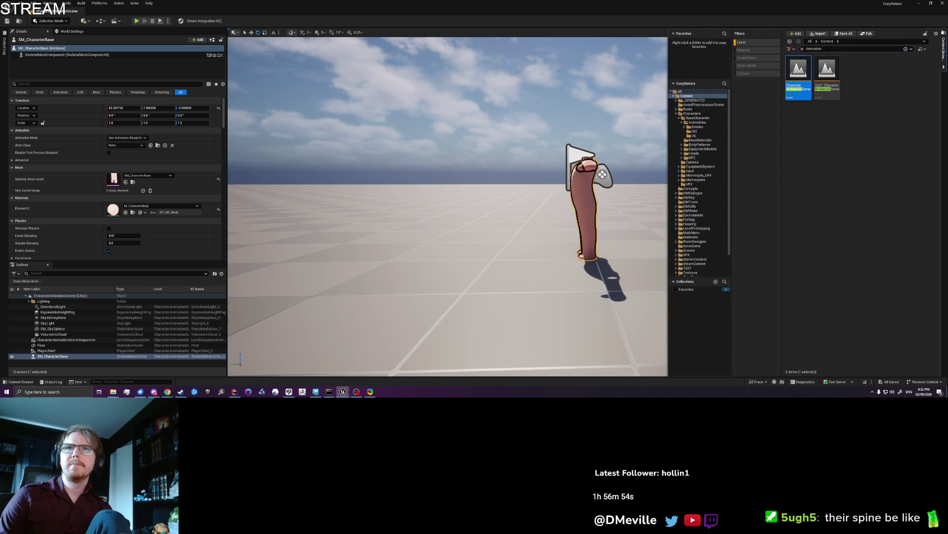
pyautogui.write('IDLE')
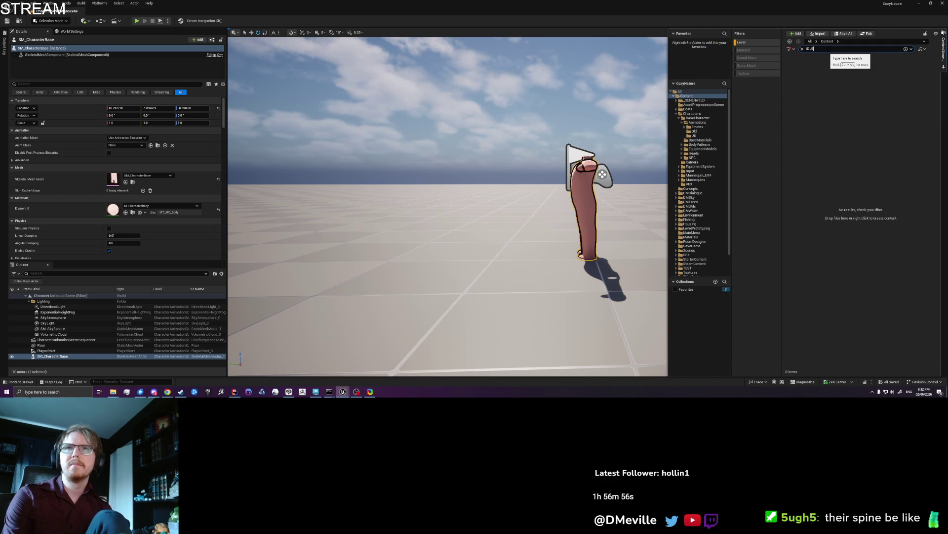
pyautogui.write('dle')
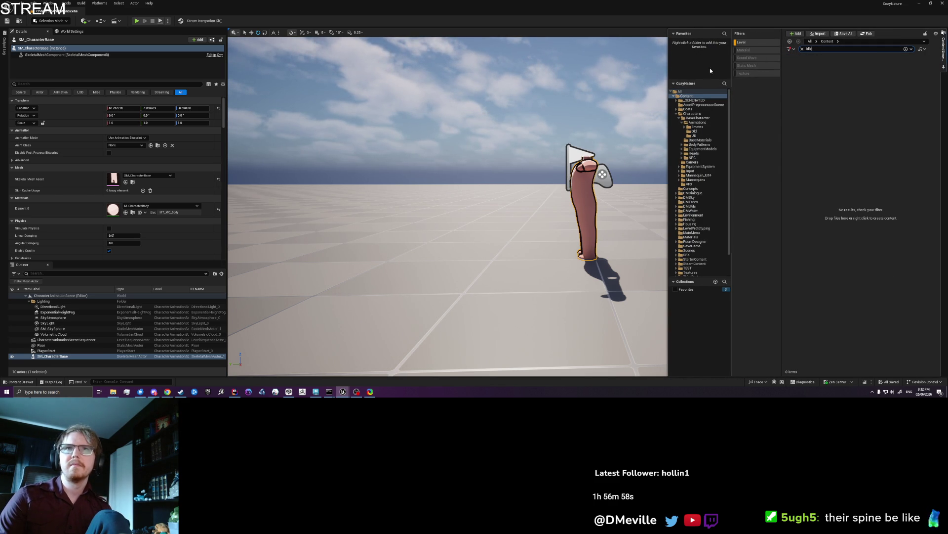
pyautogui.click(754, 43)
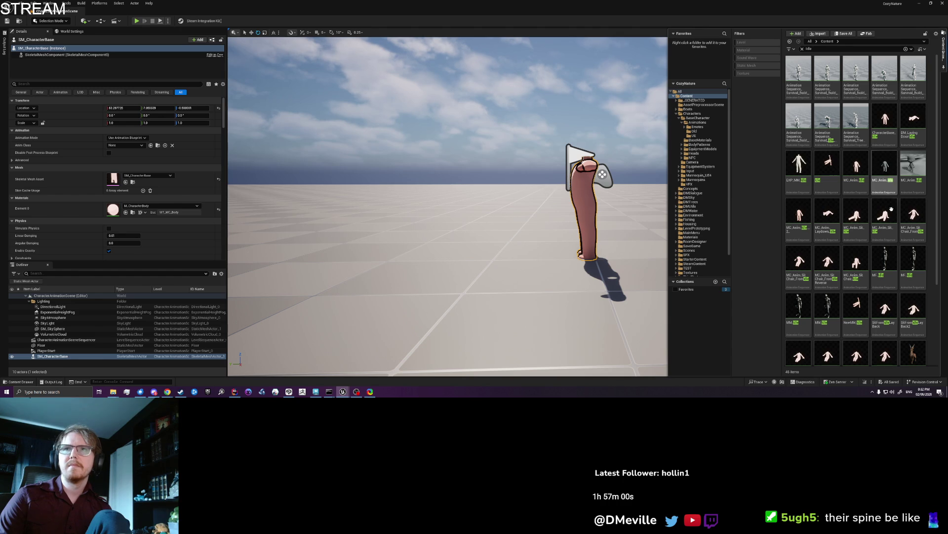
pyautogui.moveTo(894, 201)
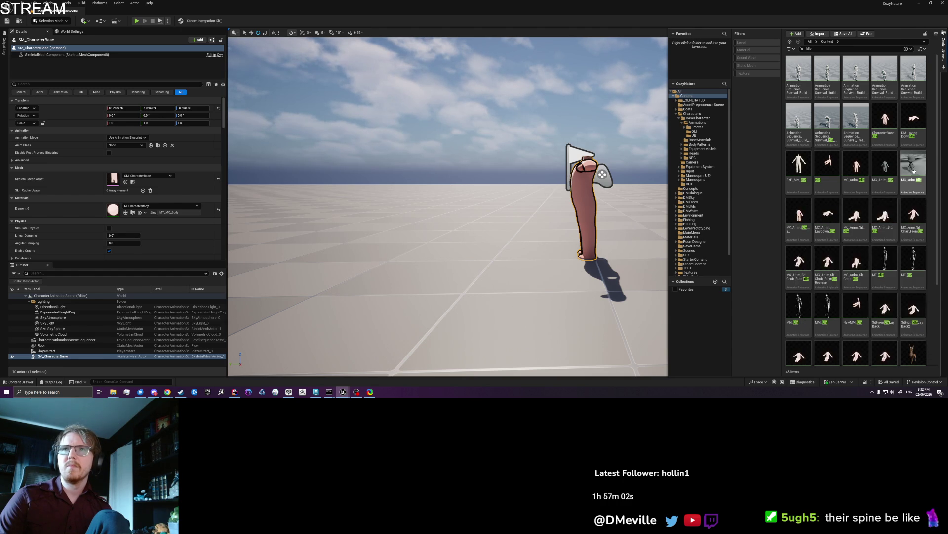
pyautogui.moveTo(913, 171)
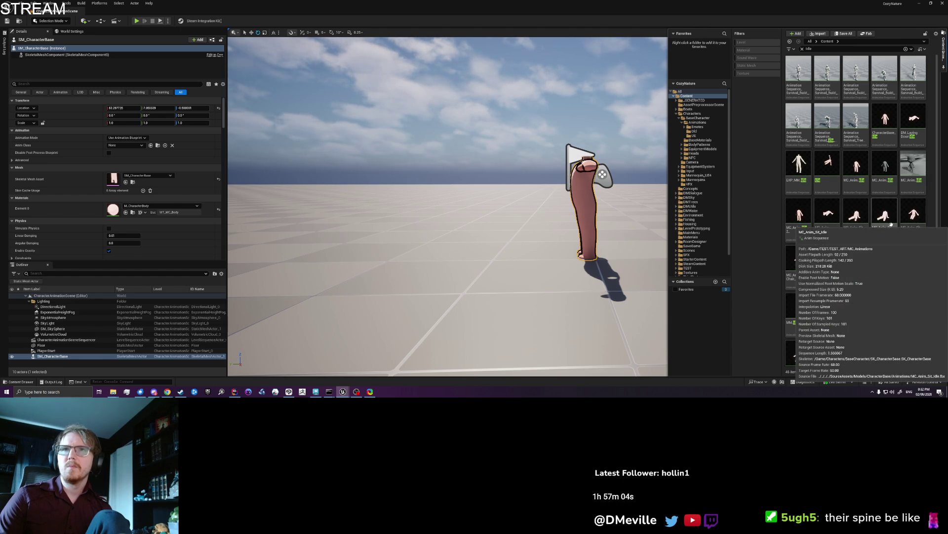
# - Place MC_Anim_Idle near the pink character, open the level sequence and delete the SM_CharacterBase track
pyautogui.moveTo(884, 166)
pyautogui.mouseDown()
pyautogui.moveTo(424, 247)
pyautogui.moveTo(466, 254)
pyautogui.mouseUp()
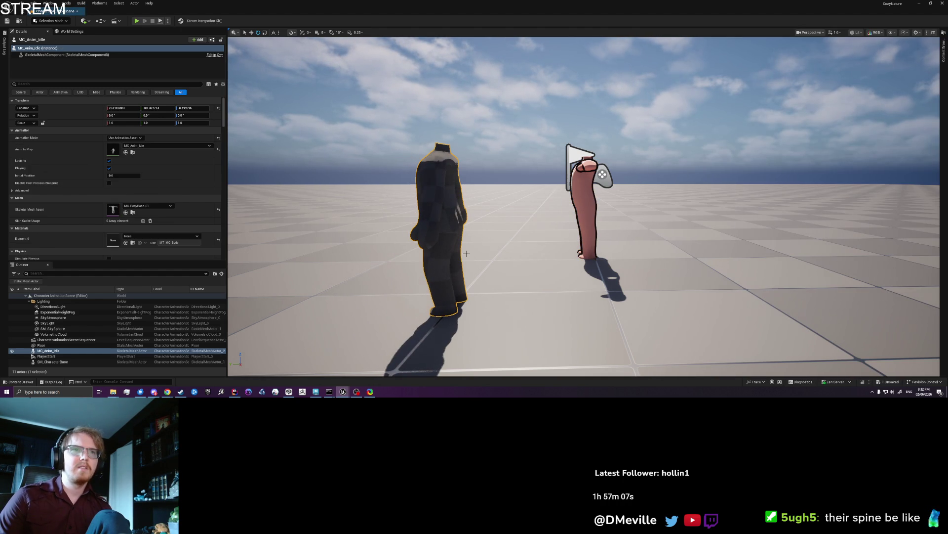
pyautogui.click(64, 340)
pyautogui.click(147, 139)
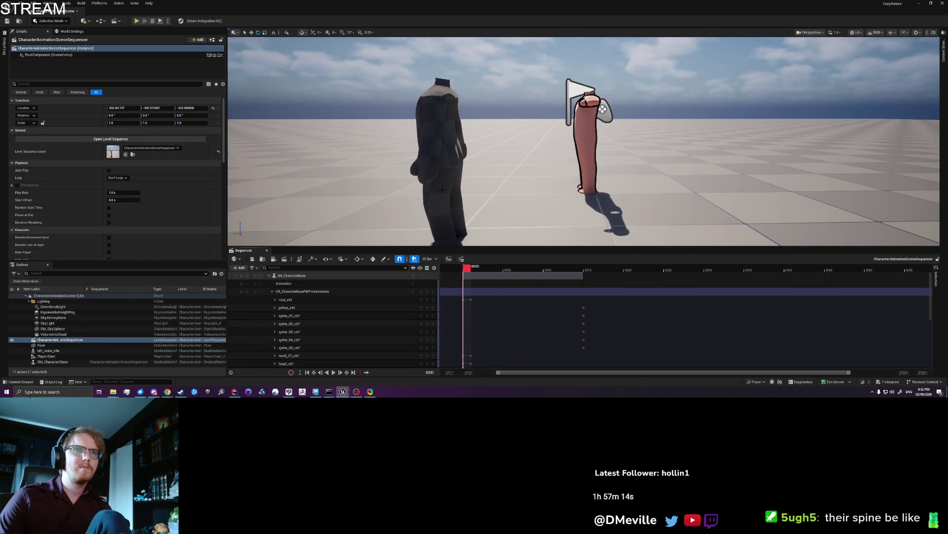
pyautogui.click(305, 275)
pyautogui.press('Delete')
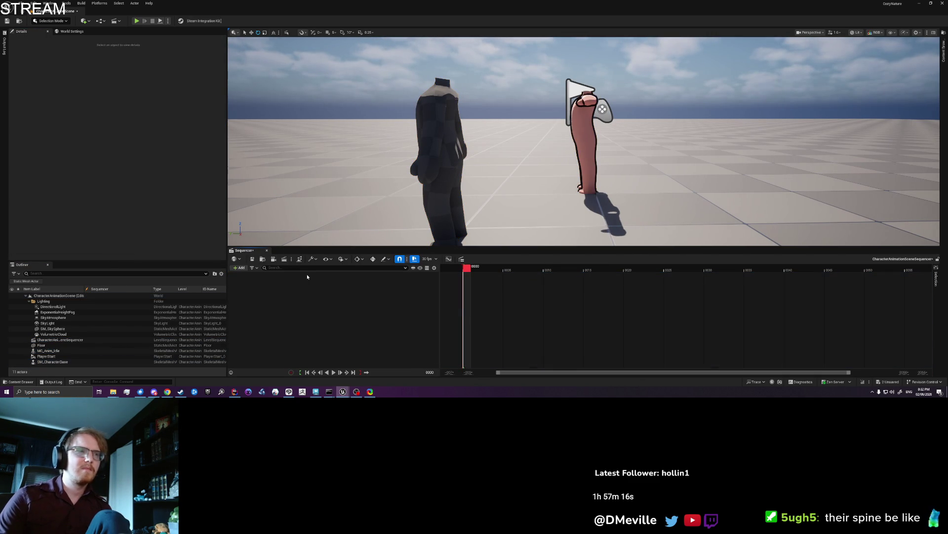
# - Add MC_Anim_Idle to the sequence, inspect its Animation and Transform tracks, and play it back
pyautogui.moveTo(65, 351)
pyautogui.mouseDown()
pyautogui.moveTo(326, 289)
pyautogui.moveTo(297, 294)
pyautogui.mouseUp()
pyautogui.click(272, 291)
pyautogui.click(275, 283)
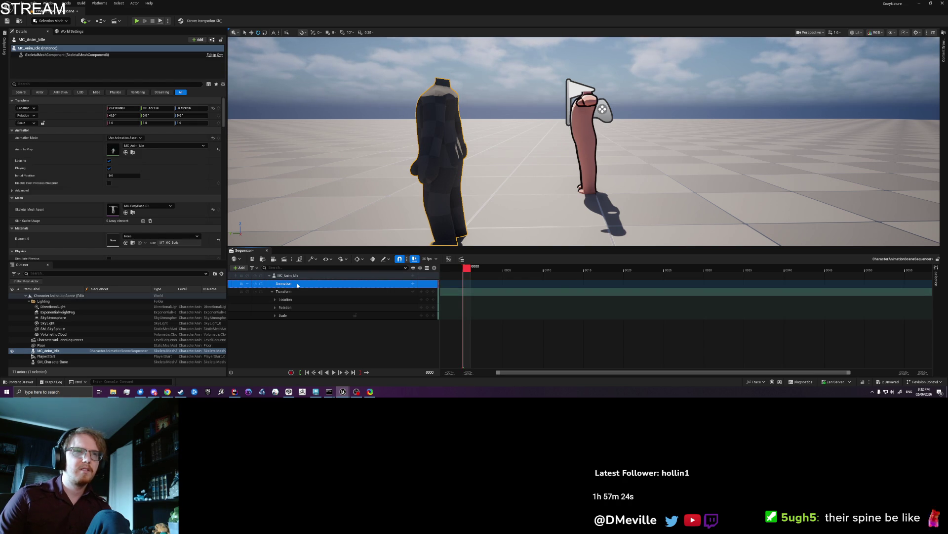
pyautogui.rightClick(296, 275)
pyautogui.moveTo(341, 268)
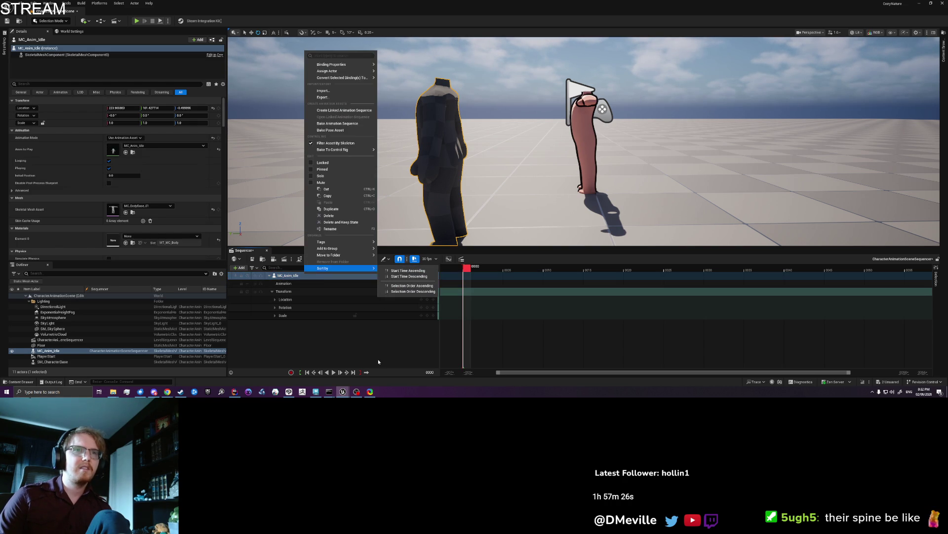
pyautogui.click(379, 361)
pyautogui.press('space')
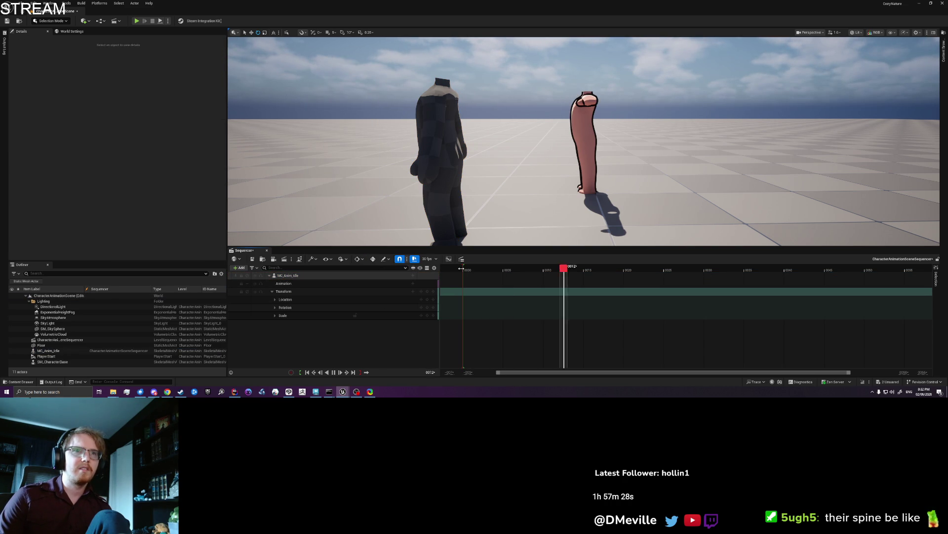
pyautogui.click(467, 173)
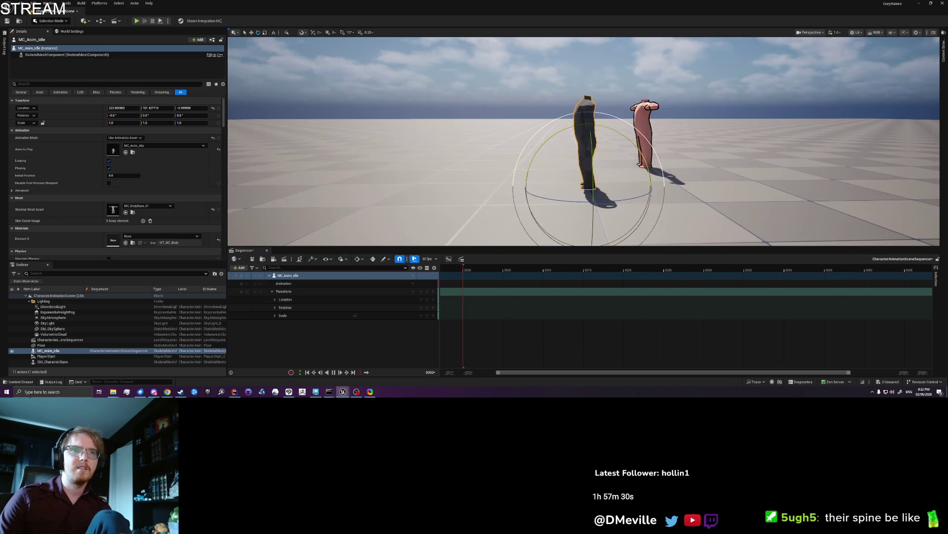
pyautogui.click(324, 284)
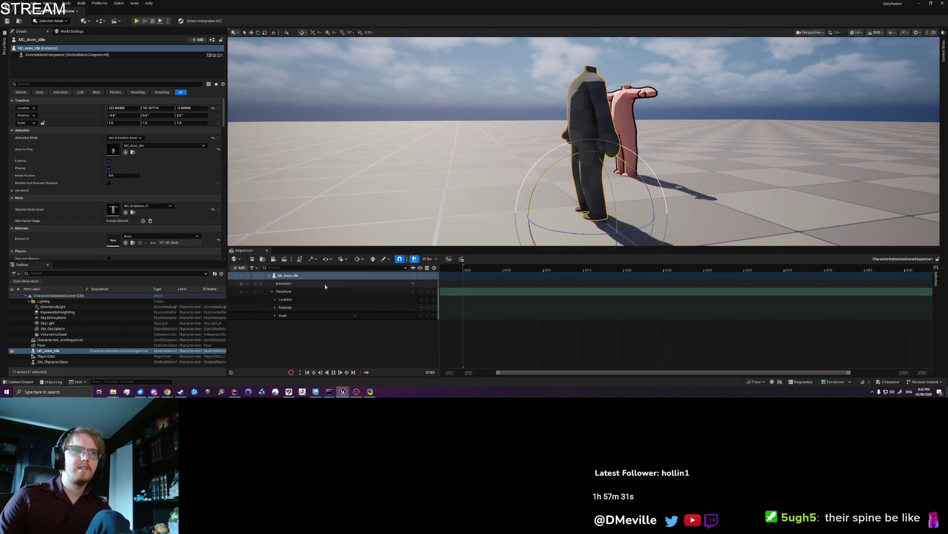
# - Bake MC_Anim_Idle's animation onto an FK Control Rig with default options
pyautogui.rightClick(291, 275)
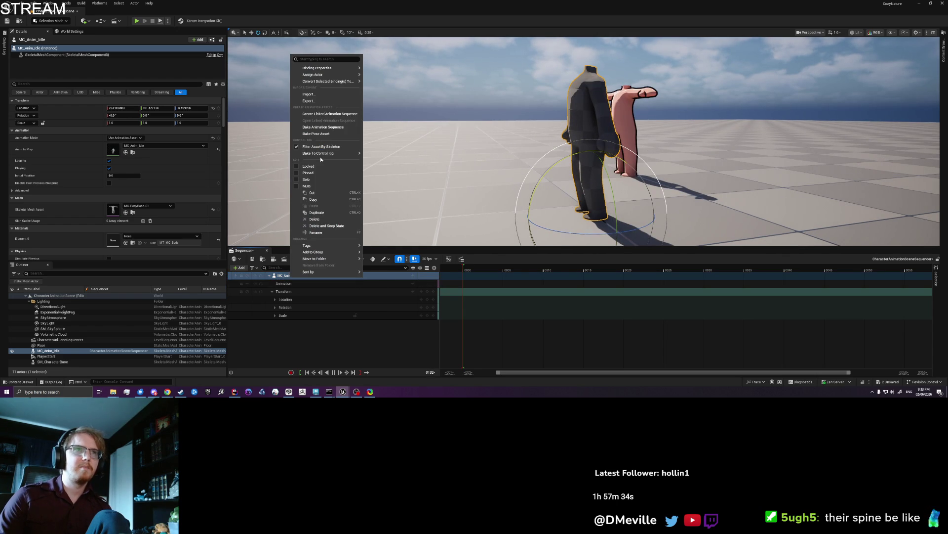
pyautogui.moveTo(331, 154)
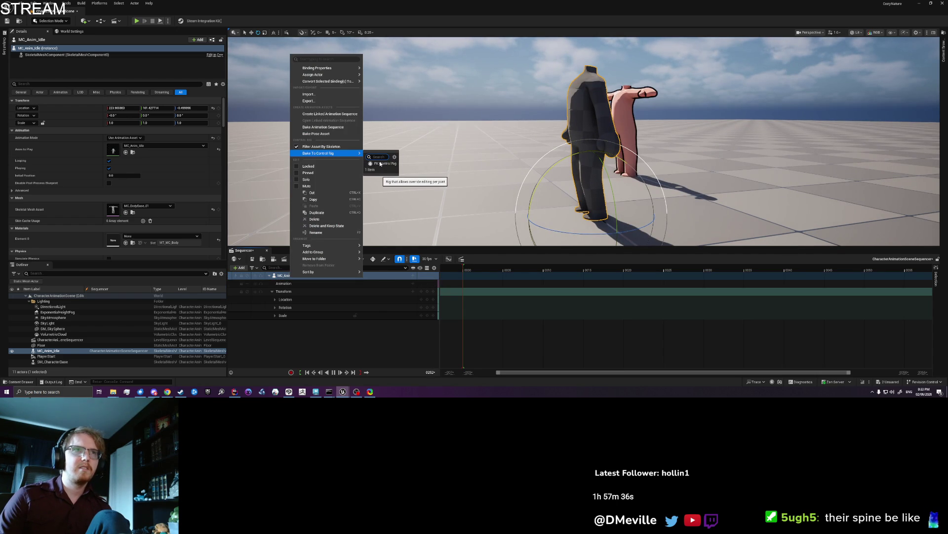
pyautogui.click(381, 164)
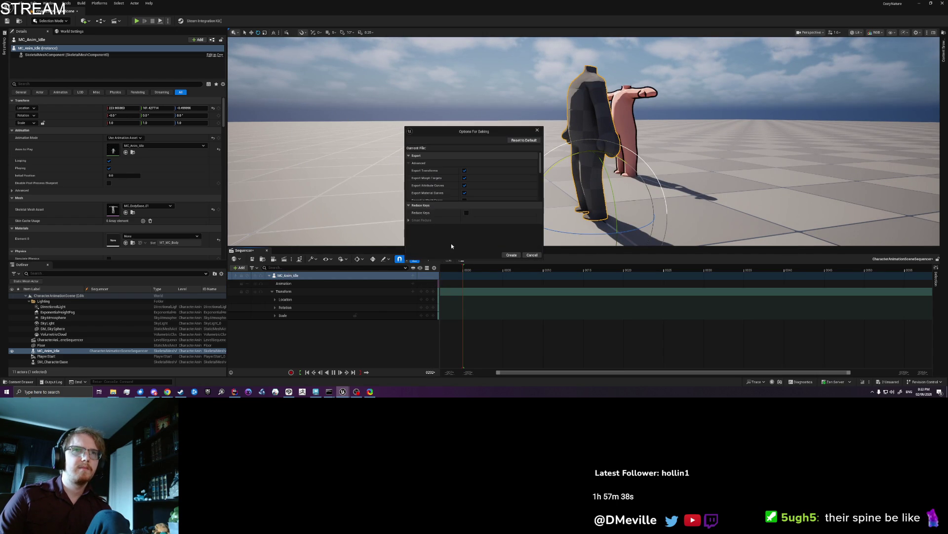
pyautogui.click(511, 256)
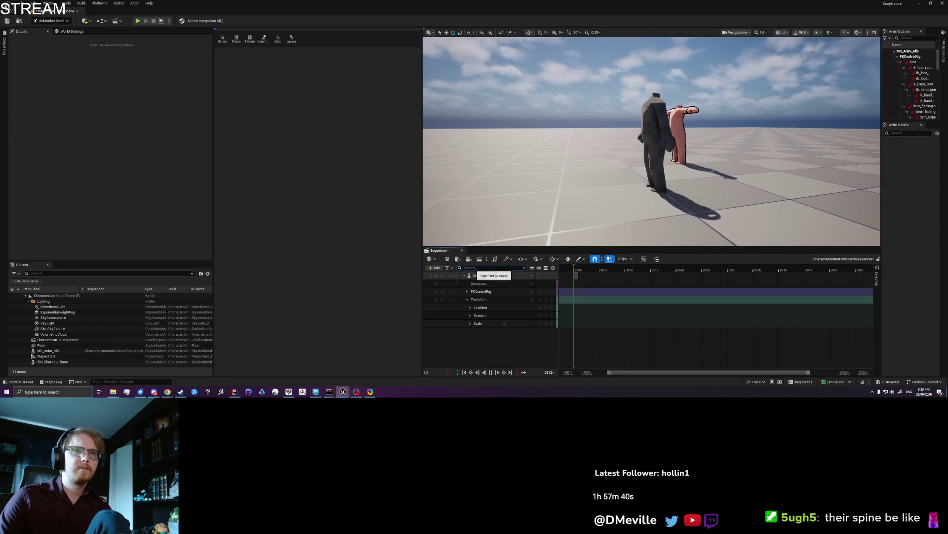
# - Extend the playback range and play the sequence to preview the baked rig
pyautogui.click(591, 269)
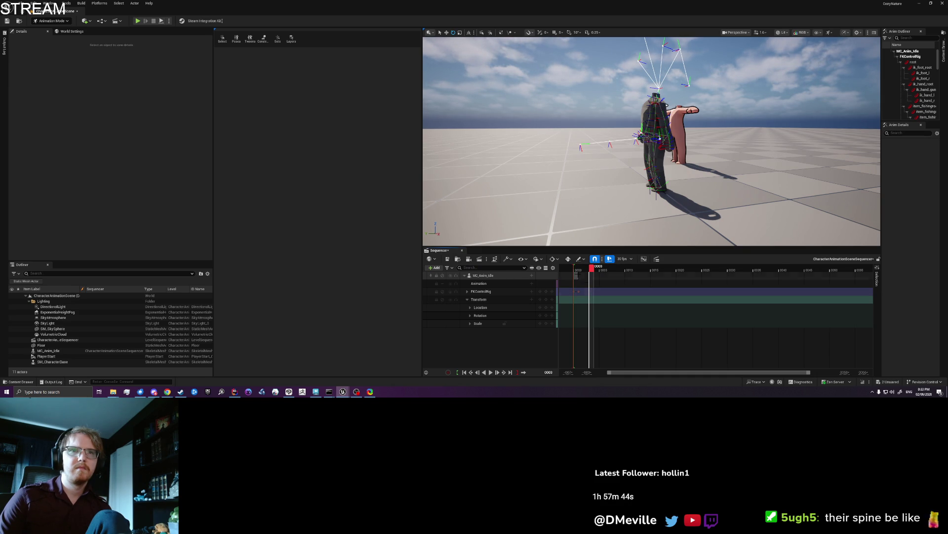
pyautogui.moveTo(574, 270); pyautogui.dragTo(830, 266)
pyautogui.press('space')
pyautogui.moveTo(626, 270); pyautogui.dragTo(566, 267)
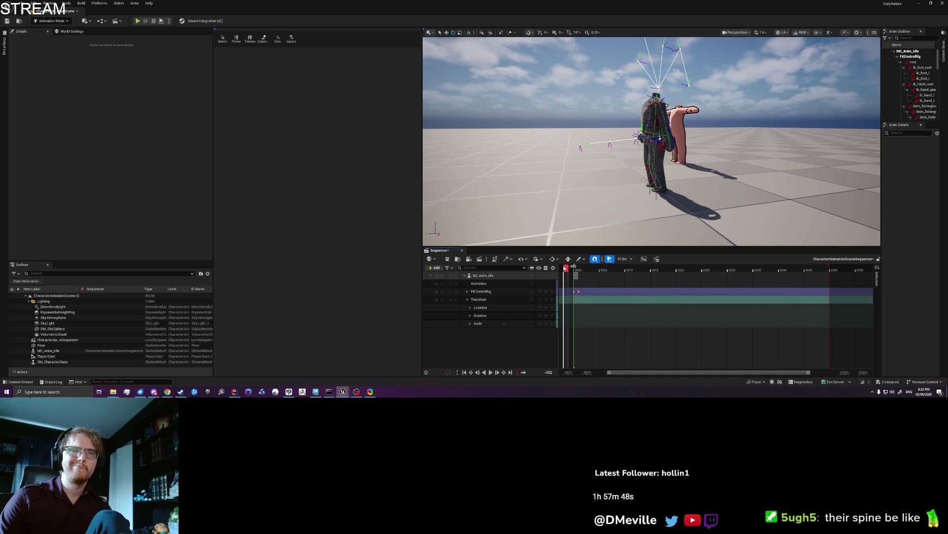
pyautogui.scroll(10, 558, 185)
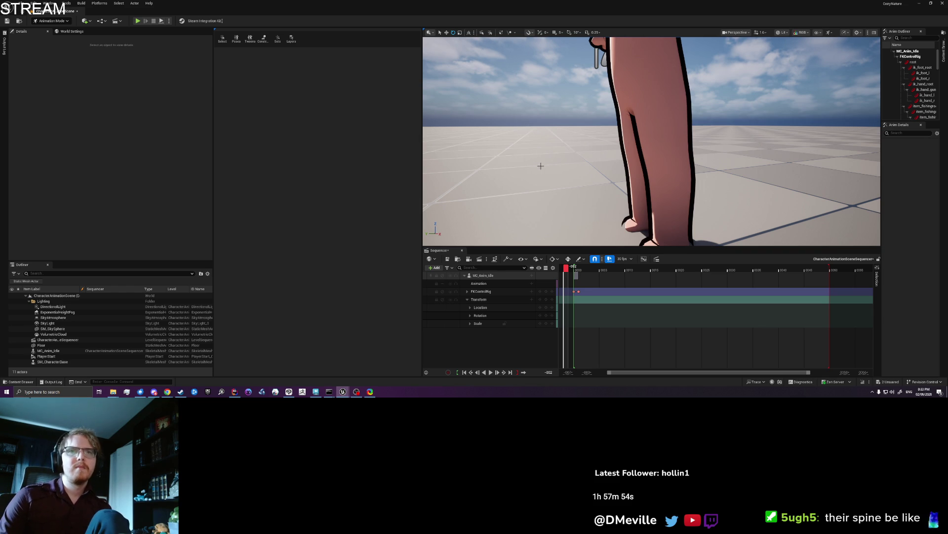
pyautogui.scroll(-10, 534, 167)
pyautogui.scroll(-5, 546, 169)
pyautogui.moveTo(546, 169); pyautogui.dragTo(545, 175)
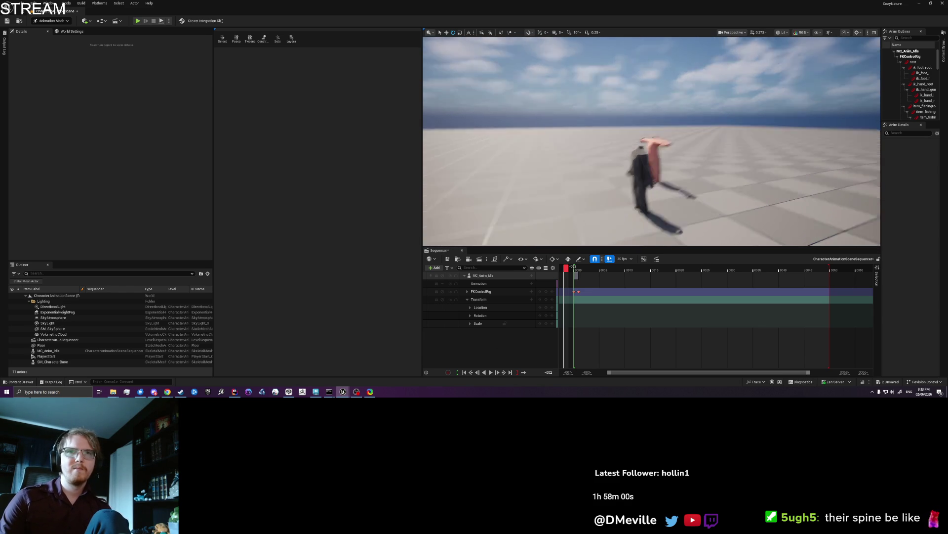
# - Delete the MC_Anim_Idle binding from the sequence and the dark character from the level
pyautogui.click(497, 277)
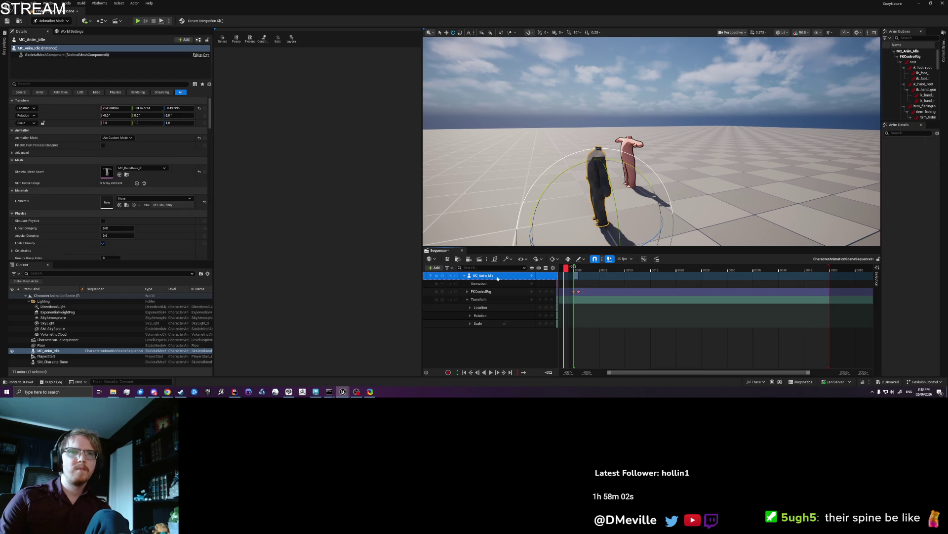
pyautogui.press('Delete')
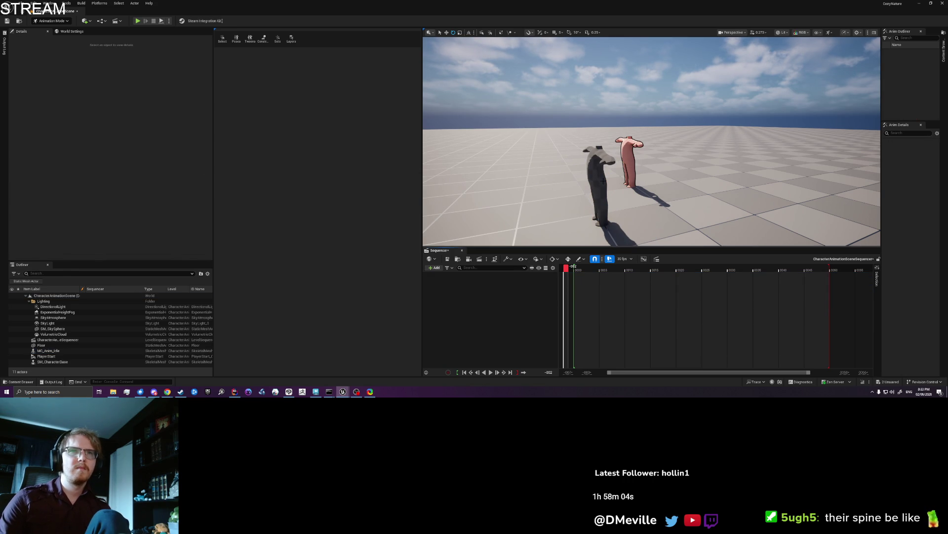
pyautogui.click(604, 180)
pyautogui.press('Delete')
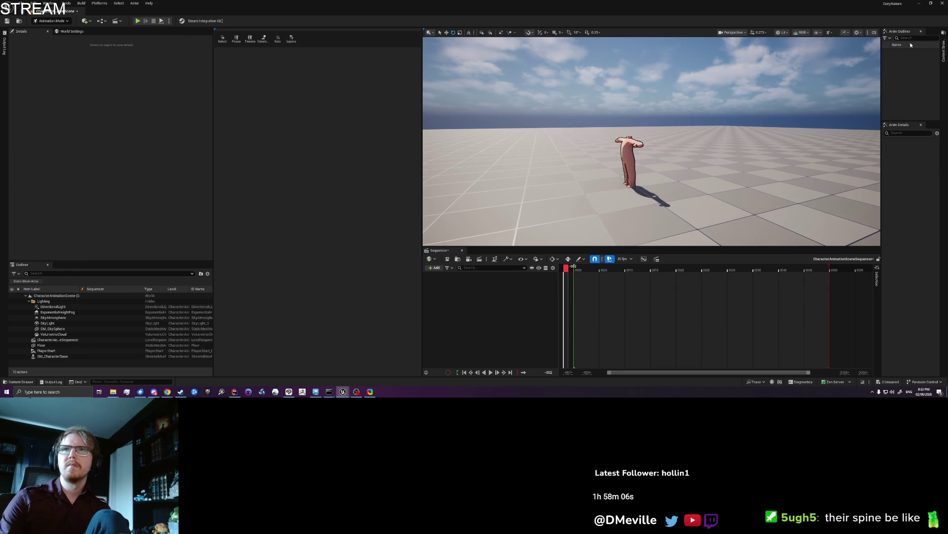
# - Add MC_Anim_Idle to the sequence as a spawned track and play the idle animation
pyautogui.click(943, 48)
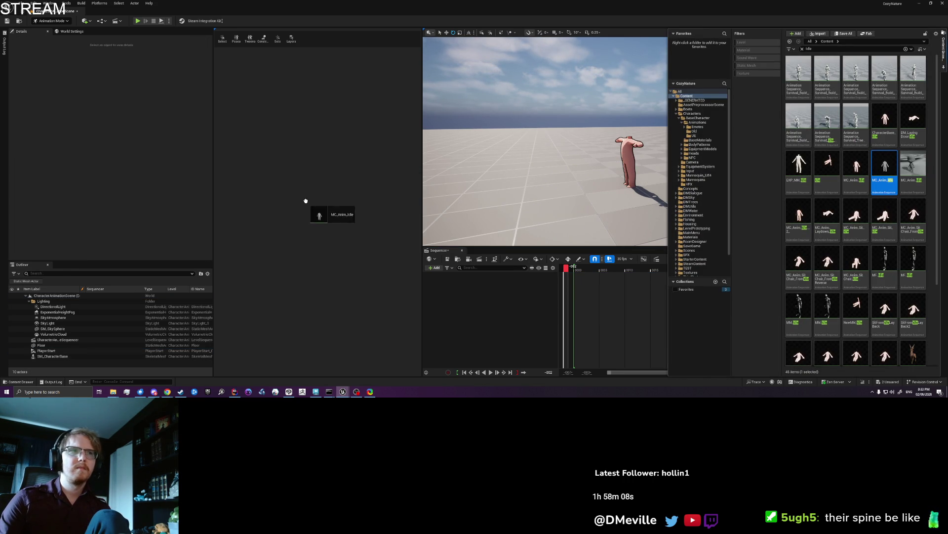
pyautogui.moveTo(884, 171)
pyautogui.mouseDown()
pyautogui.moveTo(521, 217)
pyautogui.moveTo(509, 316)
pyautogui.mouseUp()
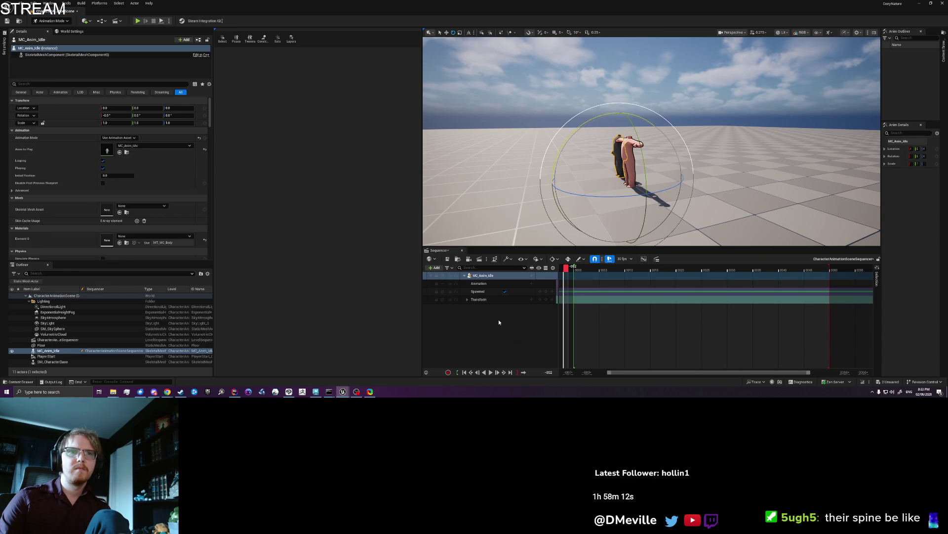
pyautogui.click(499, 322)
pyautogui.click(592, 269)
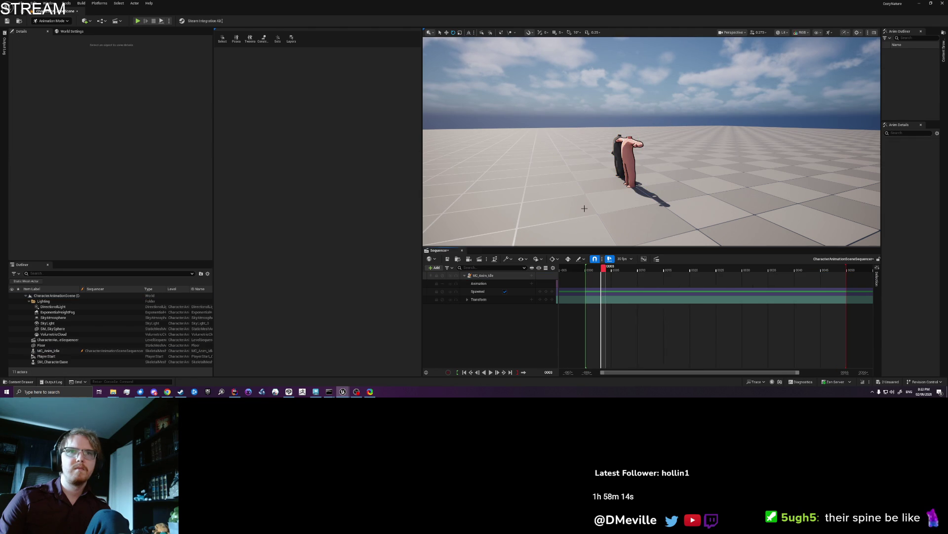
pyautogui.press('space')
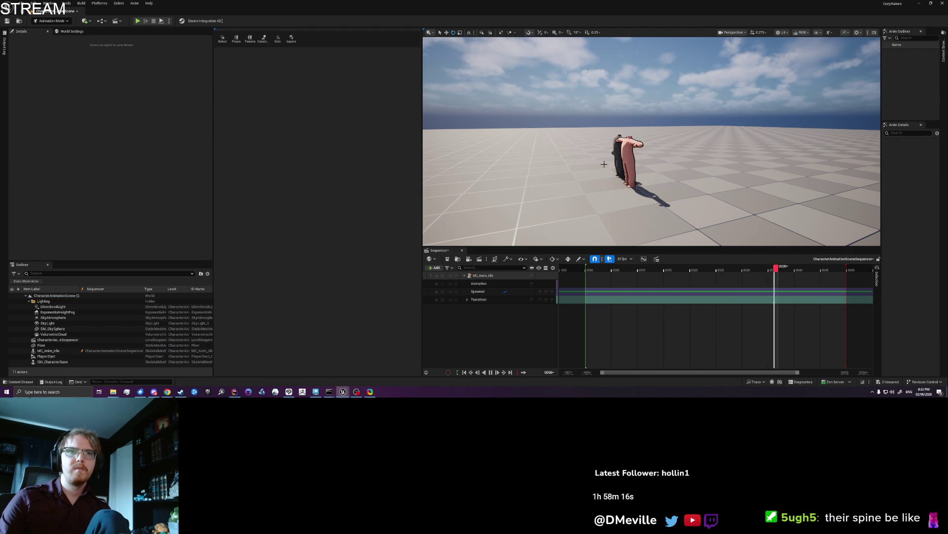
pyautogui.scroll(5, 646, 180)
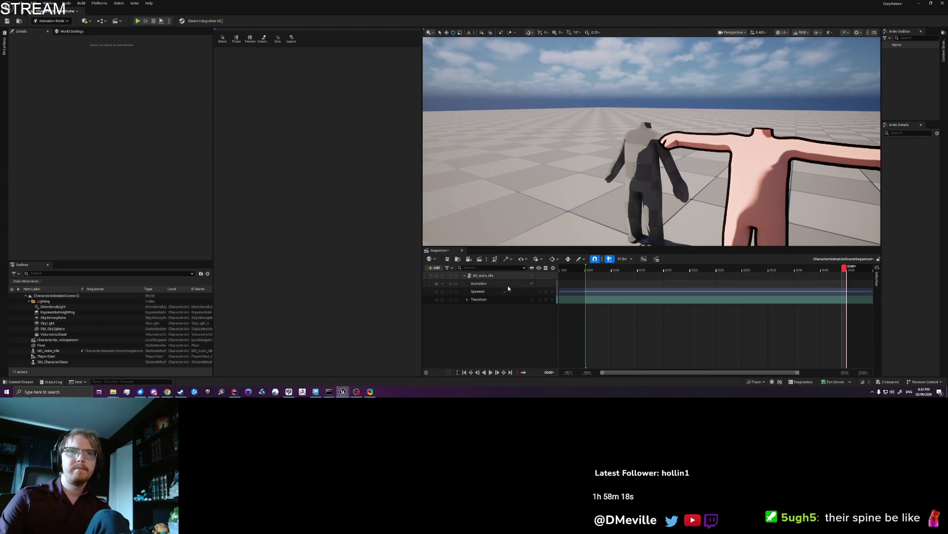
# - Toggle Spawned off and on, scrub back to frame 1, and bring up the MC_Anim_Idle track actions
pyautogui.click(505, 291)
pyautogui.click(505, 292)
pyautogui.moveTo(586, 269)
pyautogui.mouseDown()
pyautogui.moveTo(698, 269)
pyautogui.moveTo(666, 270)
pyautogui.mouseUp()
pyautogui.click(593, 269)
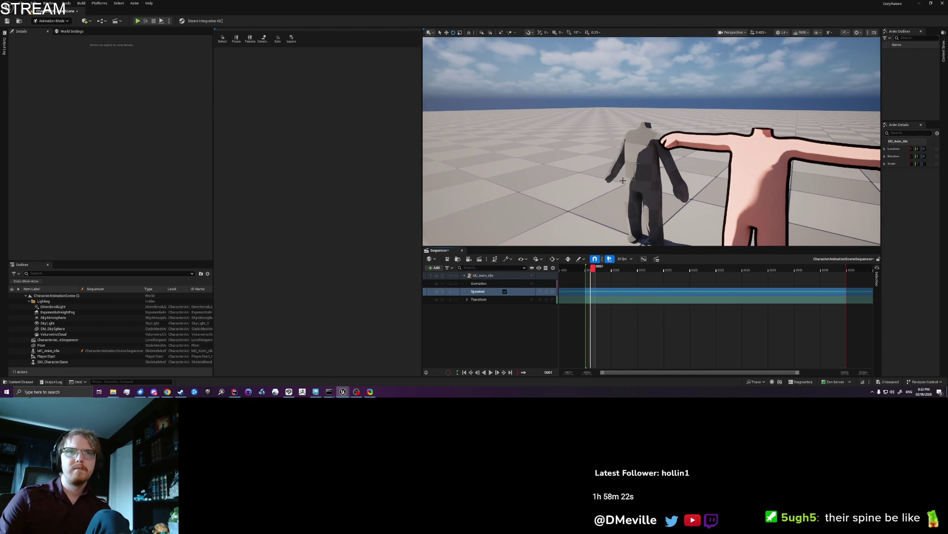
pyautogui.click(637, 165)
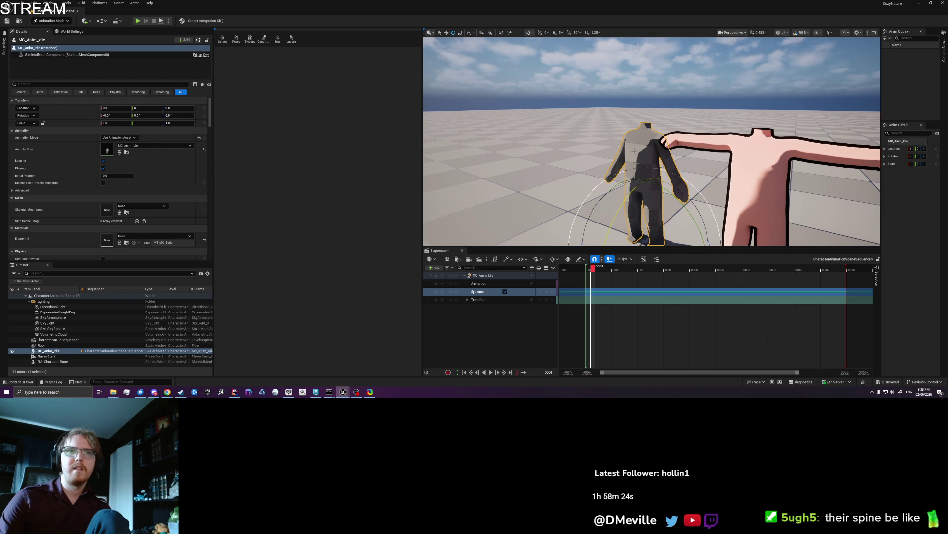
pyautogui.rightClick(499, 276)
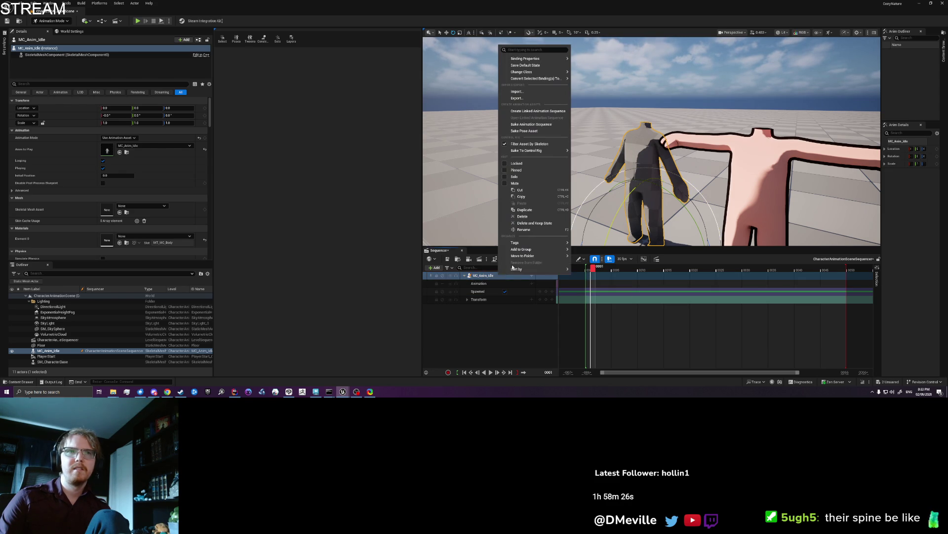
# - Bake the spawned MC_Anim_Idle onto an FK Control Rig and play back the result
pyautogui.moveTo(544, 150)
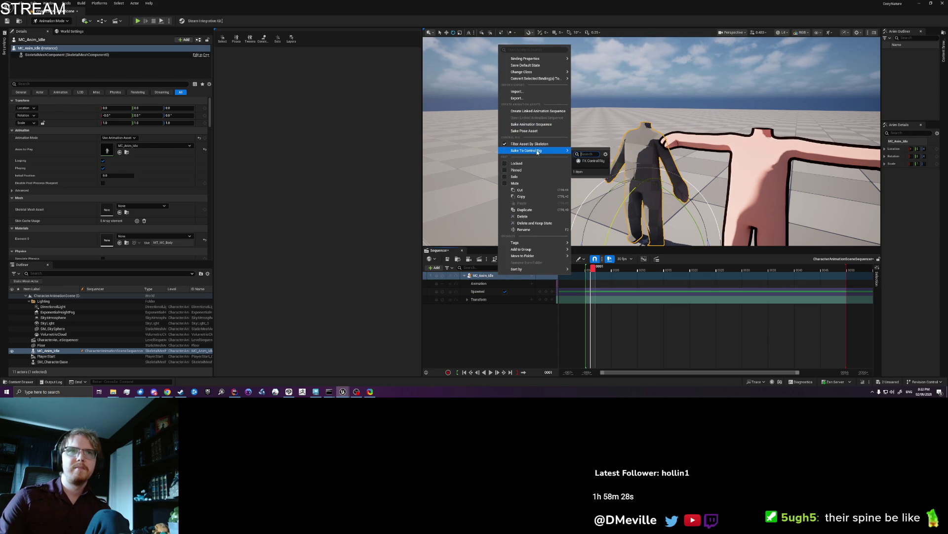
pyautogui.click(586, 162)
pyautogui.click(532, 255)
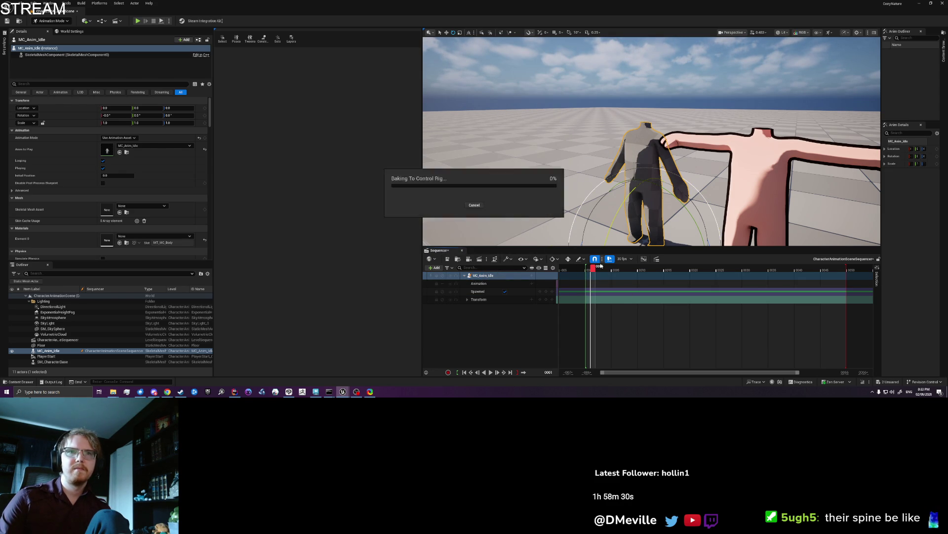
pyautogui.press('space')
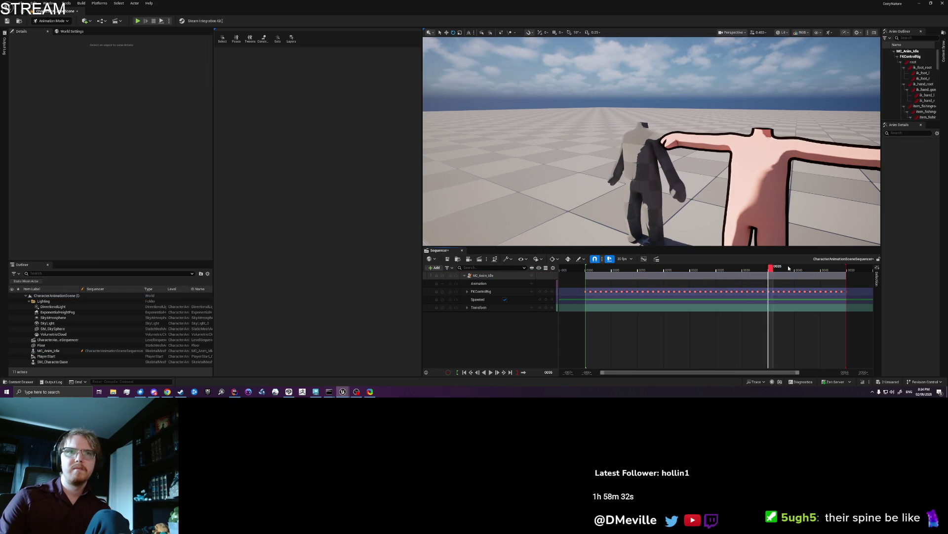
pyautogui.press('space')
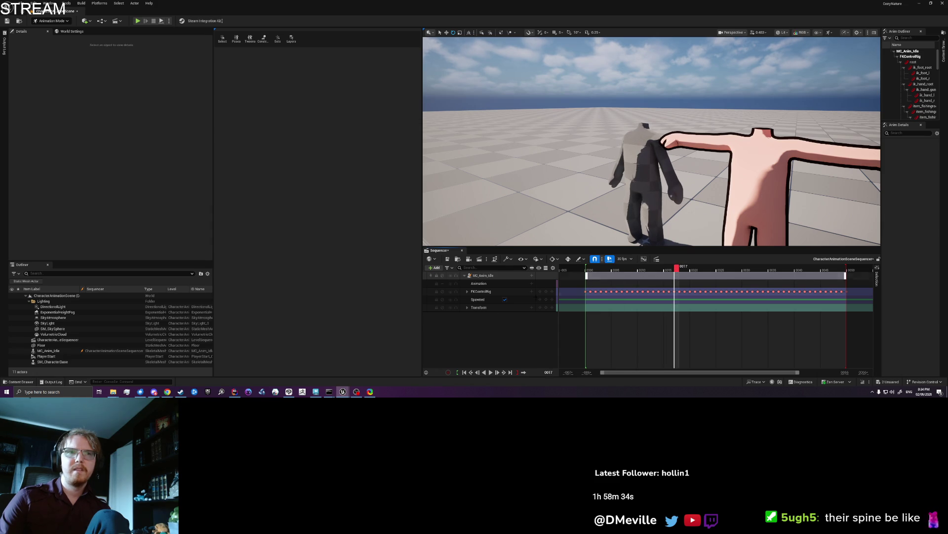
# - Expand the FKControlRig bone tracks, select the spine_02 control, then reselect the MC_Anim_Idle track
pyautogui.click(467, 307)
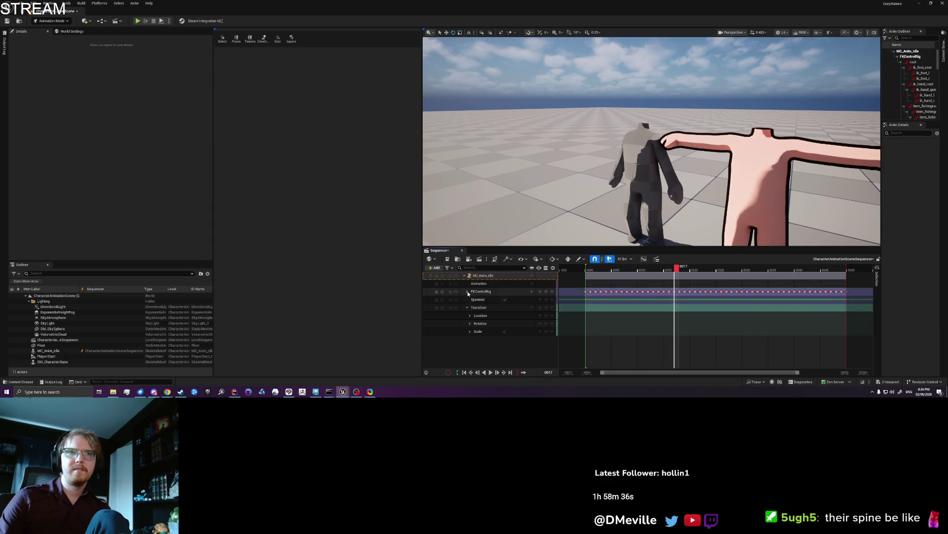
pyautogui.click(467, 292)
pyautogui.scroll(-5, 500, 313)
pyautogui.scroll(-10, 500, 313)
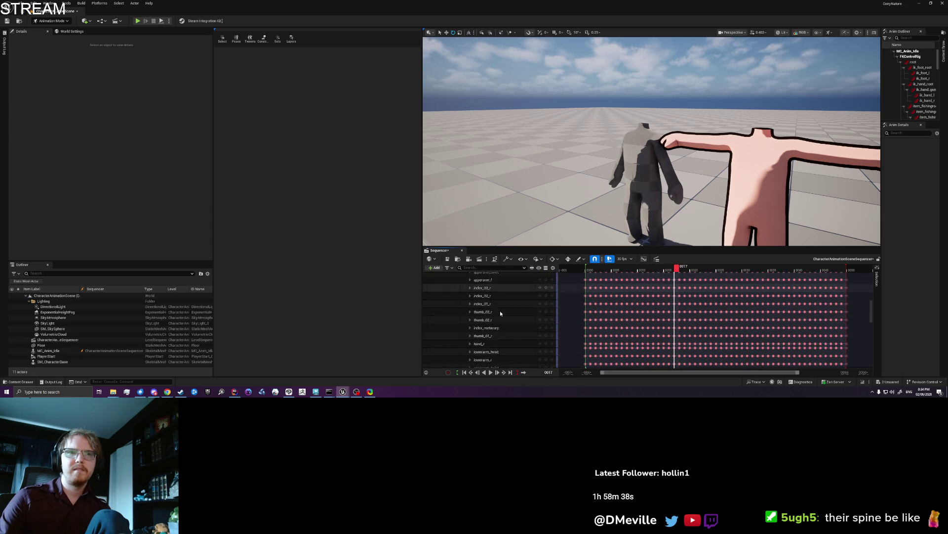
pyautogui.scroll(-8, 500, 312)
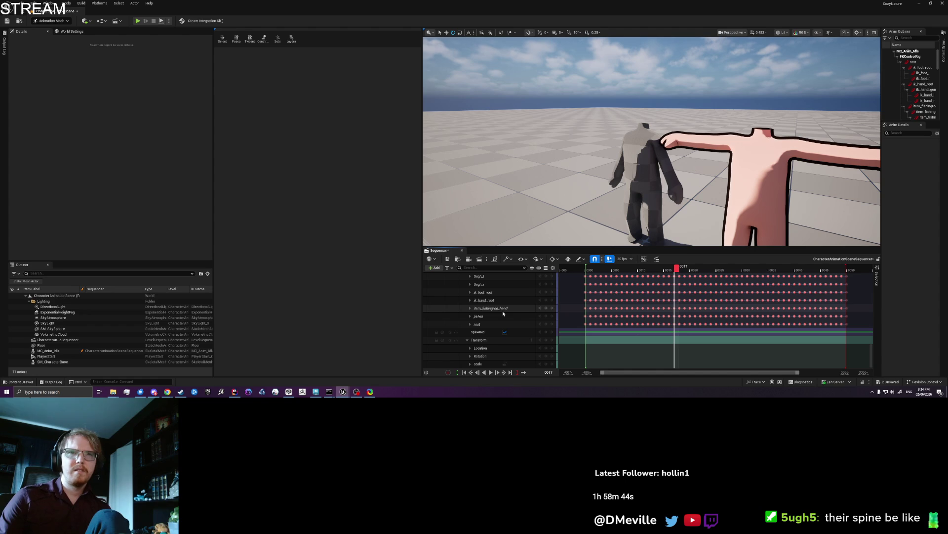
pyautogui.click(647, 173)
pyautogui.scroll(15, 543, 297)
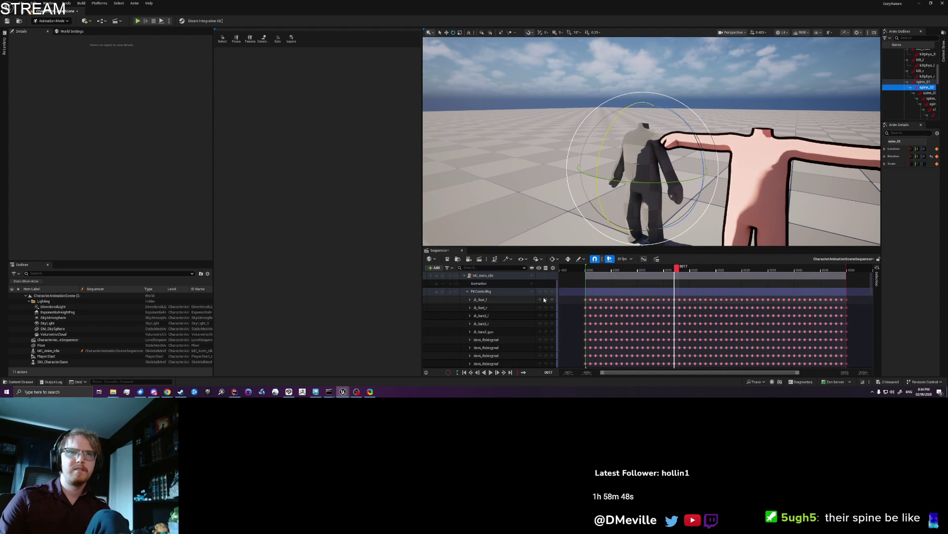
pyautogui.click(492, 276)
pyautogui.rightClick(491, 277)
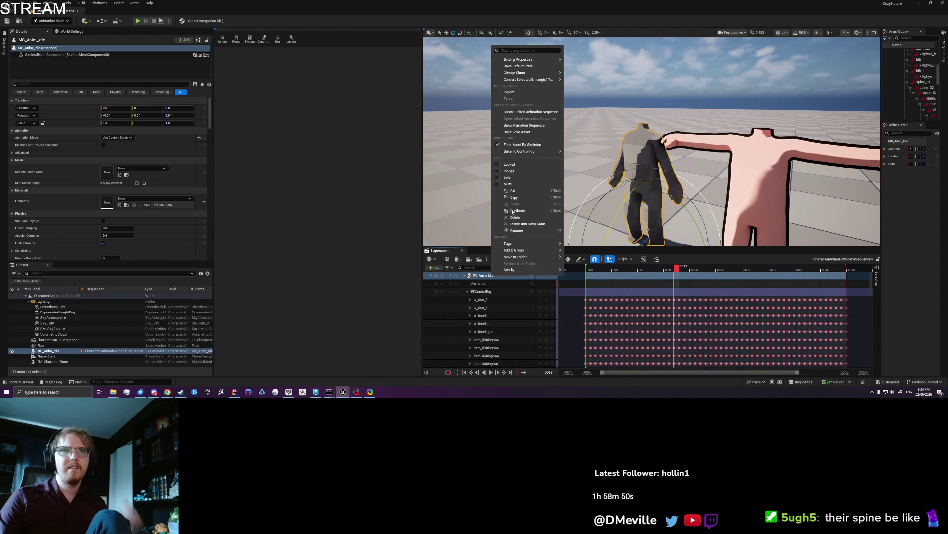
# - Bake the MC_Anim_Idle track as TEST_CurveBake in the Animations folder and export it
pyautogui.click(525, 125)
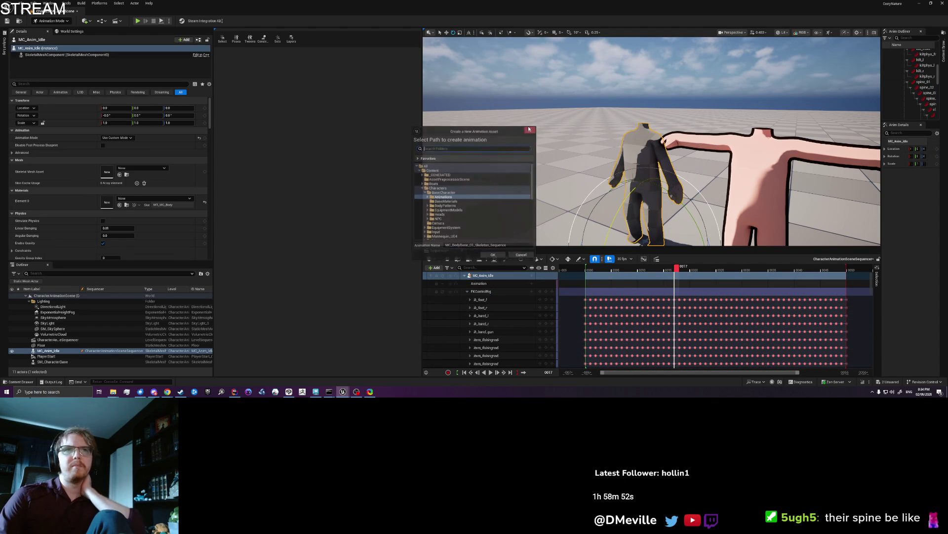
pyautogui.doubleClick(444, 197)
pyautogui.click(478, 245)
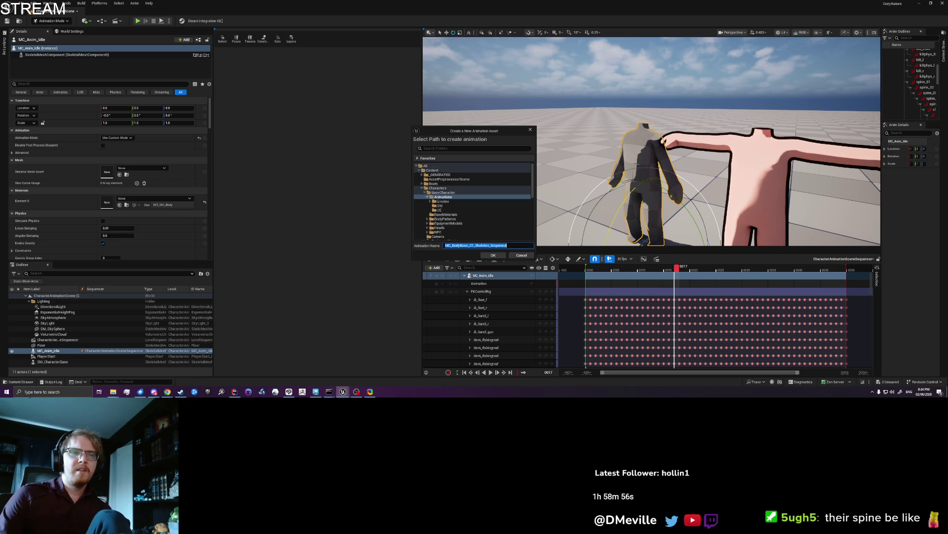
pyautogui.write('TEST_CurveBake')
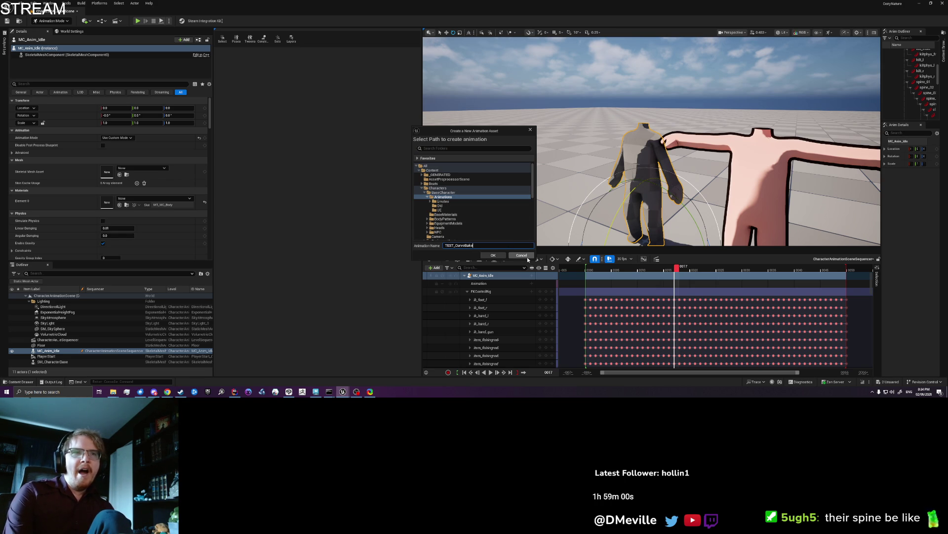
pyautogui.click(495, 255)
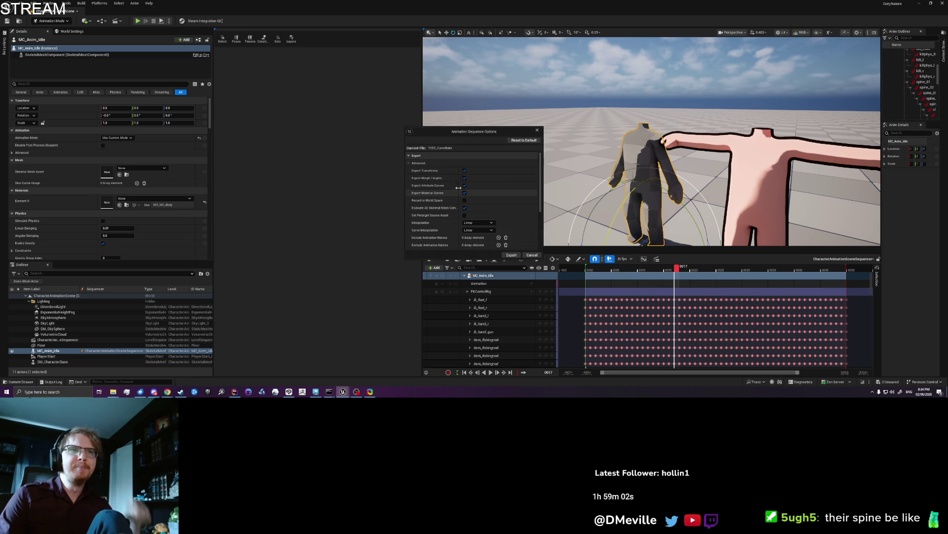
pyautogui.click(511, 255)
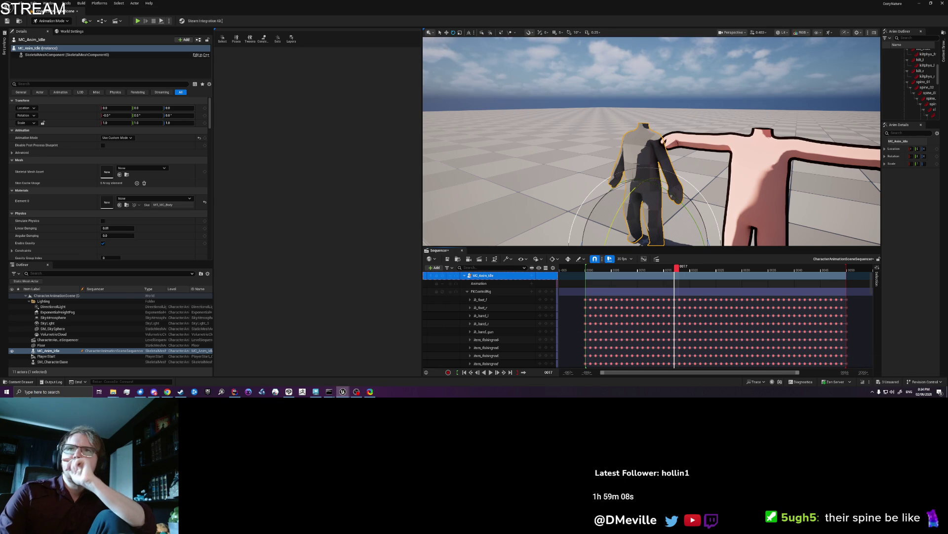
# - Return from Maya to Unreal and browse the BaseCharacter animations with the Idle search cleared
pyautogui.hotkey('alt', 'Tab')
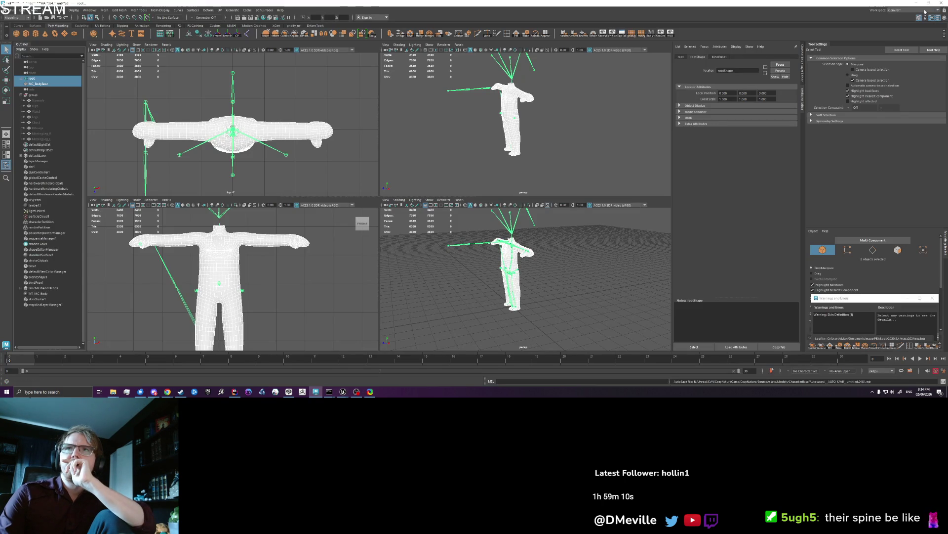
pyautogui.click(927, 3)
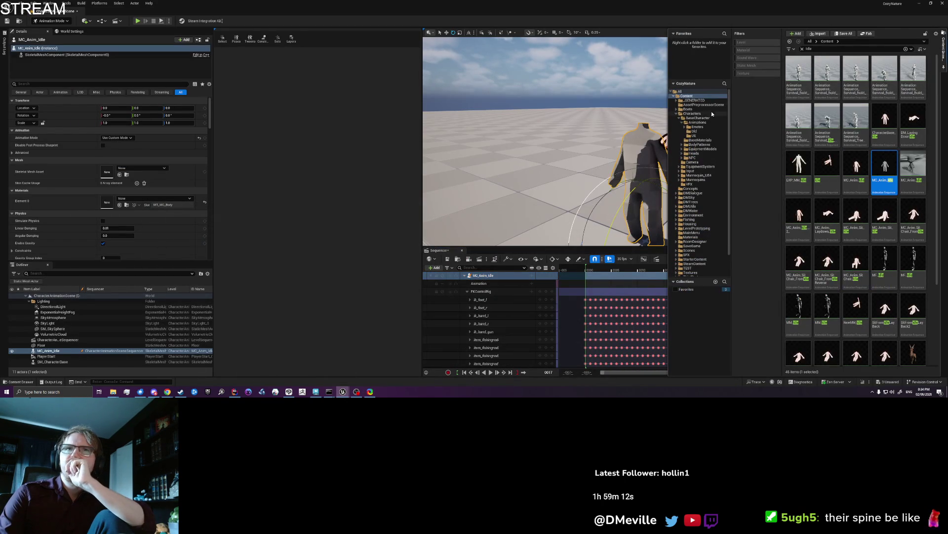
pyautogui.click(703, 117)
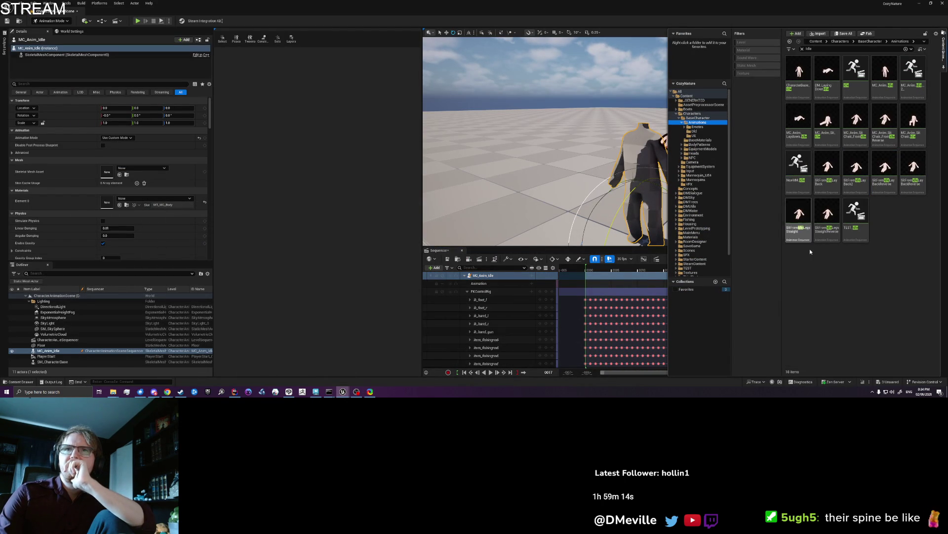
pyautogui.click(801, 49)
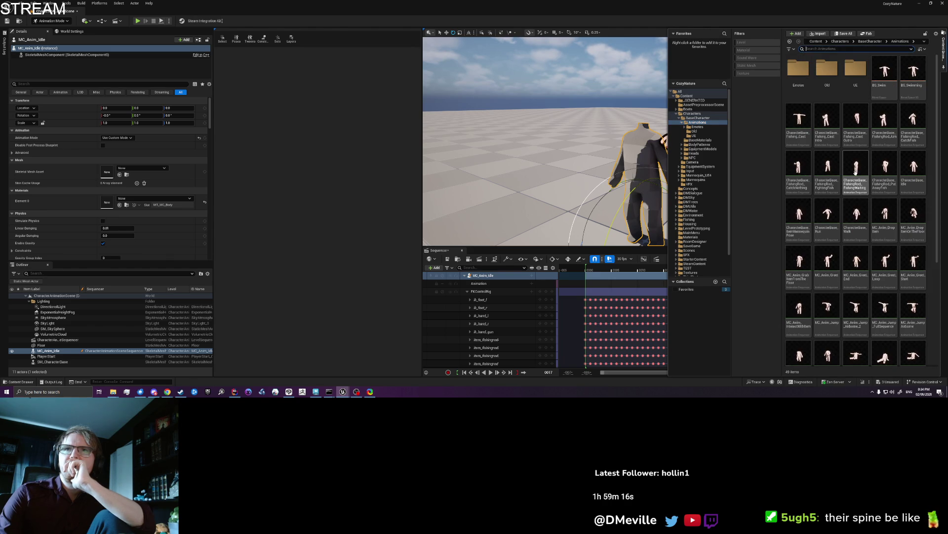
pyautogui.scroll(-3, 882, 213)
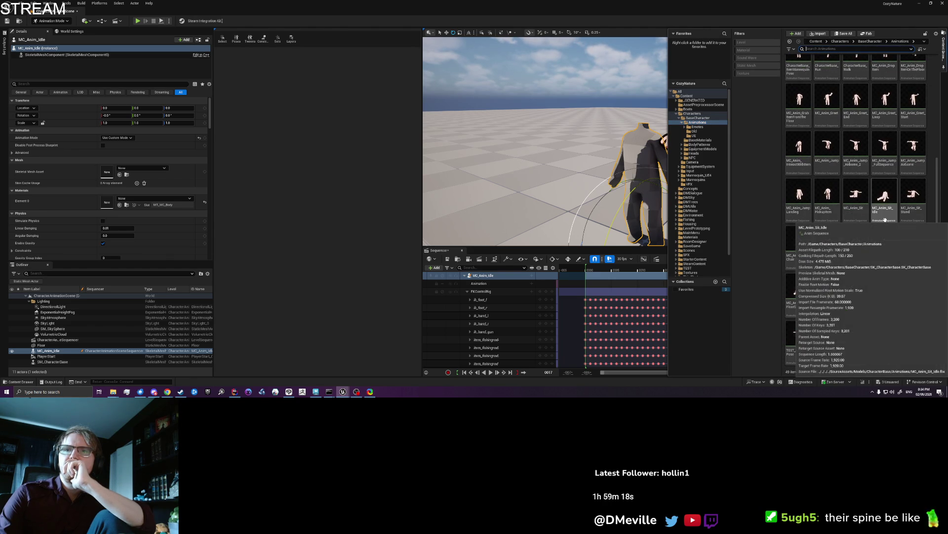
pyautogui.moveTo(879, 336); pyautogui.dragTo(492, 261)
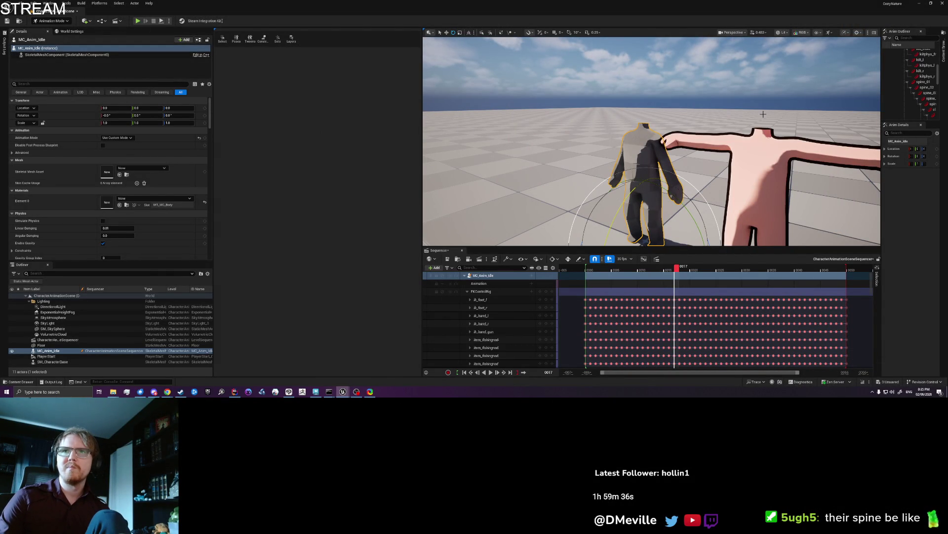
# - Search 'dle' to find MC_Anim_Idle, open it, and scrub to frame 282
pyautogui.click(945, 53)
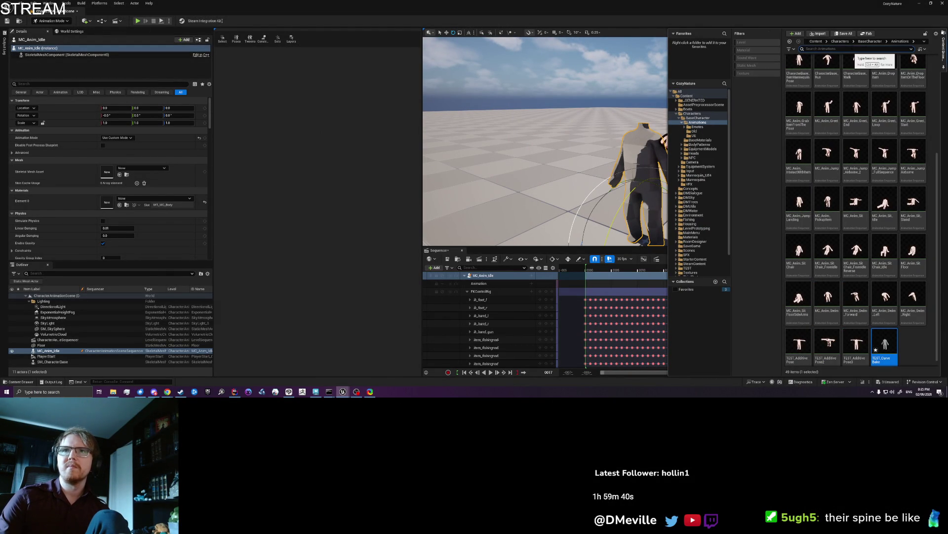
pyautogui.scroll(1, 865, 125)
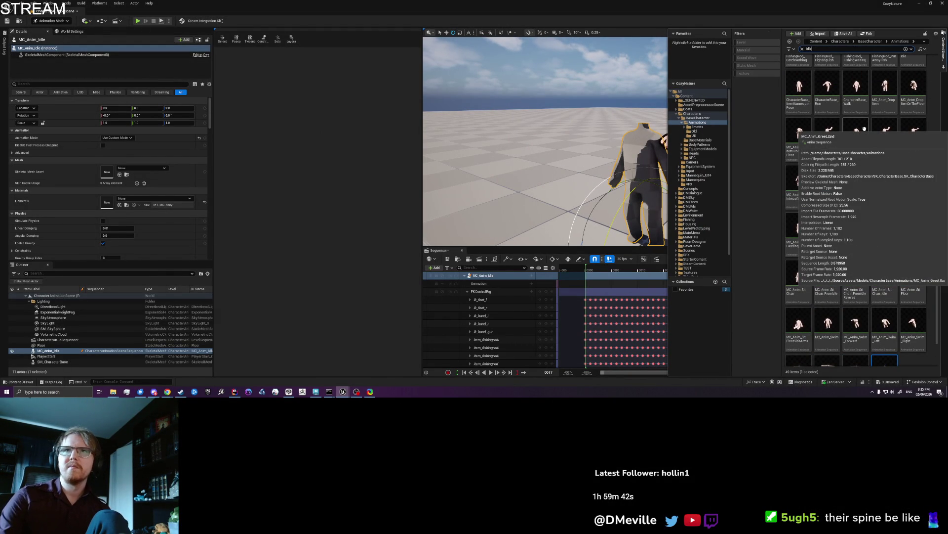
pyautogui.write('dle')
pyautogui.doubleClick(884, 80)
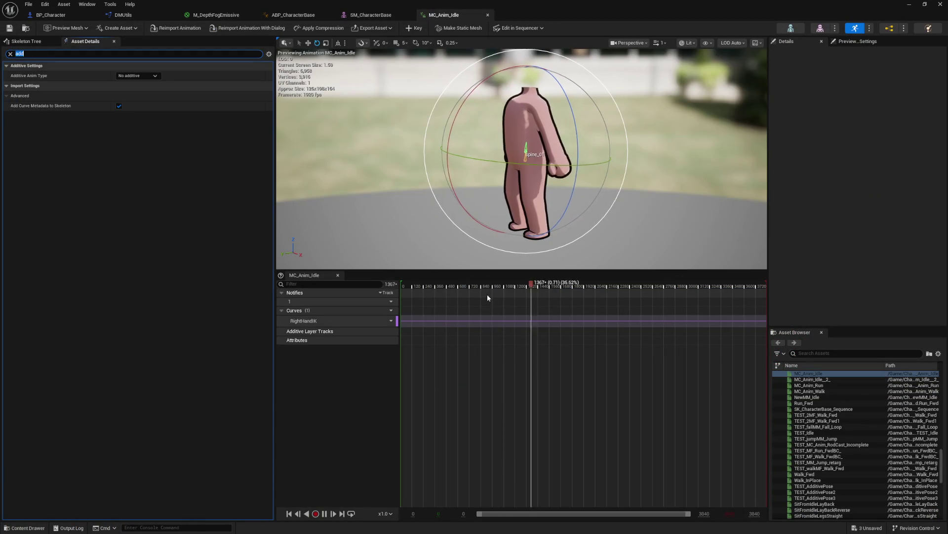
pyautogui.moveTo(487, 295); pyautogui.dragTo(428, 300)
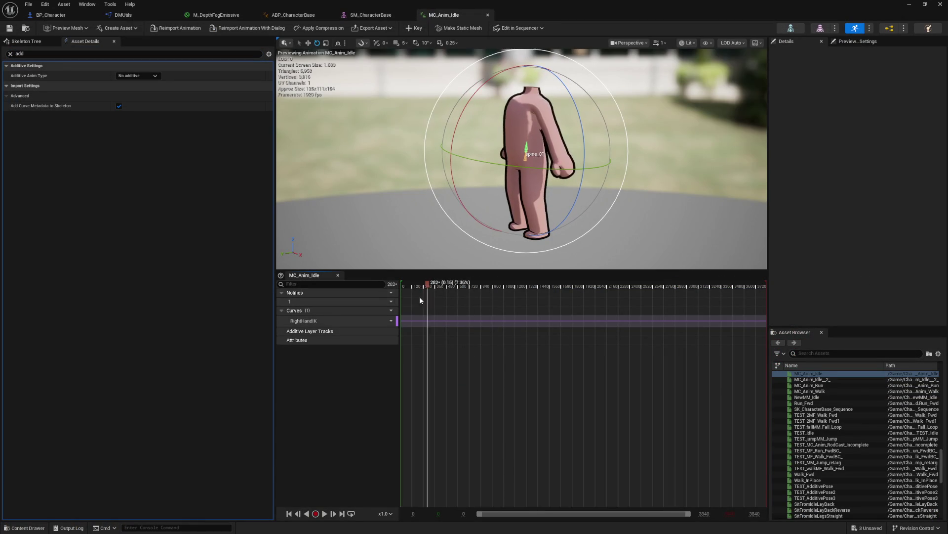
# - Inspect MC_Anim_Idle's RightHandIK curve, then open TEST_AdditivePose3 from the ABP_CharacterBase graph
pyautogui.click(324, 321)
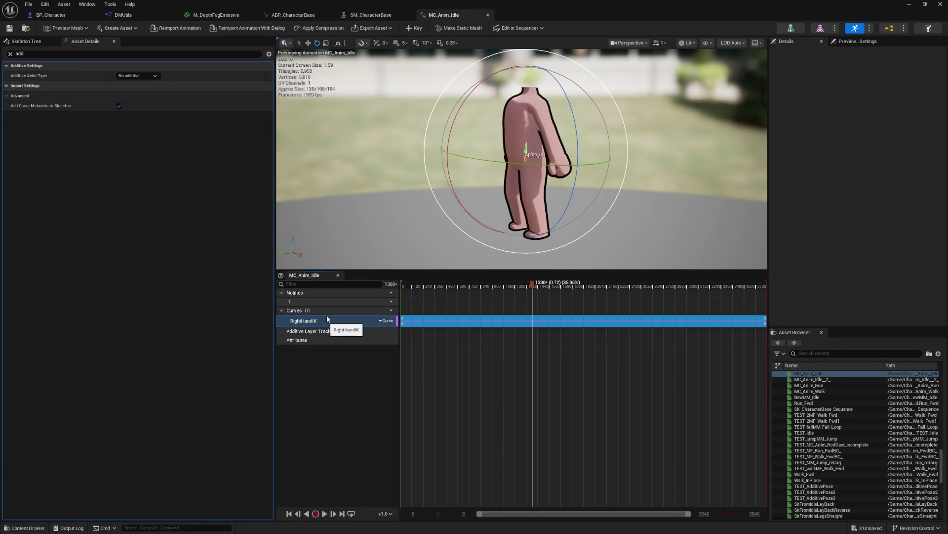
pyautogui.click(293, 15)
pyautogui.doubleClick(382, 229)
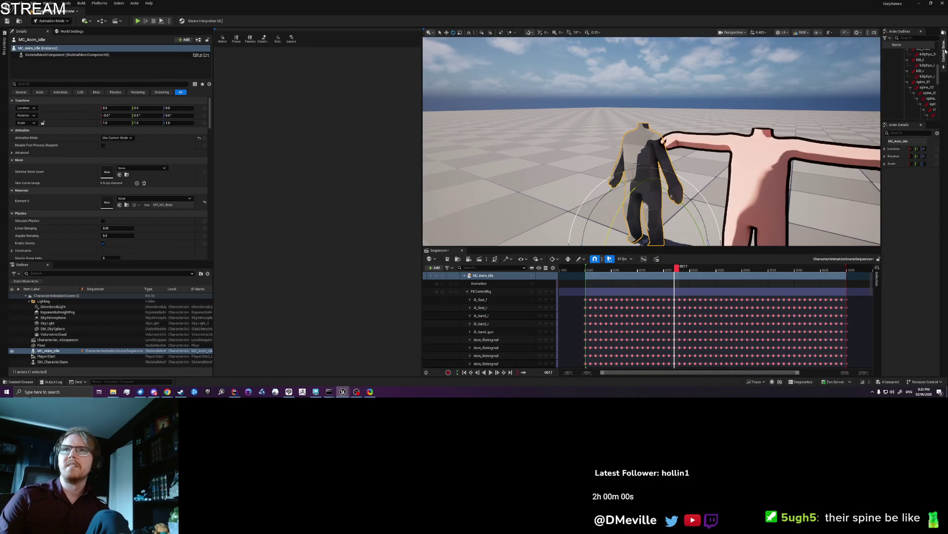
pyautogui.click(944, 52)
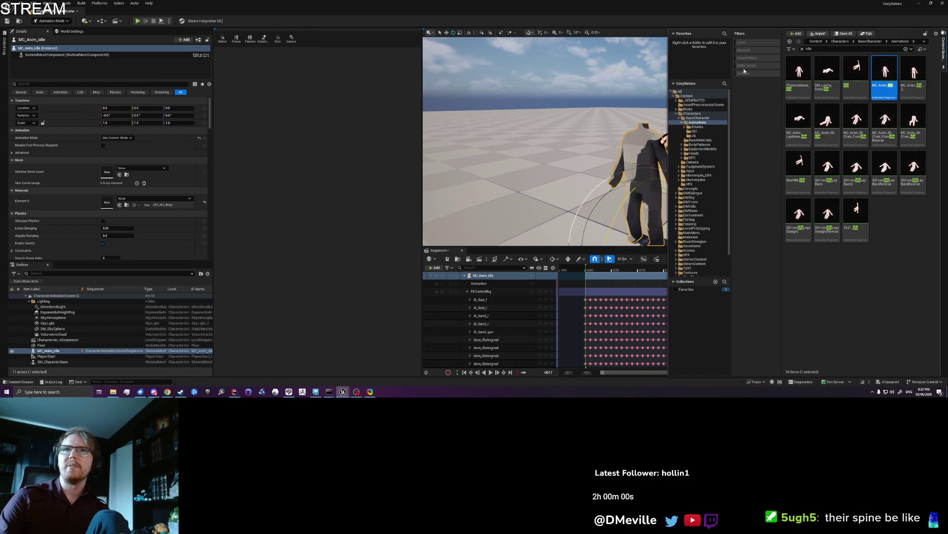
# - Find the VisDev level with the Level filter and a 'Vis' search, save modified assets, and open it
pyautogui.click(749, 43)
pyautogui.write('V')
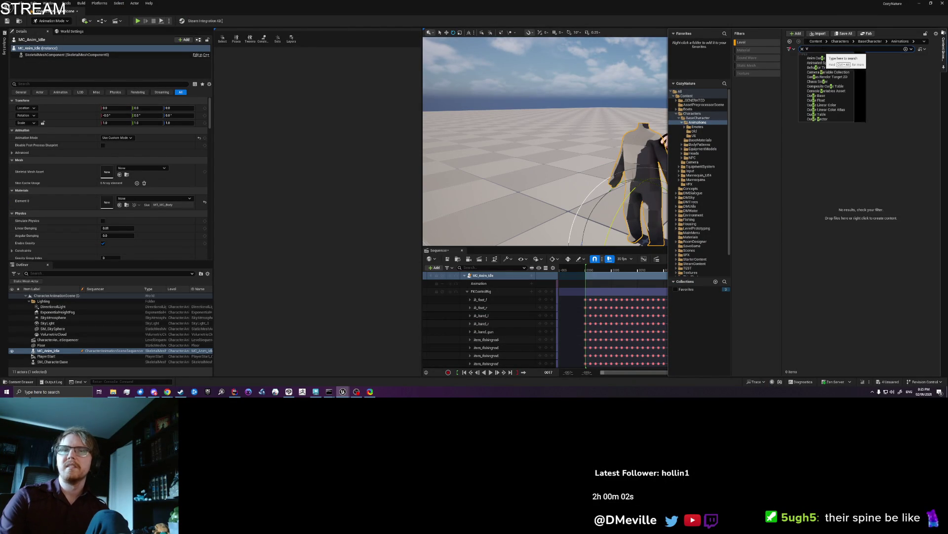
pyautogui.write('is')
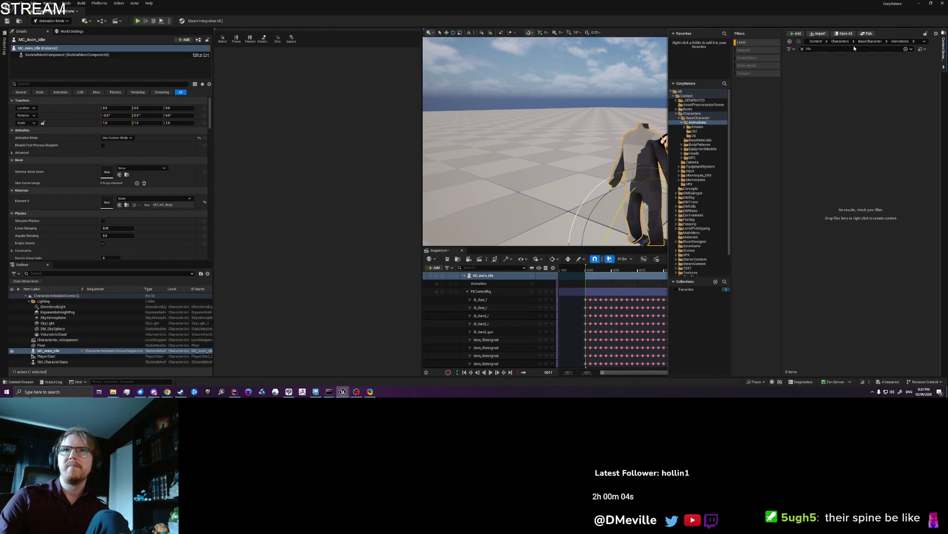
pyautogui.click(815, 42)
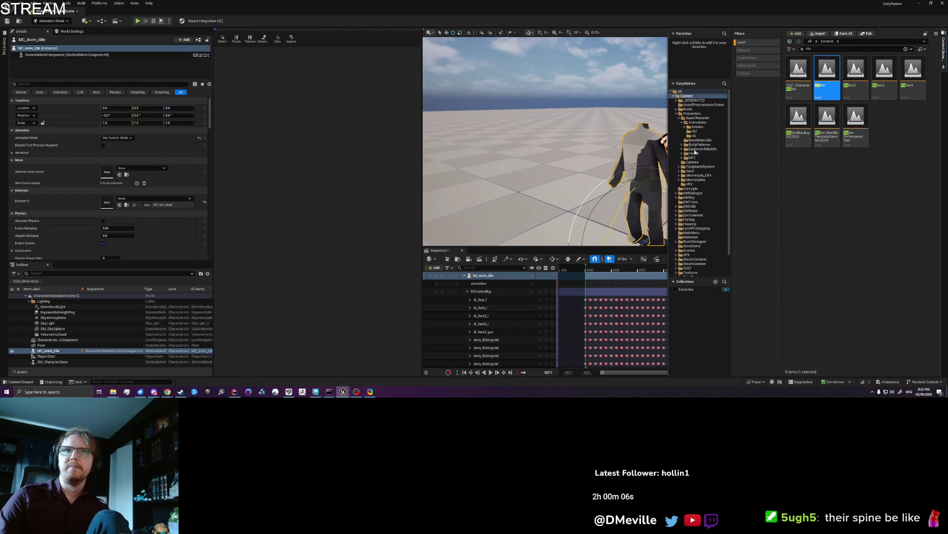
pyautogui.hotkey('ctrl', 'shift', 's')
pyautogui.click(493, 258)
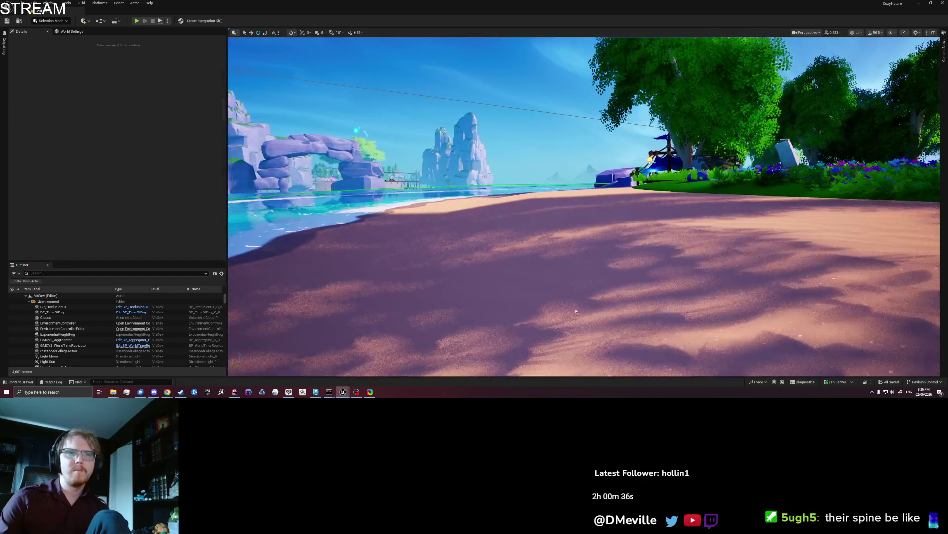
# - Play from a beach spot, toggle the inventory book, then cast the fishing rod and reel it in
pyautogui.rightClick(566, 115)
pyautogui.click(581, 304)
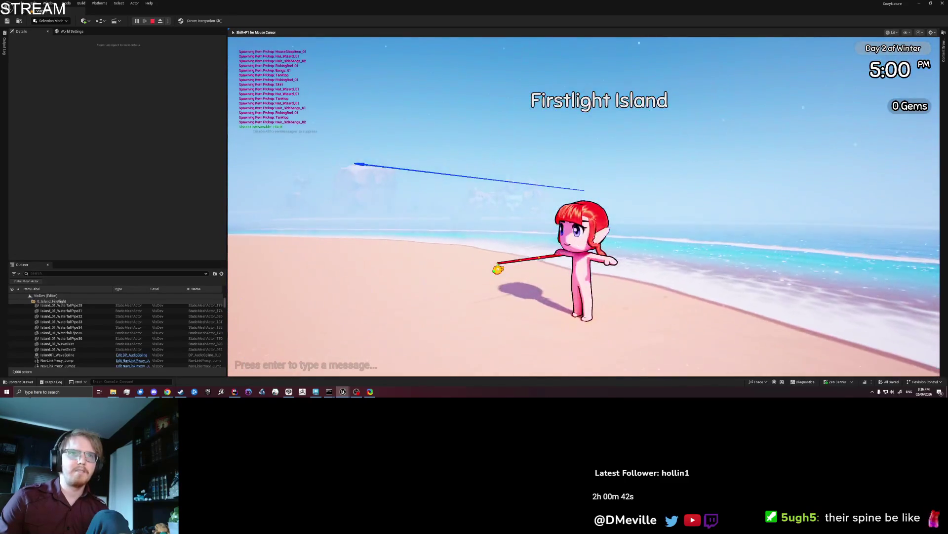
pyautogui.press('i')
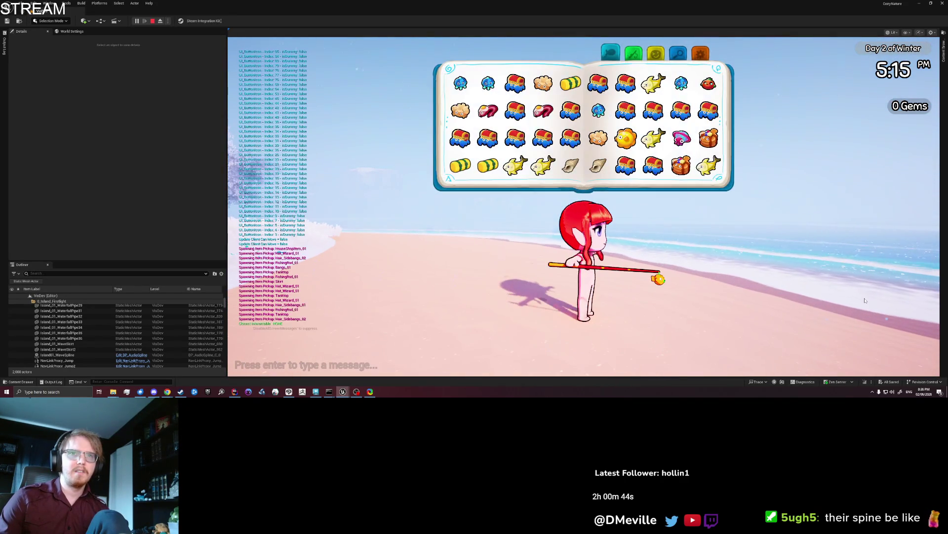
pyautogui.press('i')
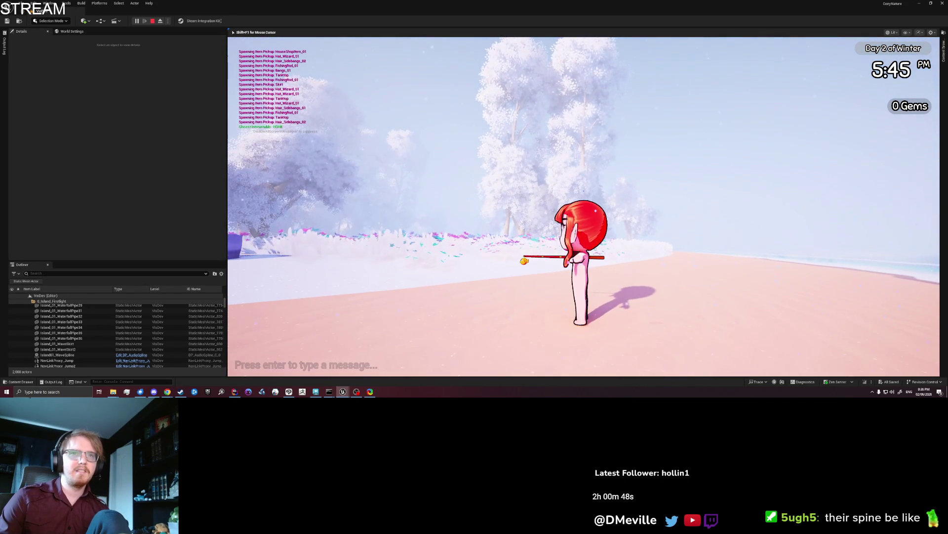
pyautogui.press('space')
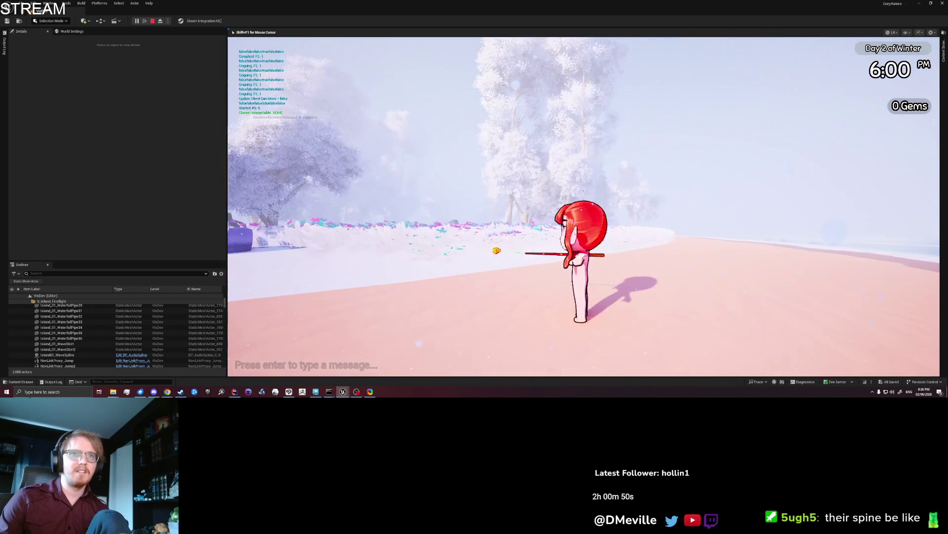
pyautogui.press('space')
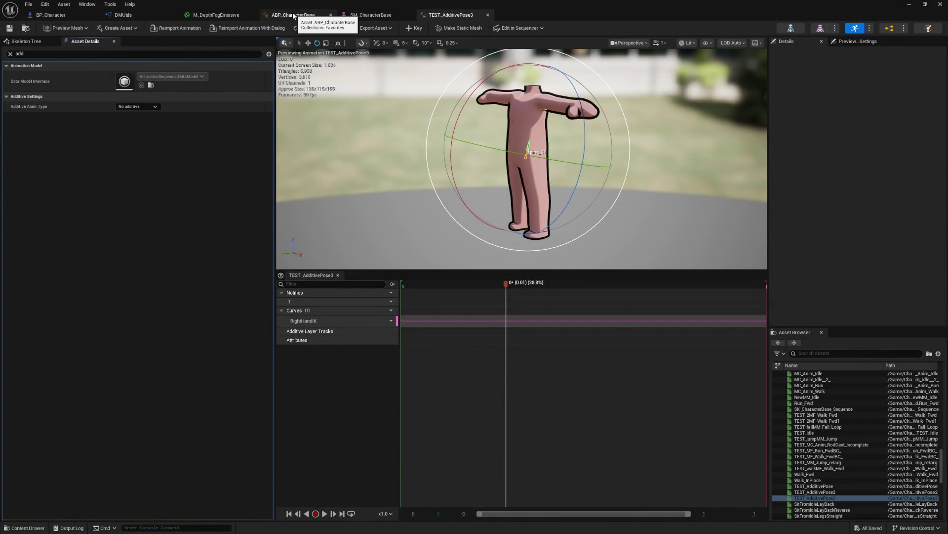
# - Set TEST_AdditivePose3's Additive Anim Type to Local Space, then return to the ABP_CharacterBase AnimGraph
pyautogui.click(146, 108)
pyautogui.click(139, 120)
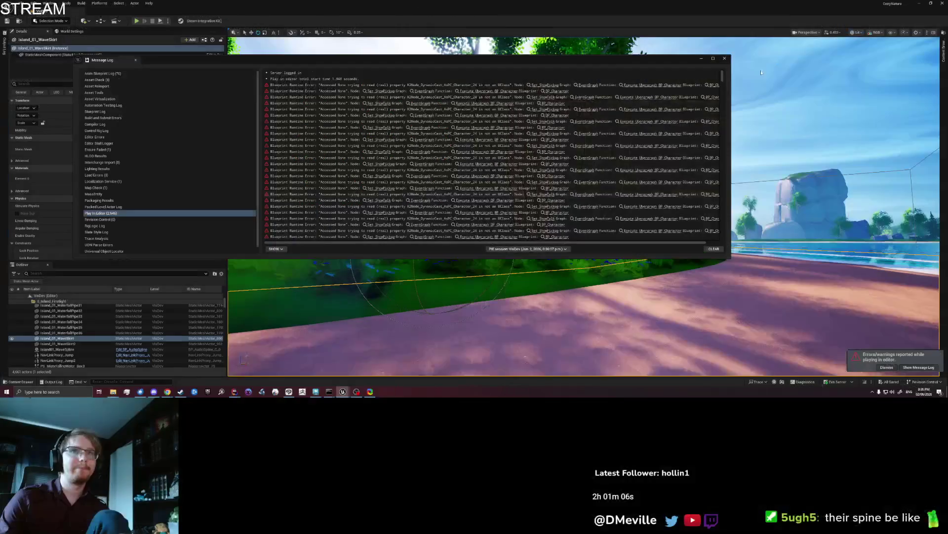
pyautogui.rightClick(598, 305)
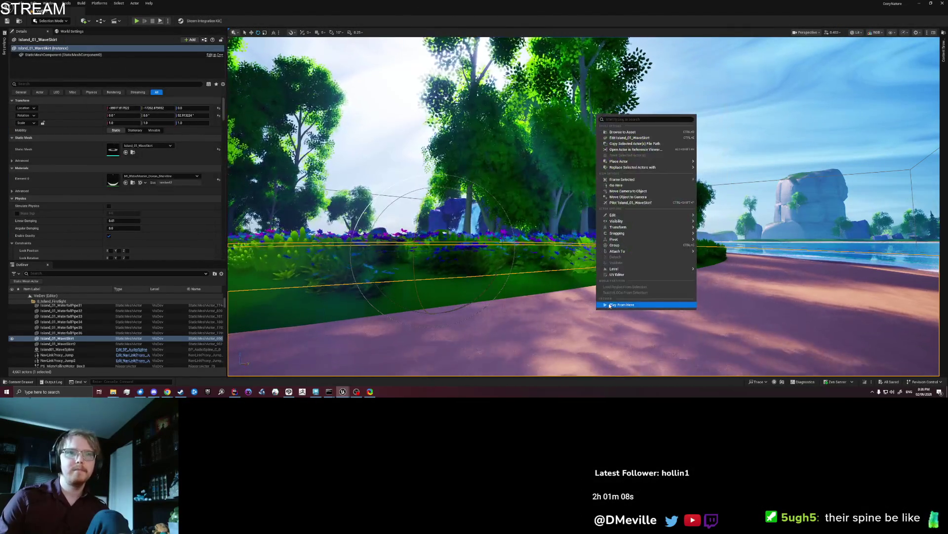
pyautogui.click(610, 306)
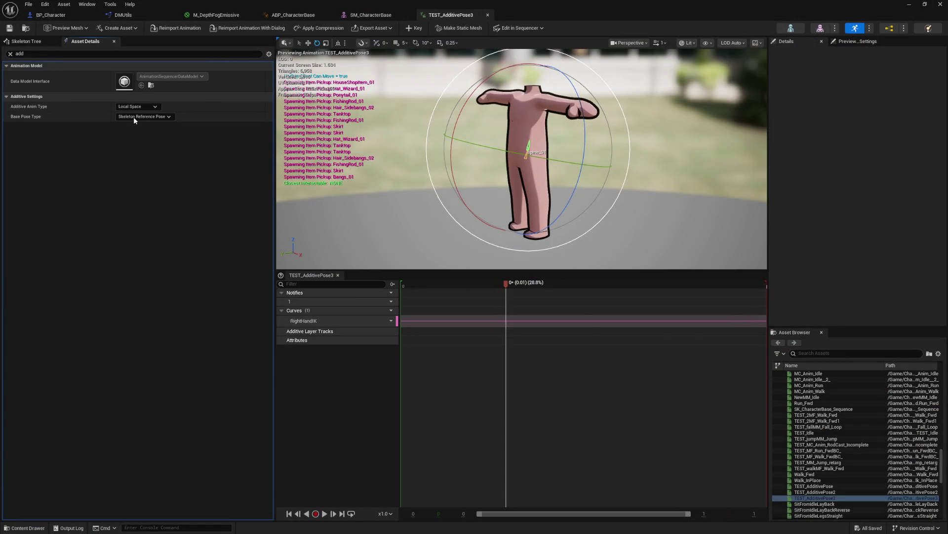
pyautogui.click(288, 15)
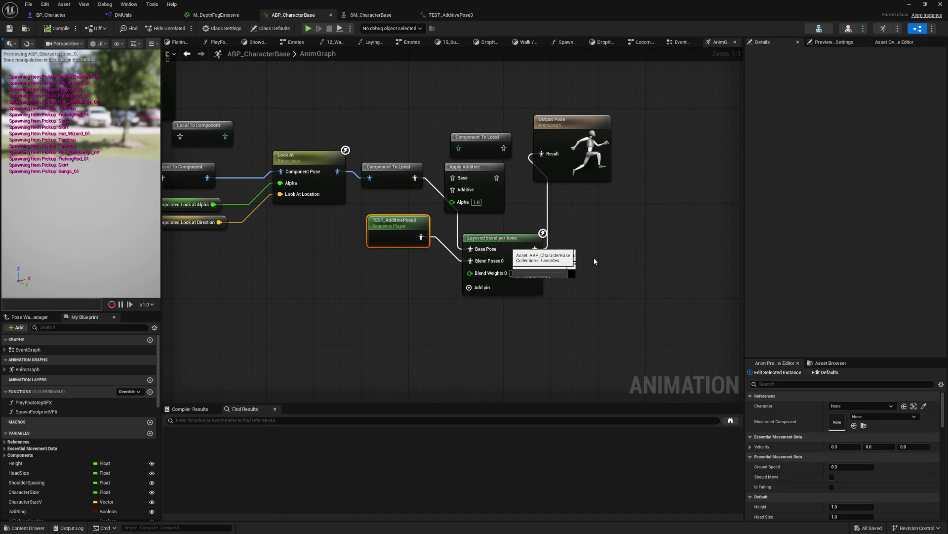
# - Wire Component To Local into Apply Additive's Base and Apply Additive into Output Pose, then compile
pyautogui.click(504, 239)
pyautogui.moveTo(412, 202); pyautogui.dragTo(374, 241)
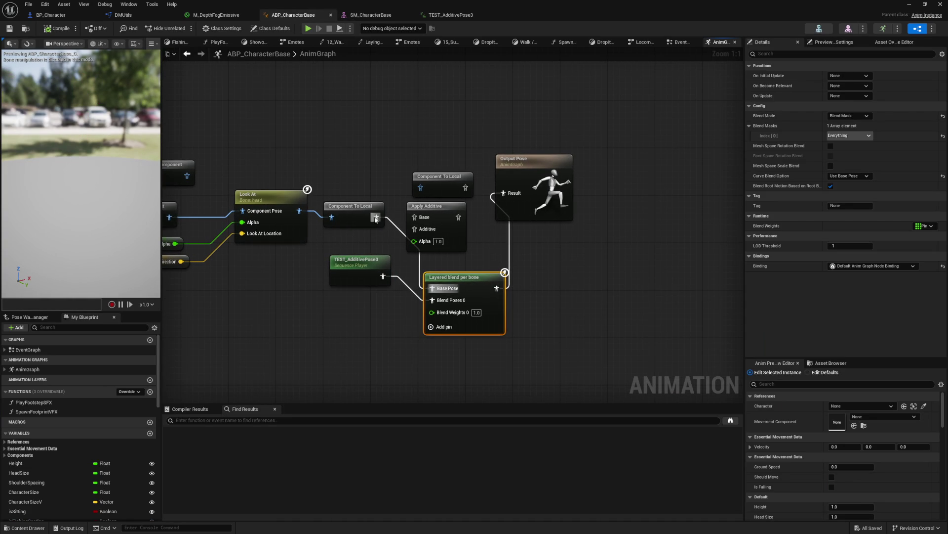
pyautogui.moveTo(416, 219); pyautogui.dragTo(416, 219)
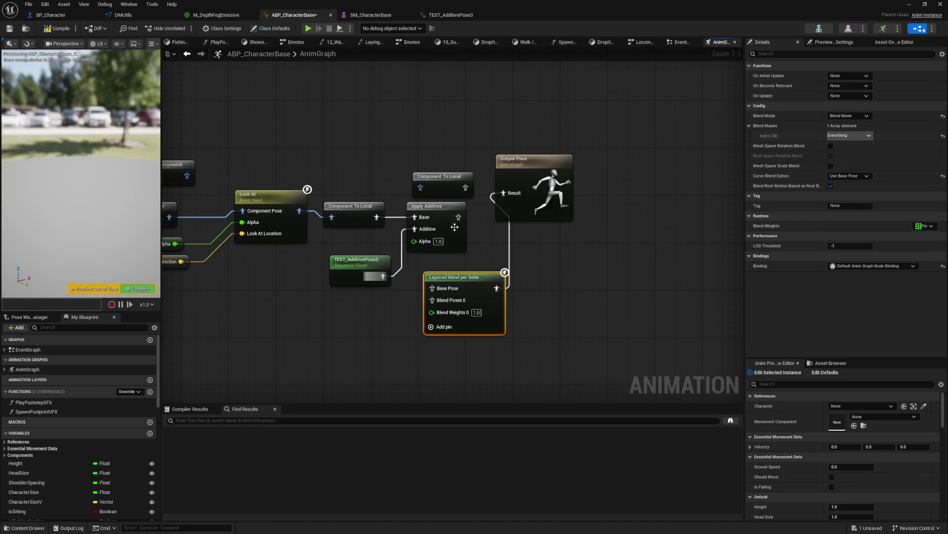
pyautogui.moveTo(510, 194); pyautogui.dragTo(457, 217)
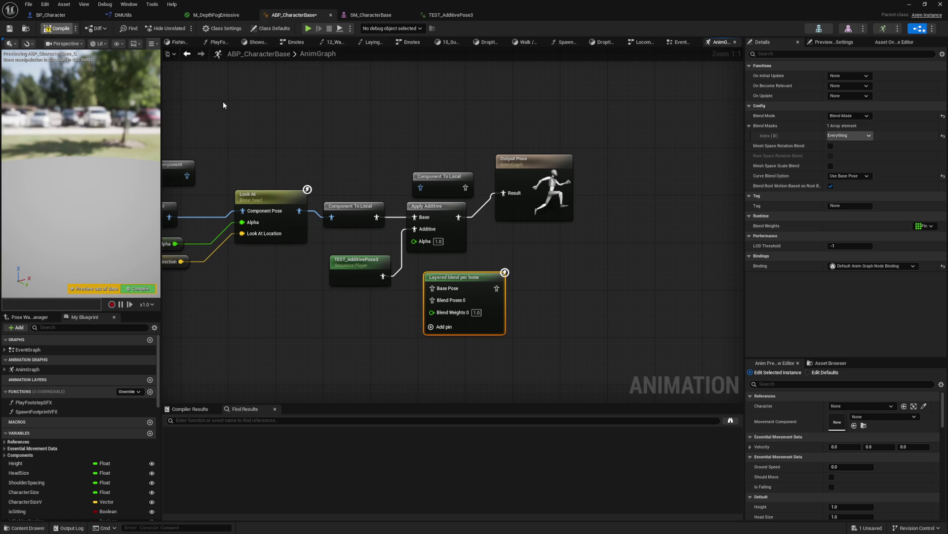
pyautogui.press('F7')
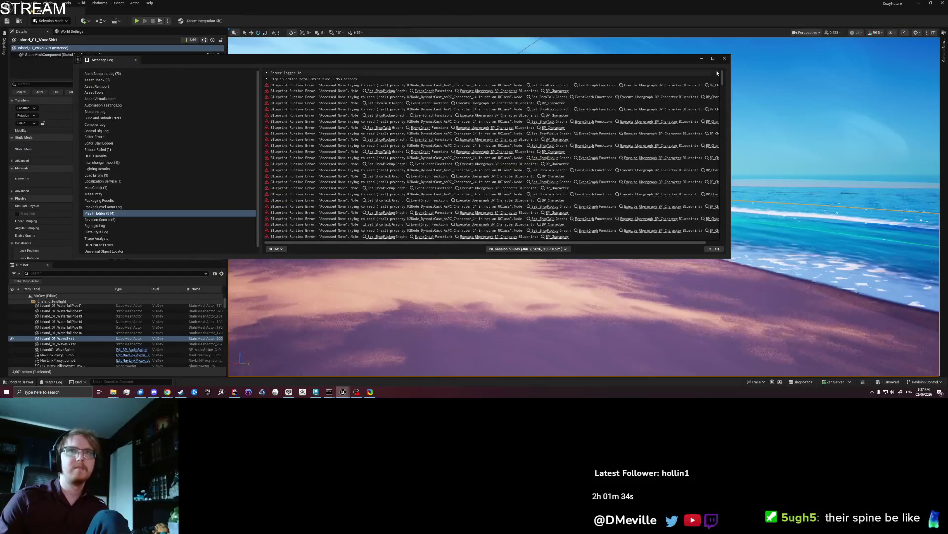
pyautogui.click(494, 297)
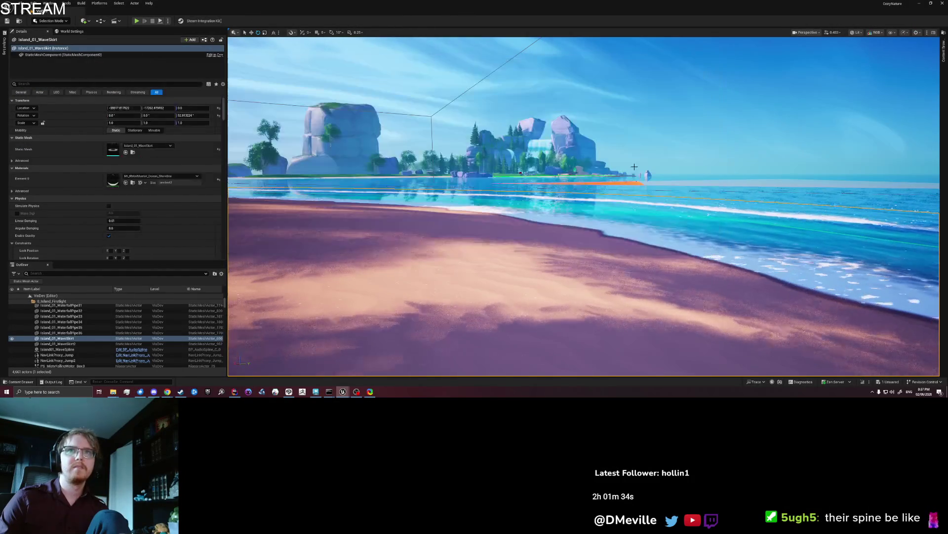
# - Play from a beach spot and jump repeatedly while running to check the additive pose
pyautogui.rightClick(507, 85)
pyautogui.click(524, 275)
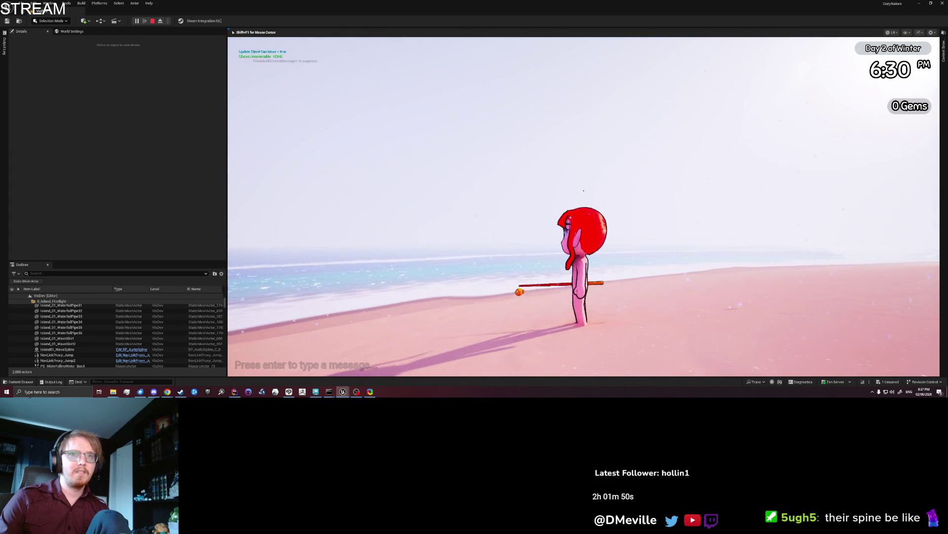
pyautogui.press('space')
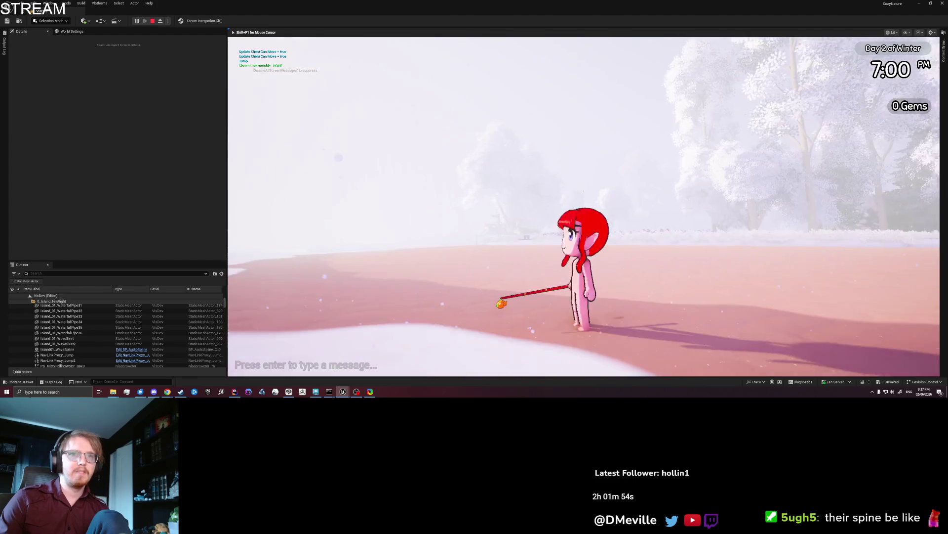
pyautogui.press('space')
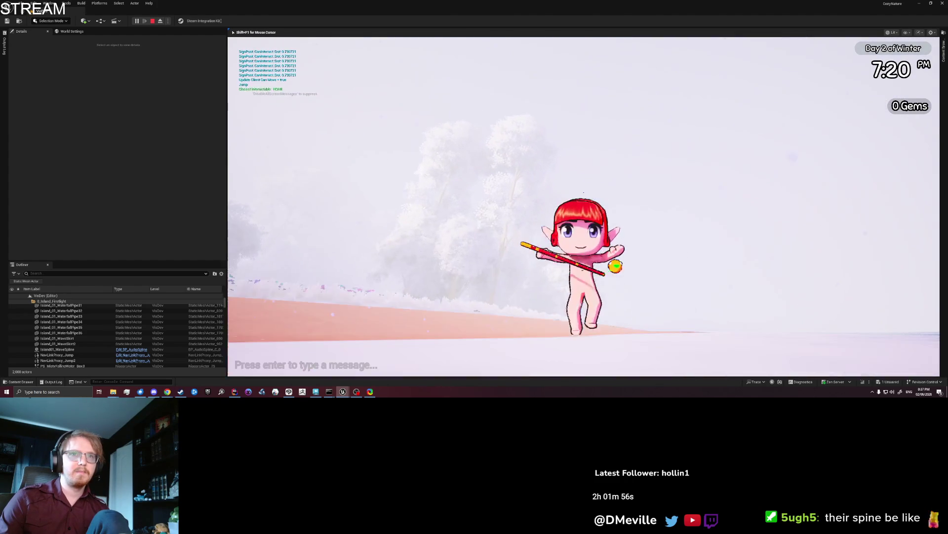
pyautogui.press('space')
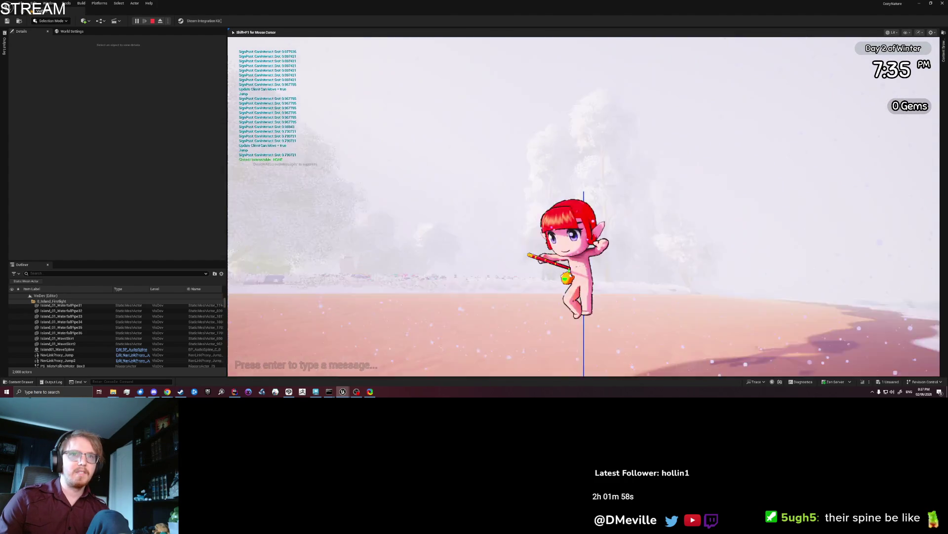
pyautogui.press('space')
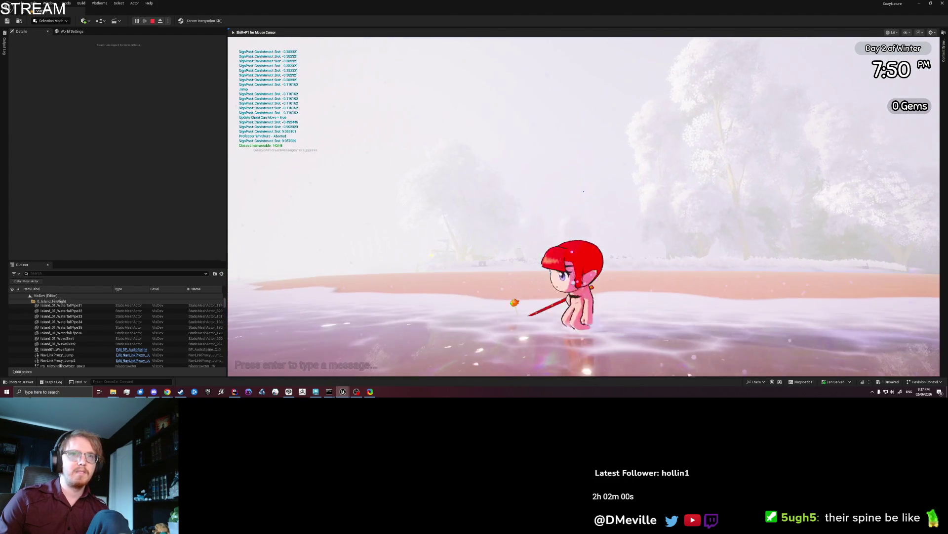
pyautogui.press('space')
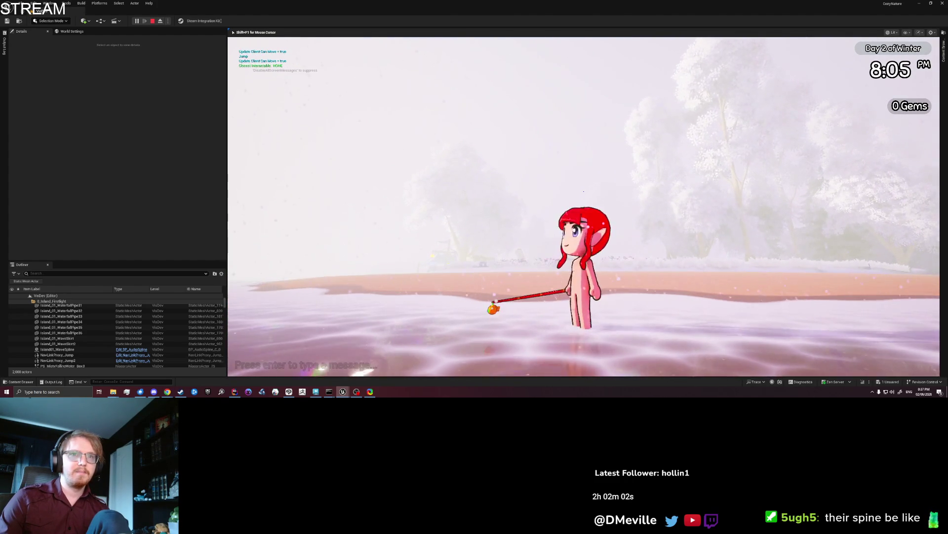
# - Run out across the water, cast the fishing rod, and walk back along the shore
pyautogui.press('w')
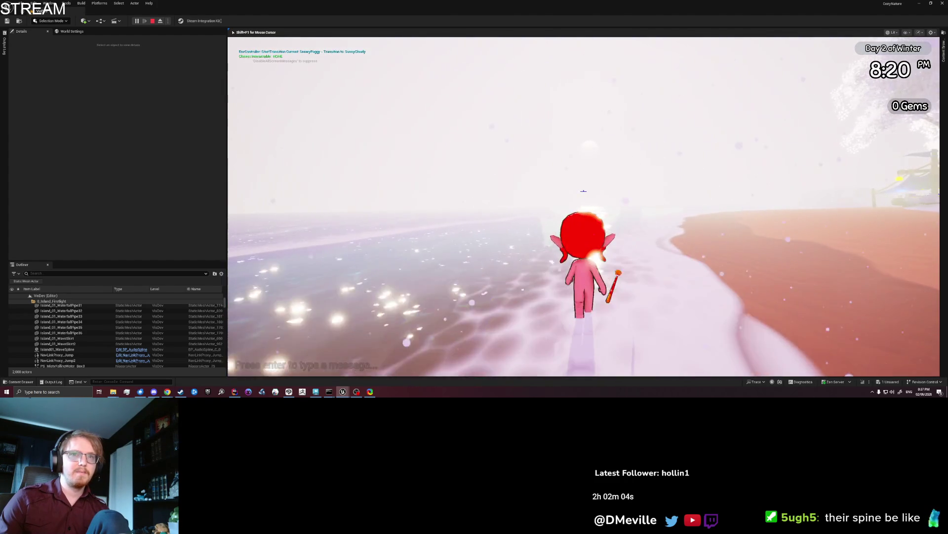
pyautogui.click(583, 192)
pyautogui.press('s')
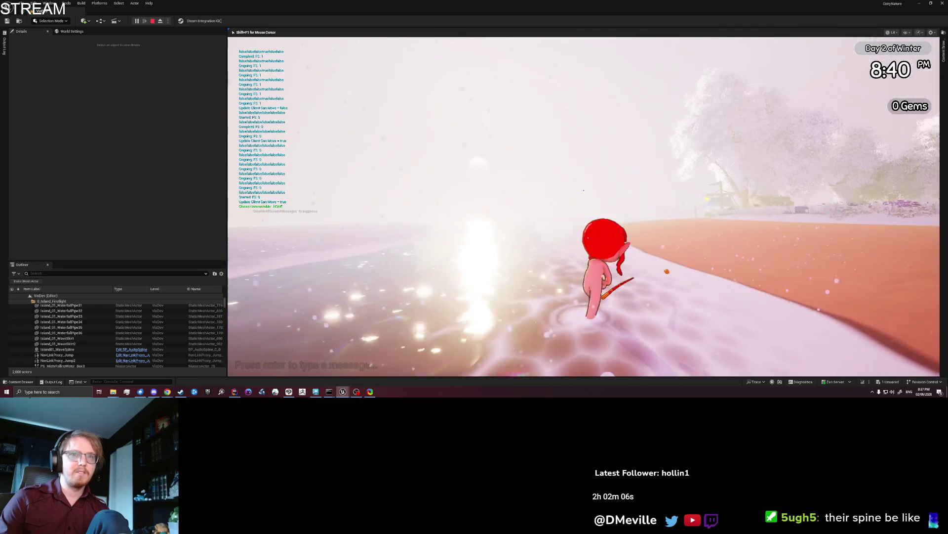
pyautogui.click(583, 191)
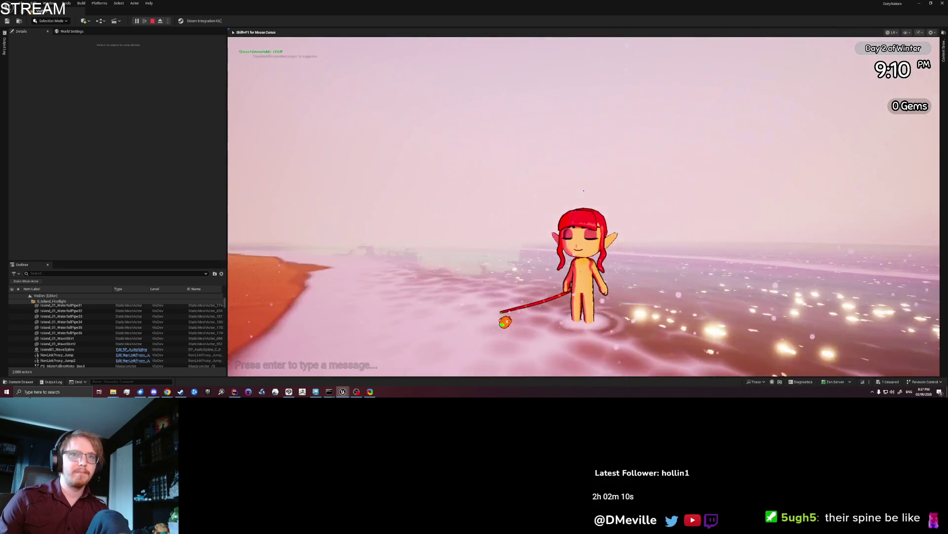
pyautogui.press('w')
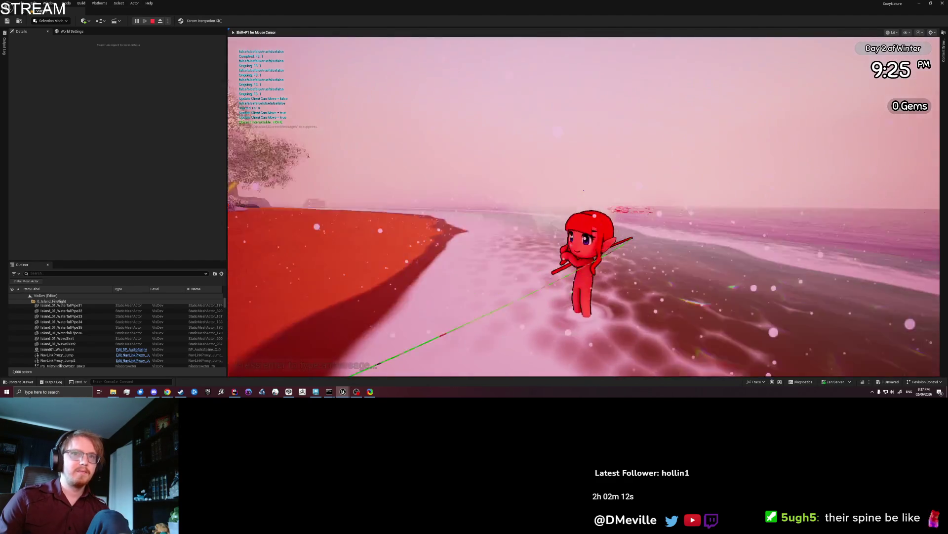
pyautogui.press('w')
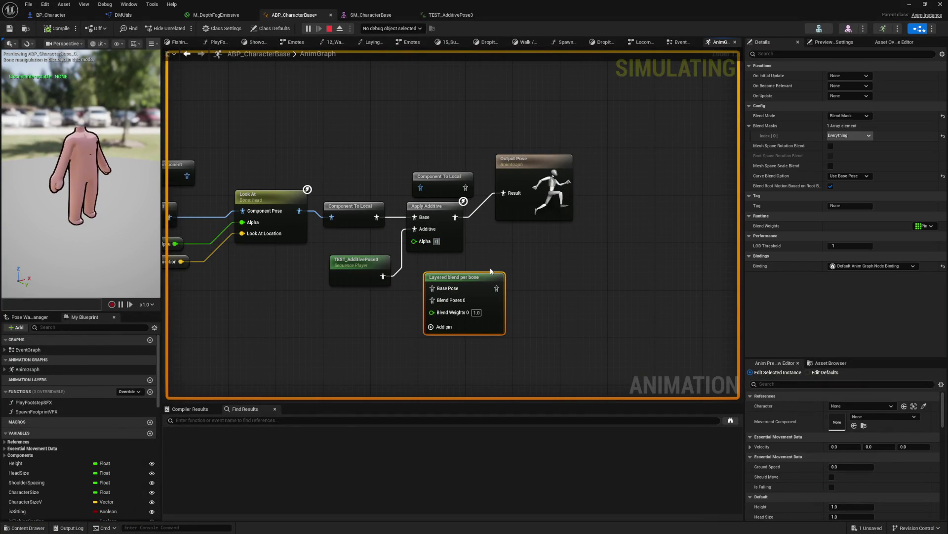
# - Commit an Apply Additive alpha of 0.0 and resume the play session to watch the character
pyautogui.press('Return')
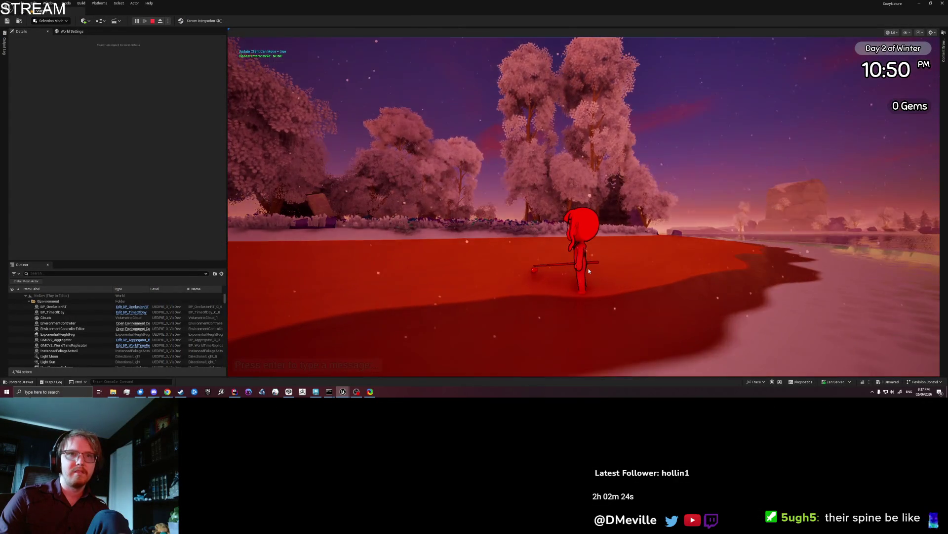
pyautogui.click(588, 271)
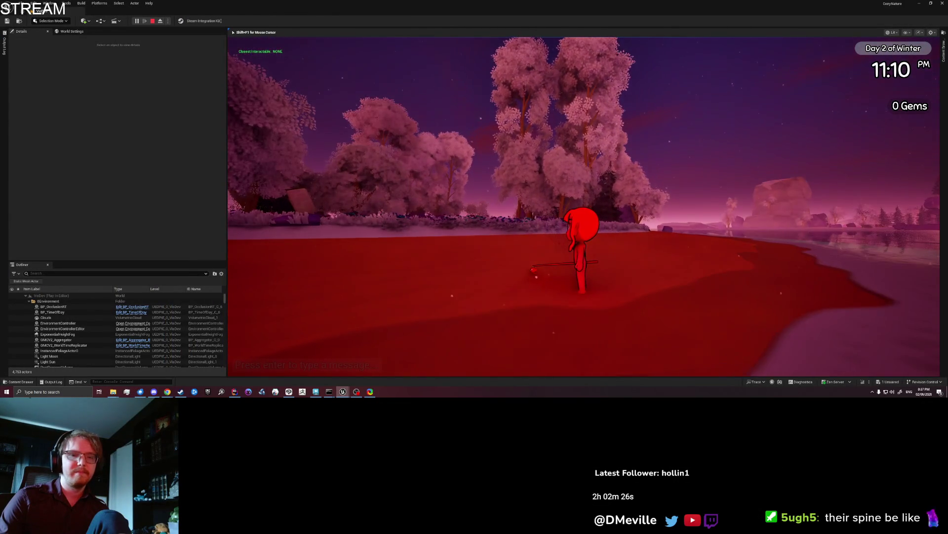
pyautogui.hotkey('alt', 'Tab')
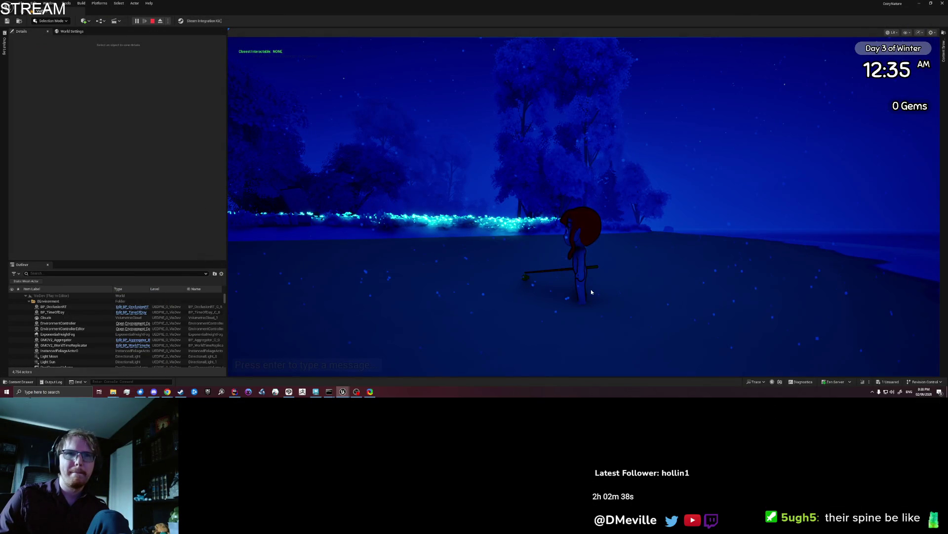
pyautogui.click(591, 291)
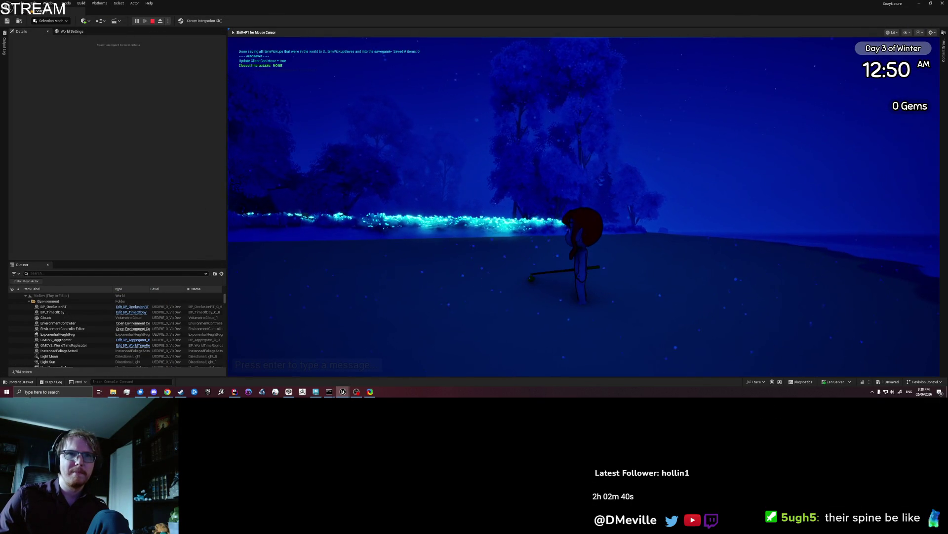